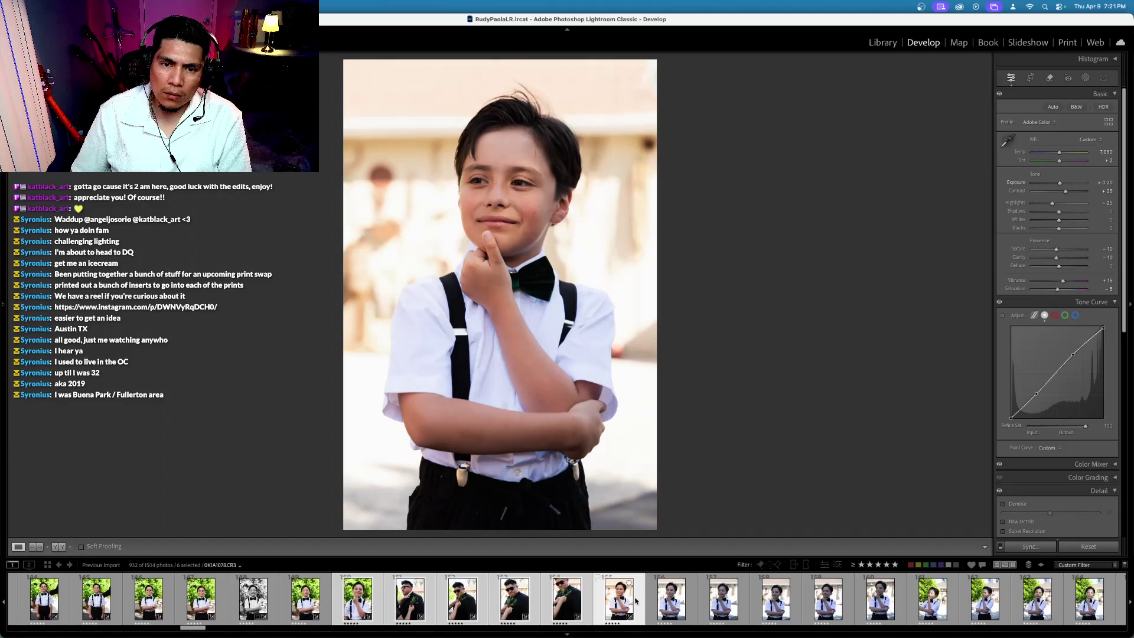
Step: Lower the thinking-pose portrait's exposure to +0.10, then select the 13 similar portraits for Auto Sync
{"action": "key", "text": "super+z"}
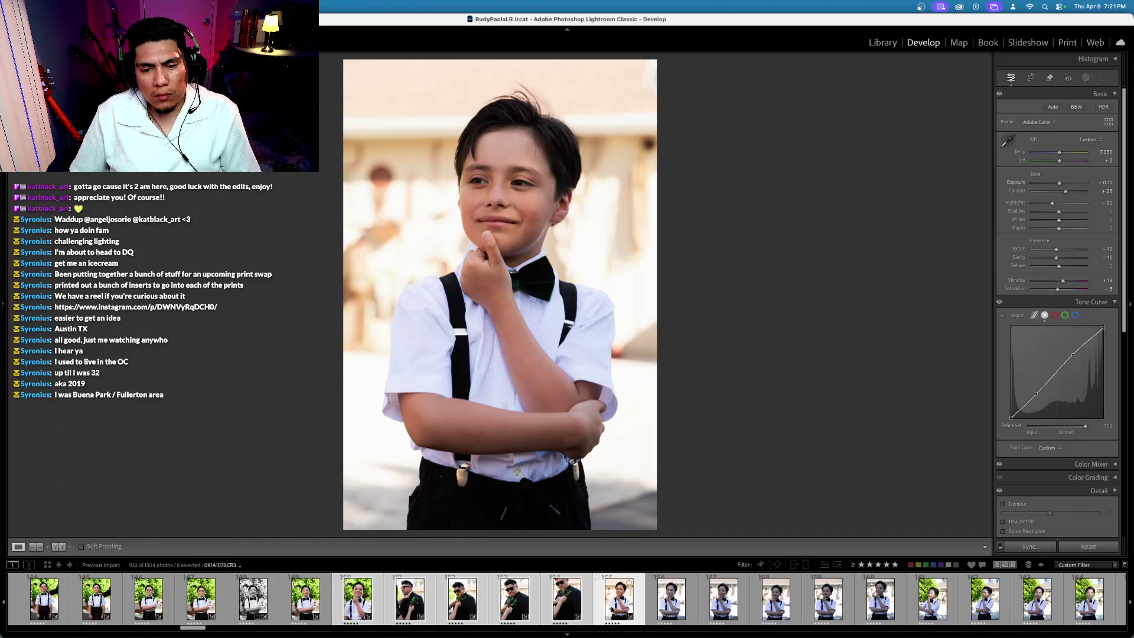
{"action": "left_click", "coordinate": [618, 598]}
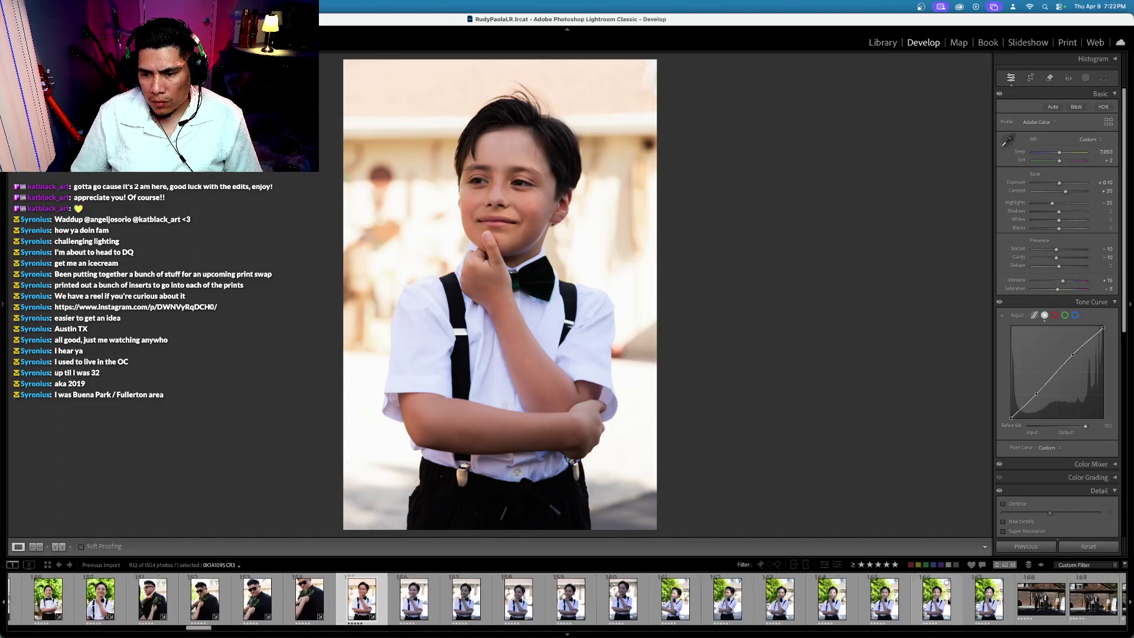
{"action": "scroll", "coordinate": [882, 606], "scroll_direction": "down", "scroll_amount": 3}
{"action": "left_click", "coordinate": [864, 606], "text": "shift"}
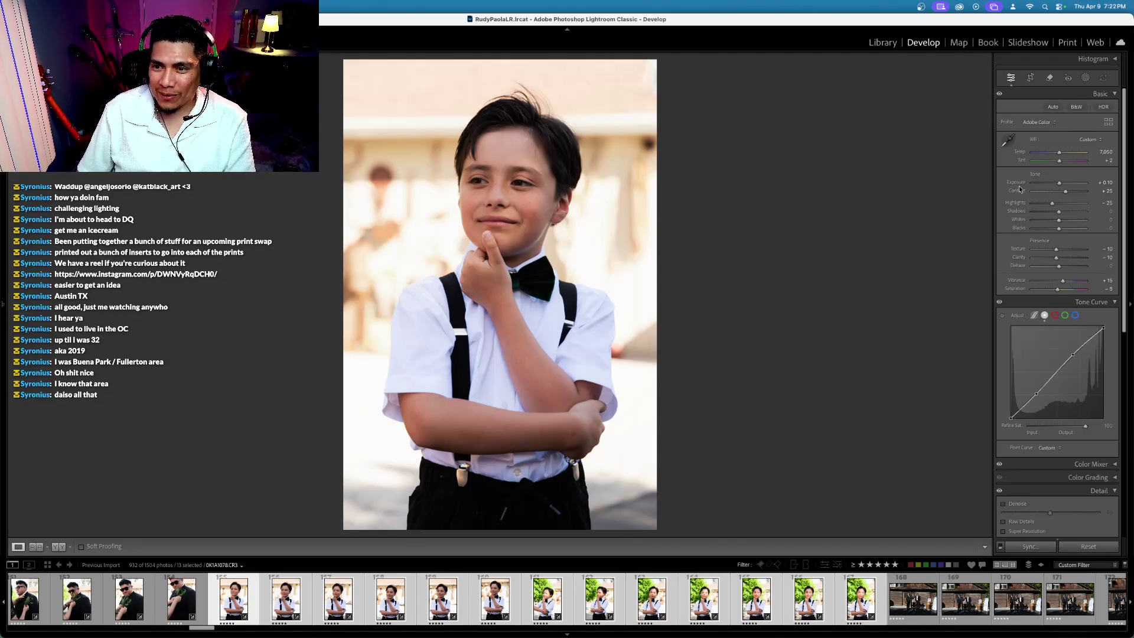
{"action": "key", "text": "period"}
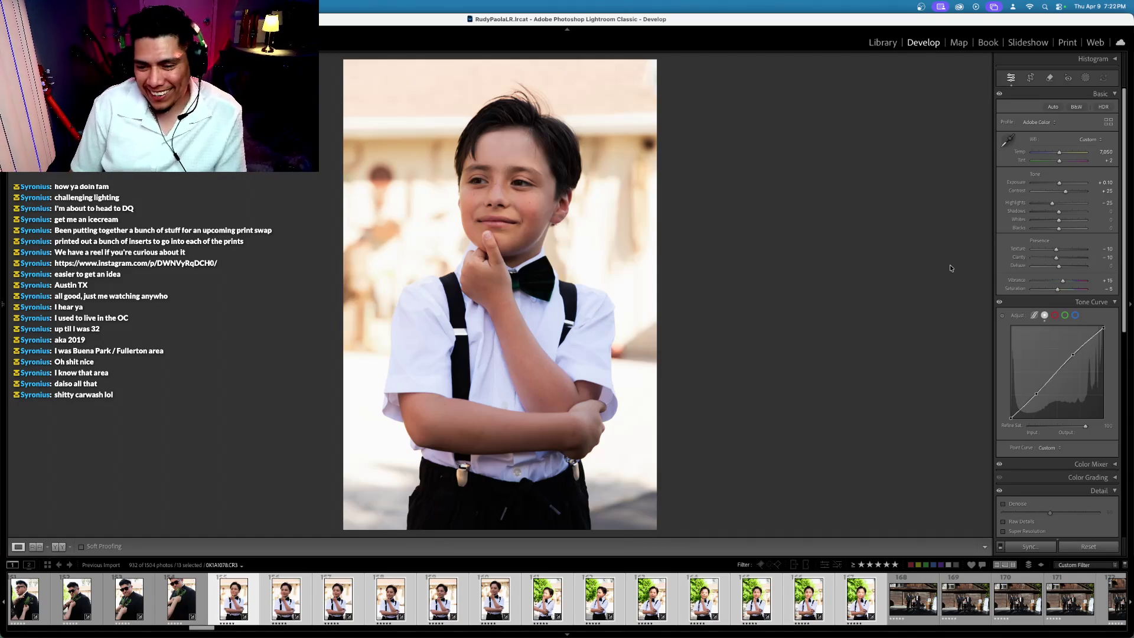
Step: Step through the boy's next portraits, checking each crop without changing the framing
{"action": "key", "text": "Right"}
{"action": "key", "text": "Right"}
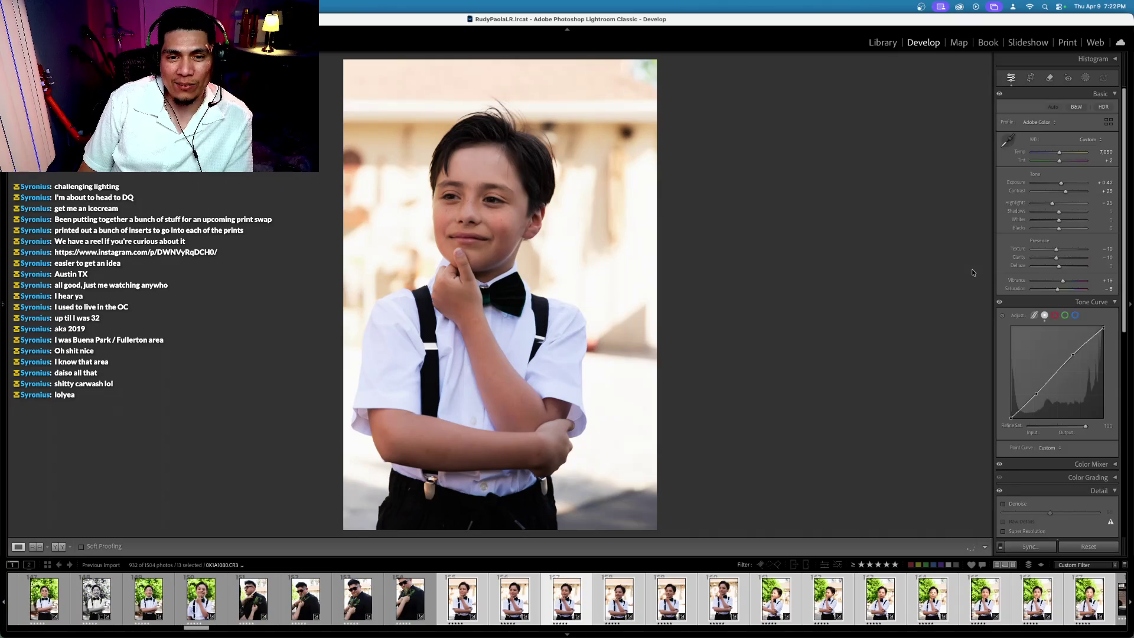
{"action": "left_click", "coordinate": [1030, 78]}
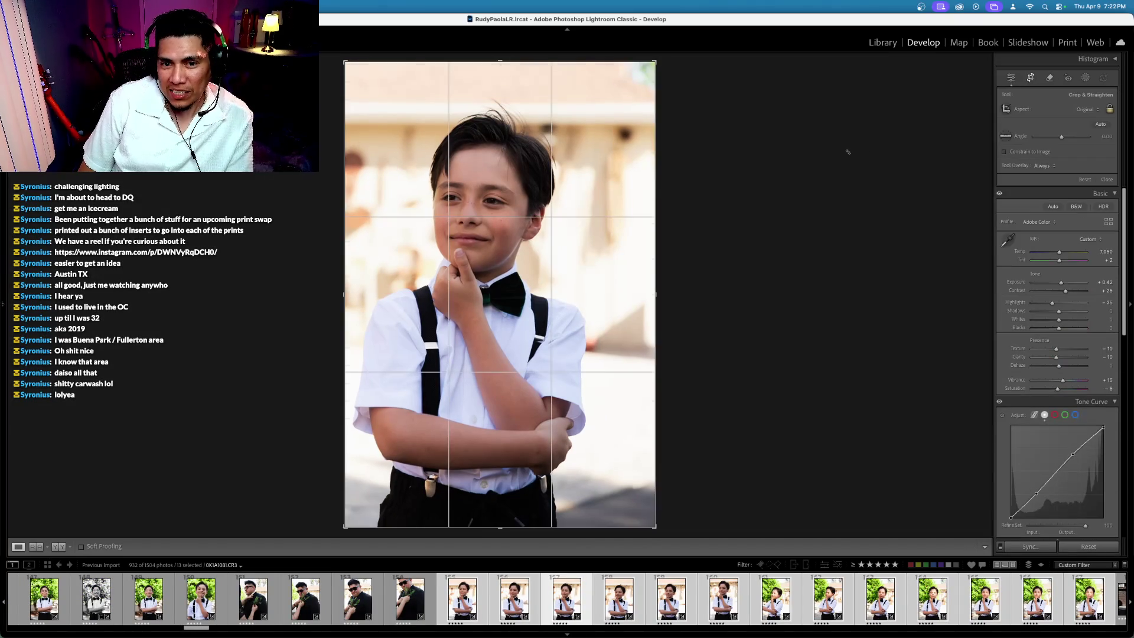
{"action": "key", "text": "r"}
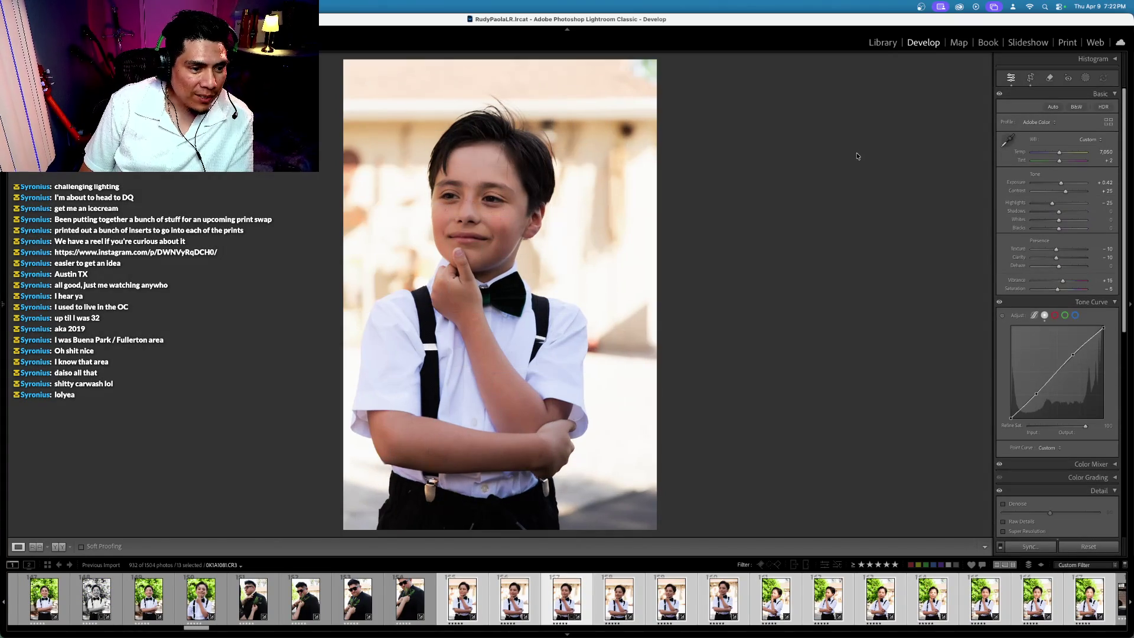
{"action": "key", "text": "Right"}
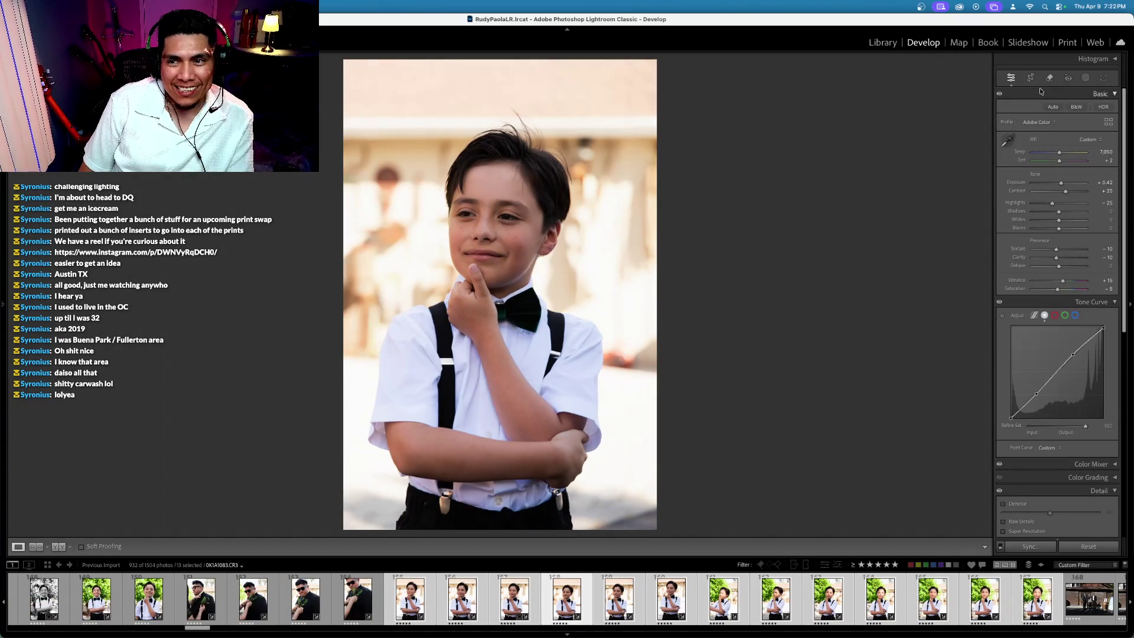
{"action": "key", "text": "r"}
{"action": "key", "text": "r"}
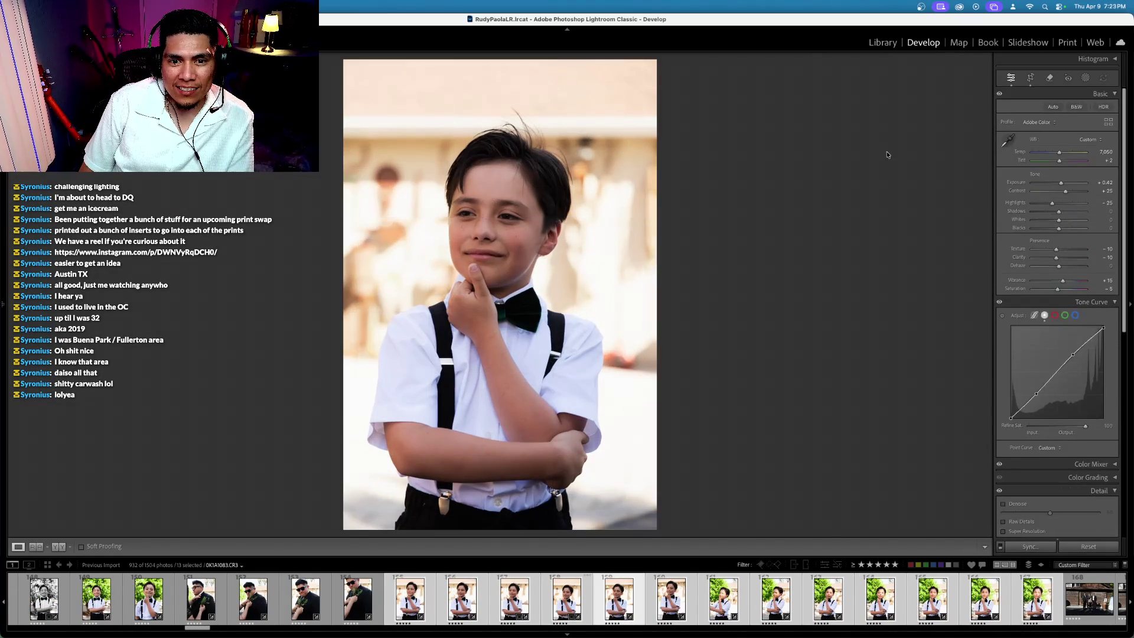
{"action": "key", "text": "Right"}
{"action": "key", "text": "Right"}
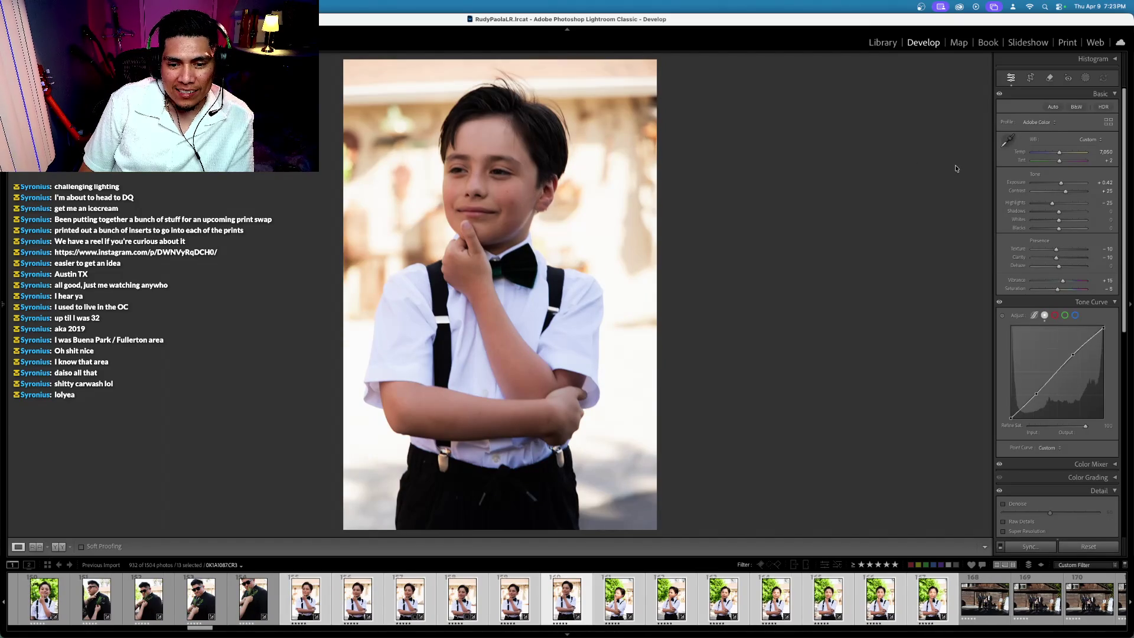
{"action": "left_click", "coordinate": [1030, 77]}
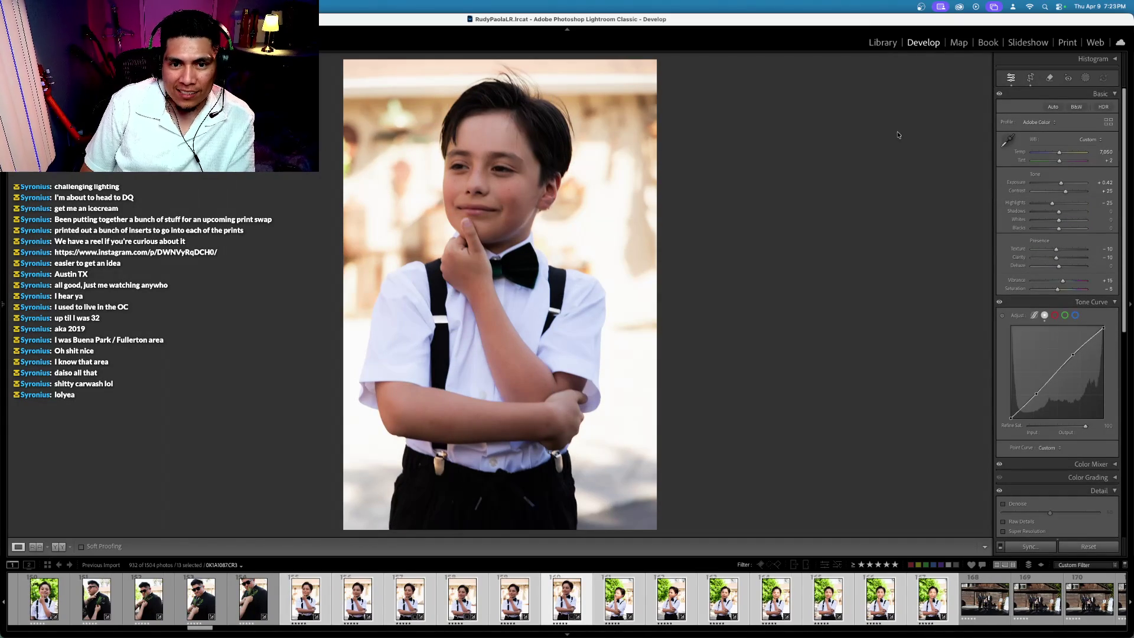
Step: Return to the bush-side portrait, lower its exposure and cool the white balance slightly
{"action": "key", "text": "Left"}
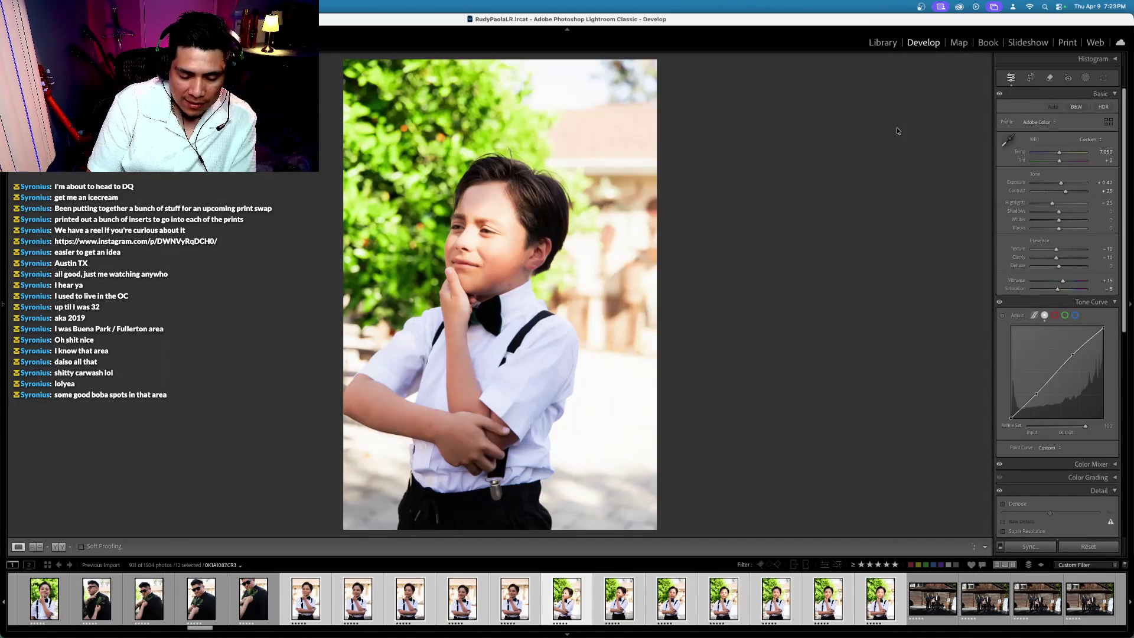
{"action": "key", "text": "minus"}
{"action": "key", "text": "minus"}
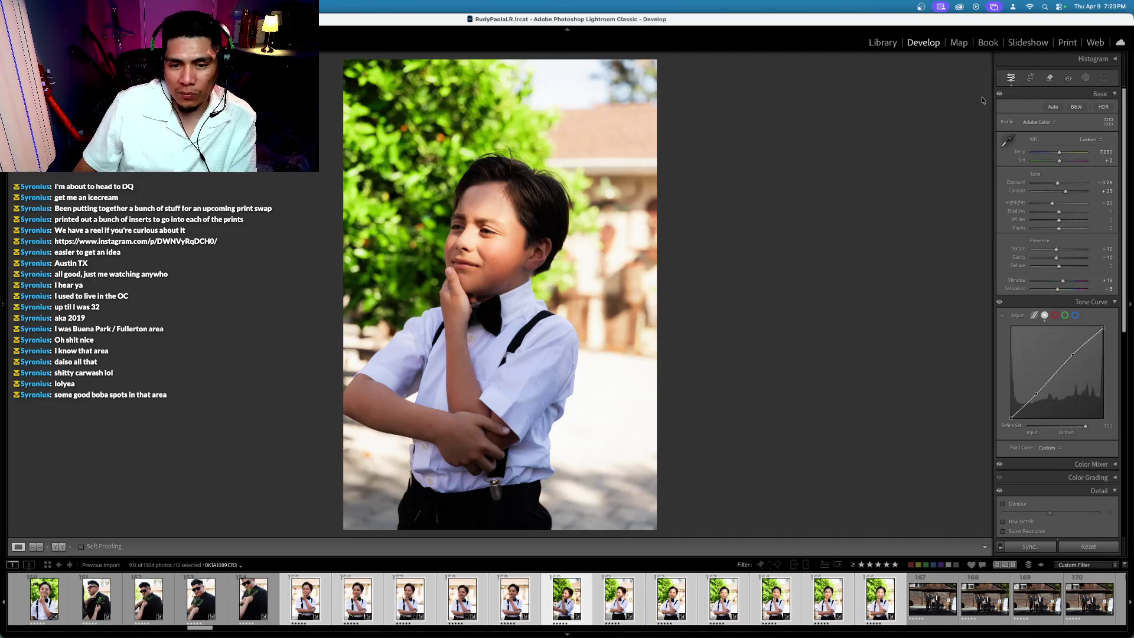
{"action": "key", "text": "minus"}
{"action": "key", "text": "minus"}
{"action": "key", "text": "minus"}
{"action": "key", "text": "backslash"}
{"action": "key", "text": "backslash"}
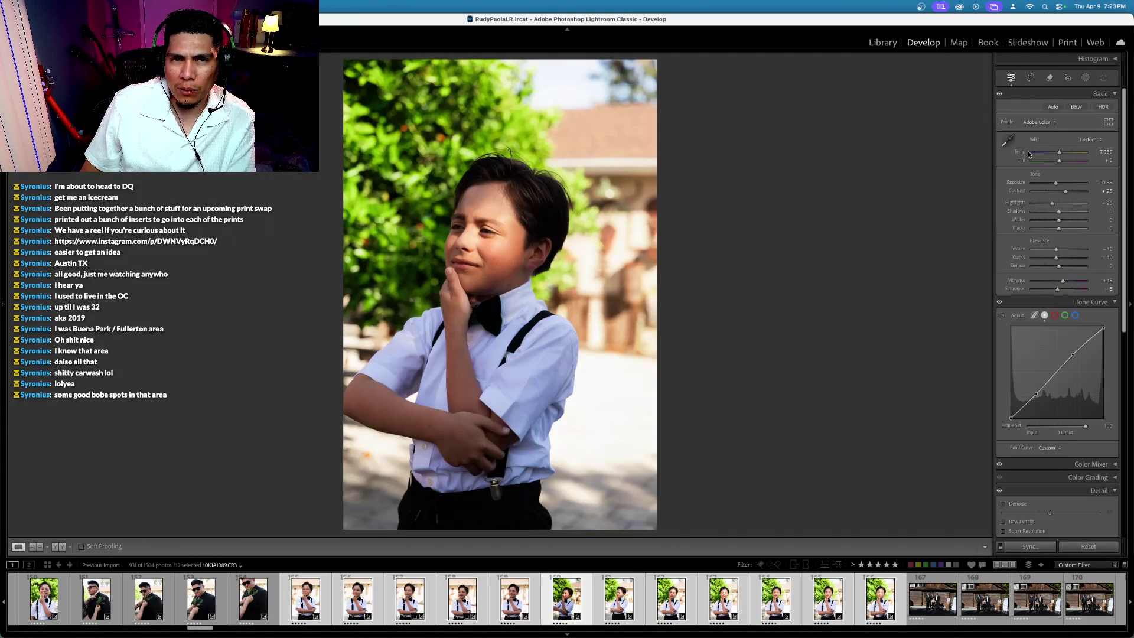
{"action": "key", "text": "minus"}
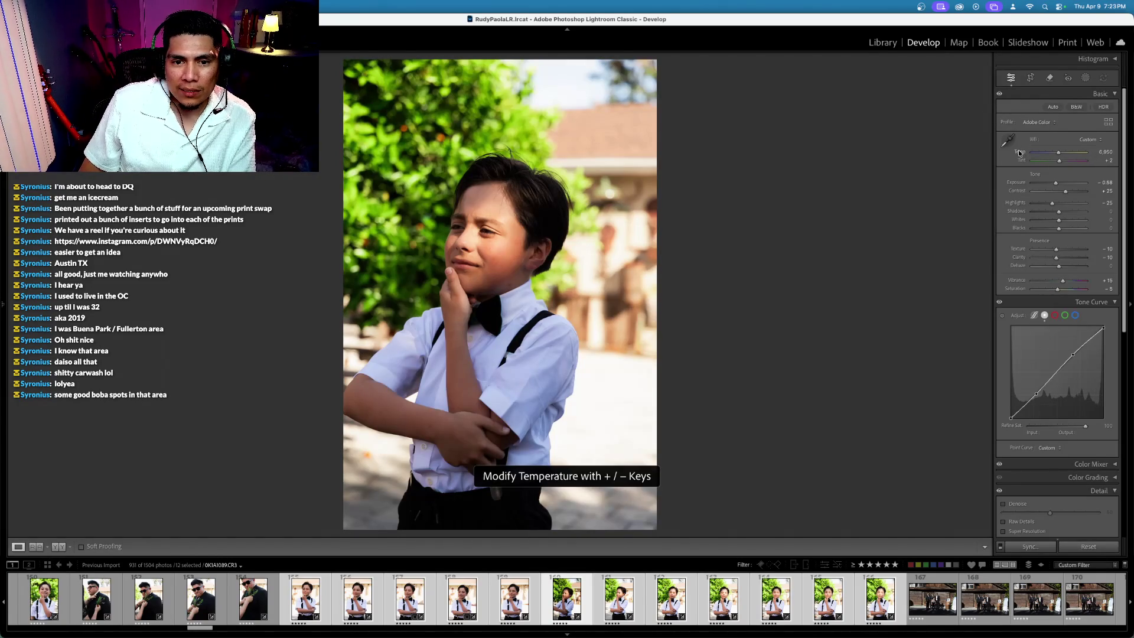
{"action": "key", "text": "minus"}
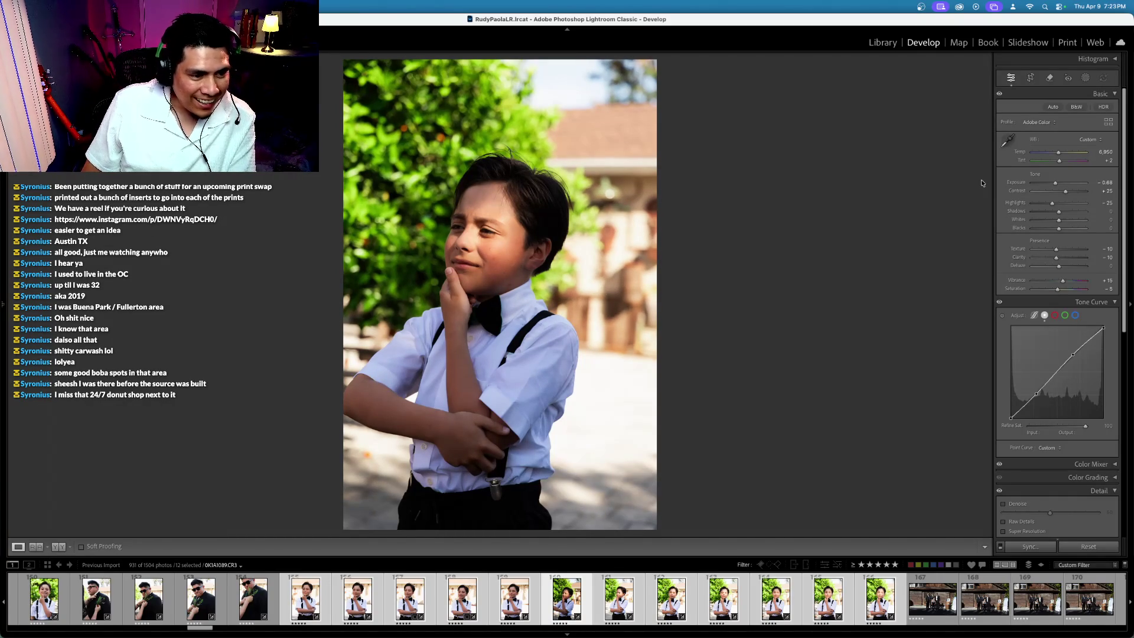
Step: Undo the extra exposure change and set exposure back to -0.68
{"action": "left_click", "coordinate": [1013, 203]}
{"action": "key", "text": "super+z"}
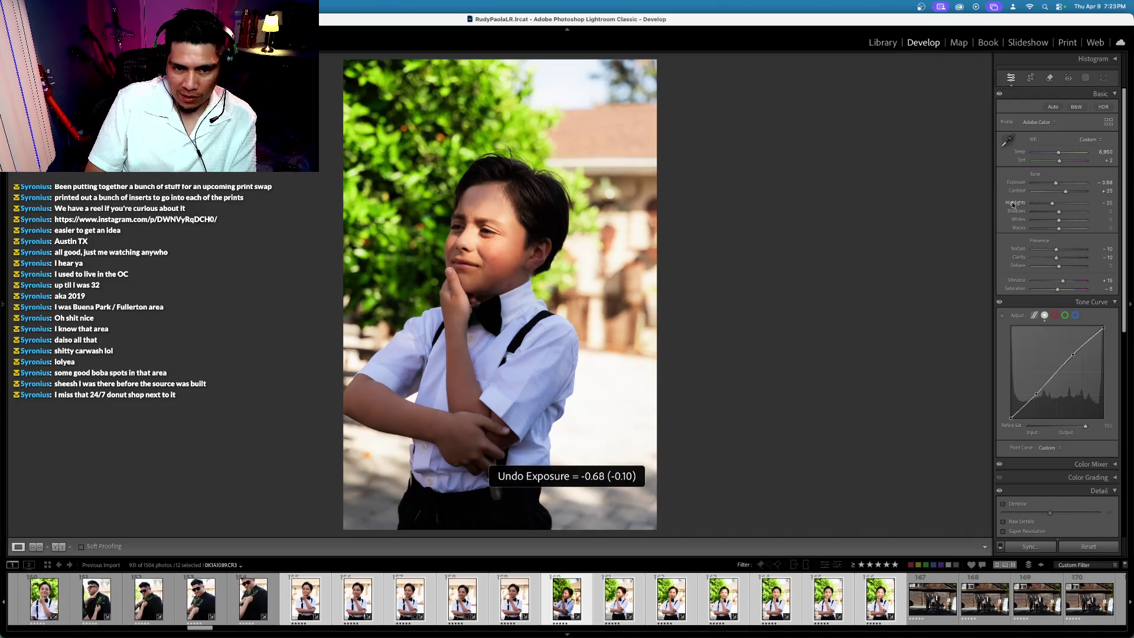
{"action": "left_click", "coordinate": [1014, 183]}
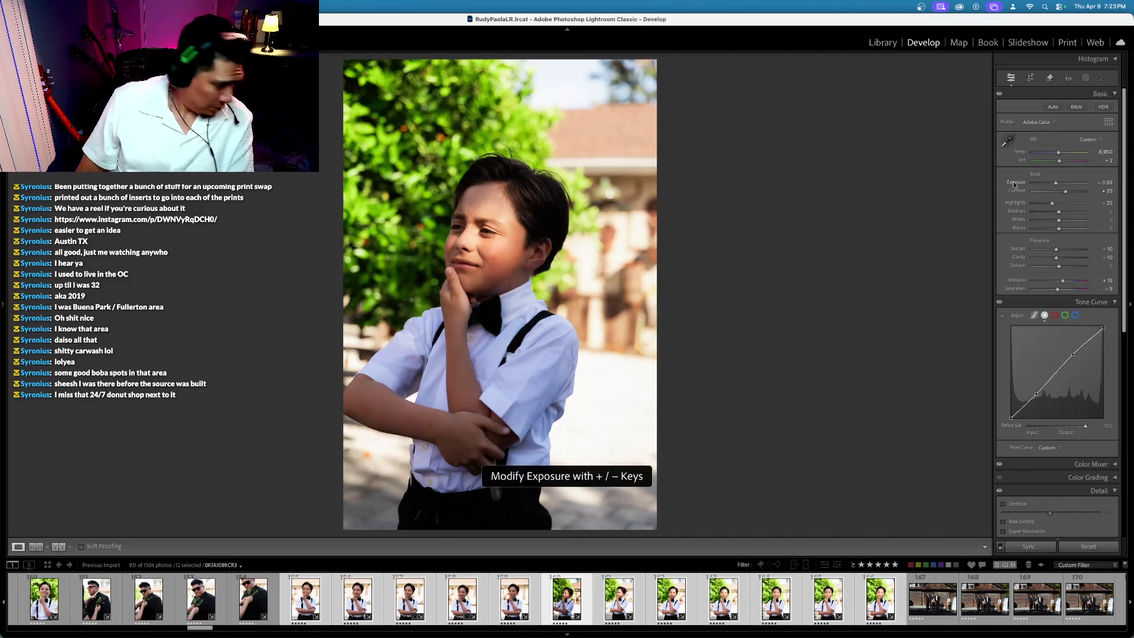
{"action": "scroll", "coordinate": [1013, 184], "scroll_direction": "down", "scroll_amount": 1}
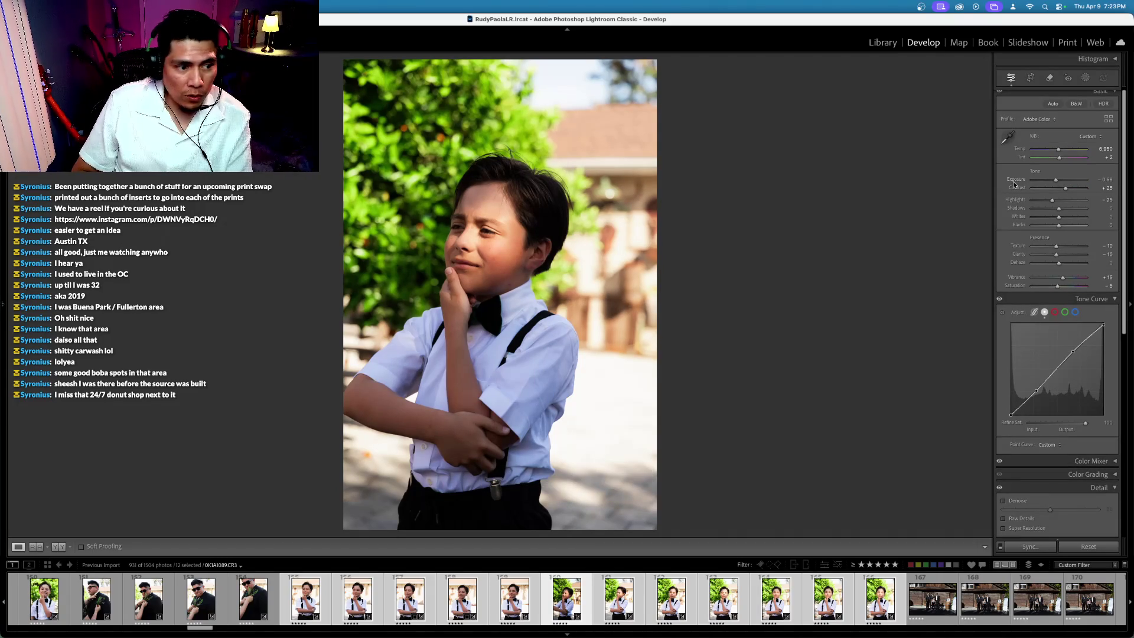
{"action": "key", "text": "minus"}
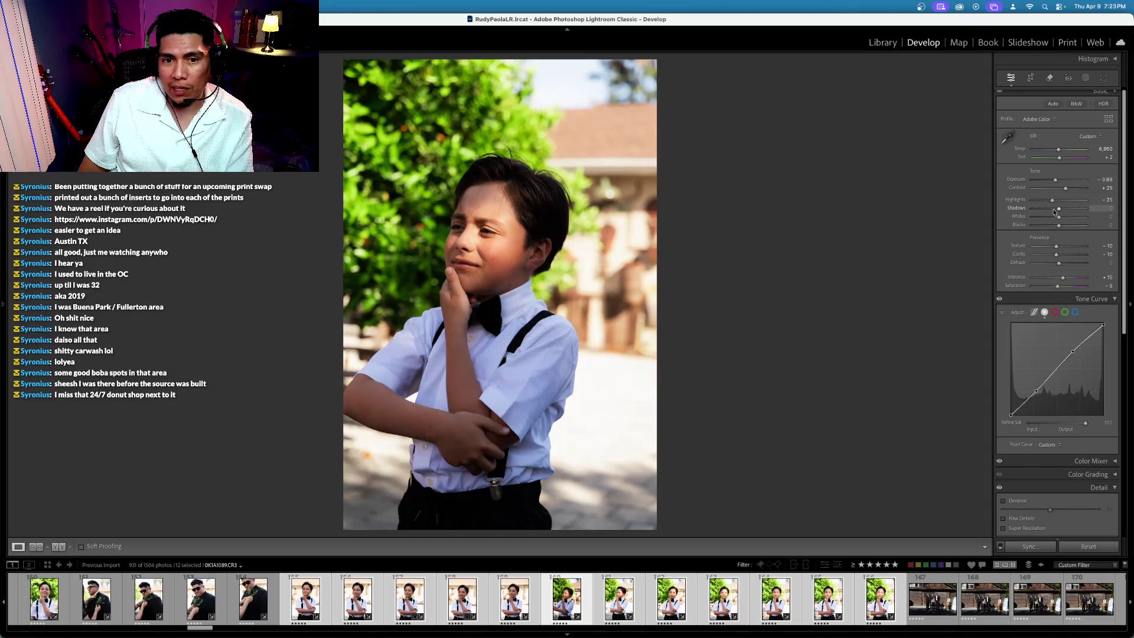
Step: Rate the bush-side portrait 4 stars, then set the next photo to exposure -0.08 and highlights -50
{"action": "key", "text": "4"}
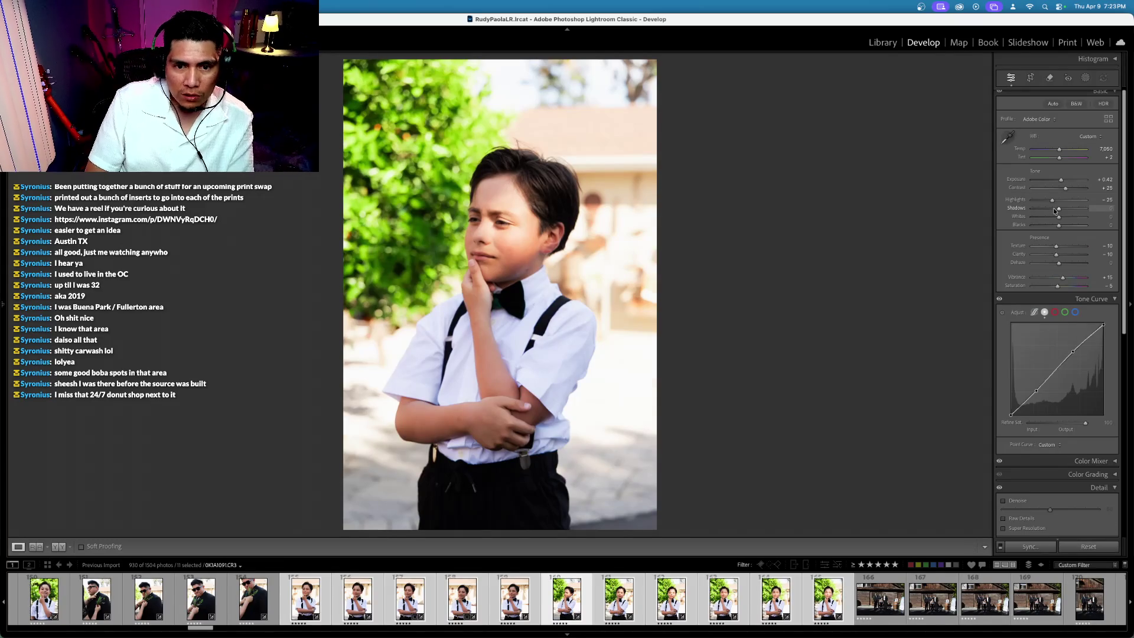
{"action": "key", "text": "4"}
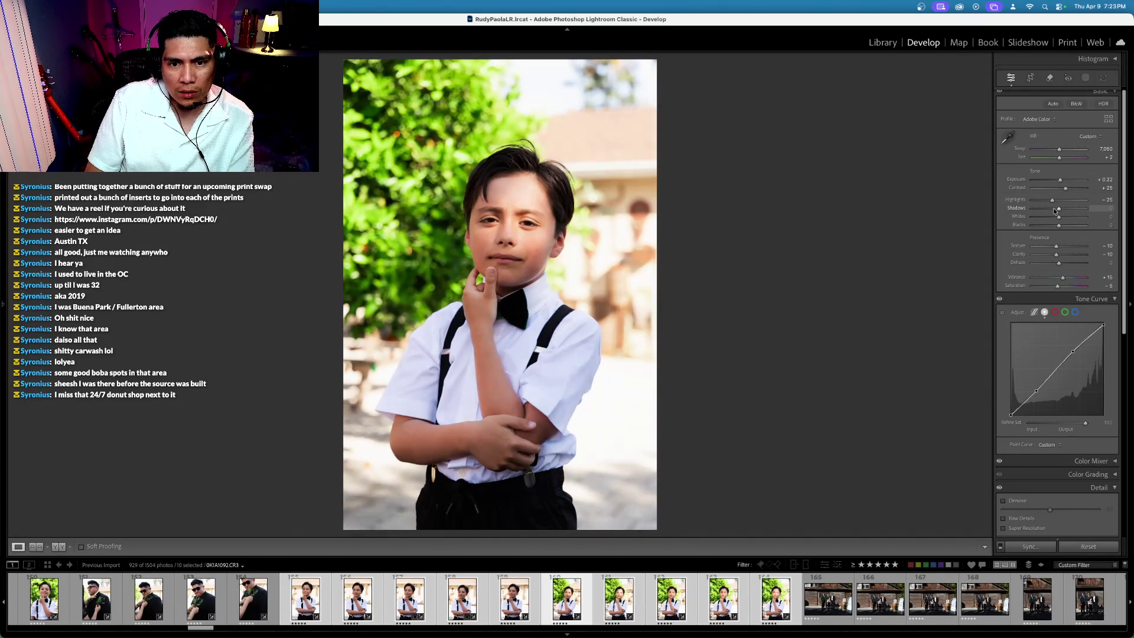
{"action": "key", "text": "minus"}
{"action": "key", "text": "minus"}
{"action": "key", "text": "minus"}
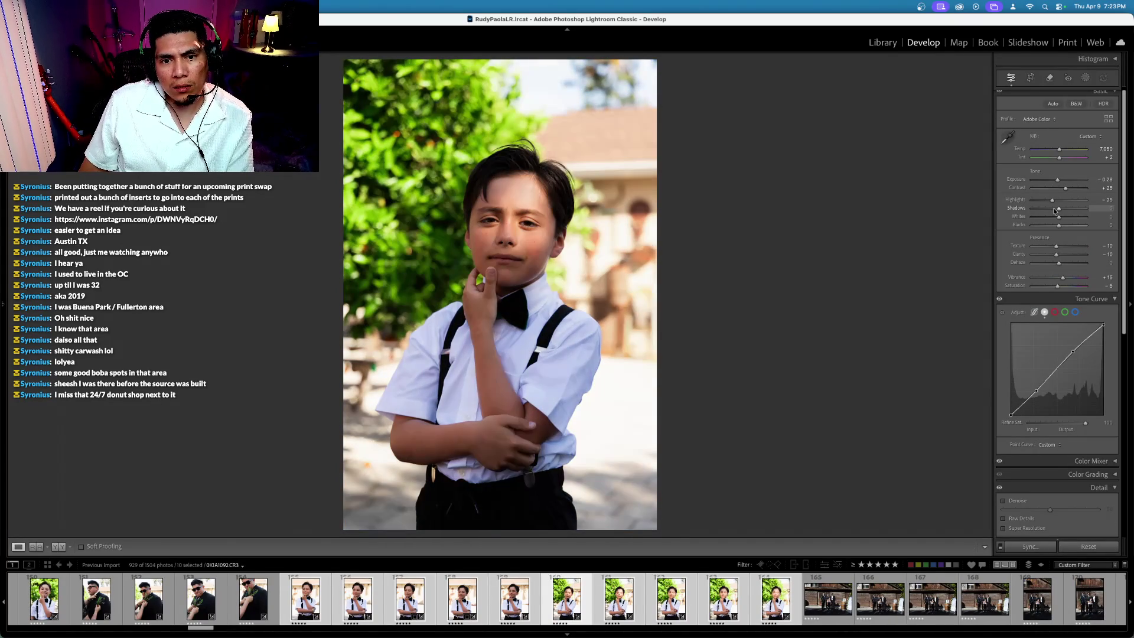
{"action": "key", "text": "equal"}
{"action": "key", "text": "equal"}
{"action": "key", "text": "equal"}
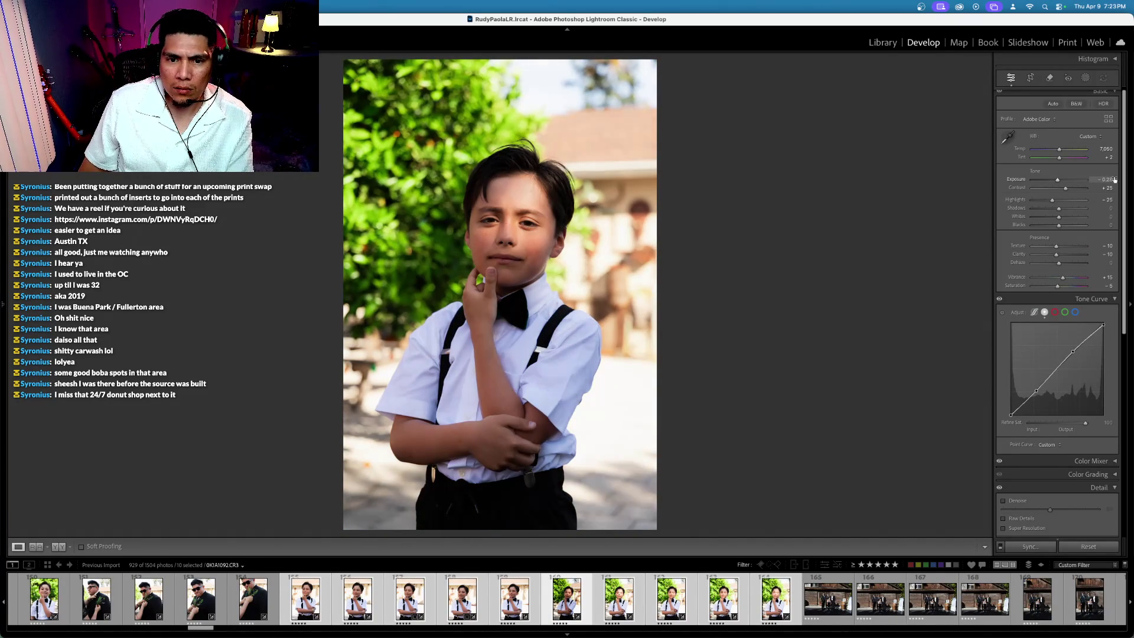
{"action": "key", "text": "minus"}
{"action": "left_click_drag", "start_coordinate": [1051, 199], "coordinate": [1044, 199]}
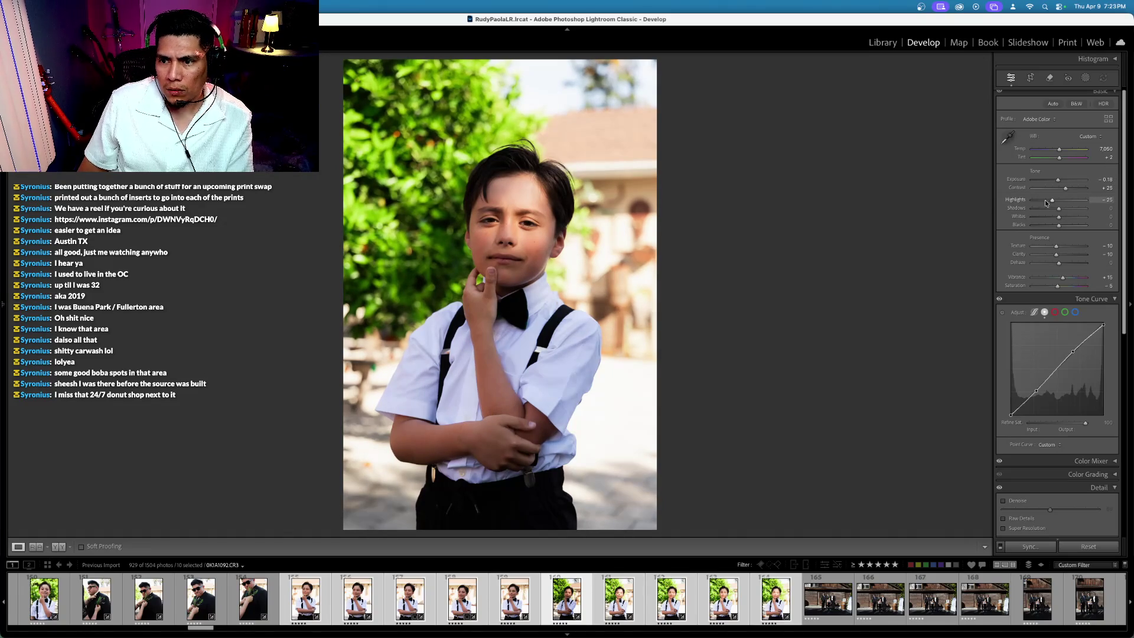
{"action": "key", "text": "equal"}
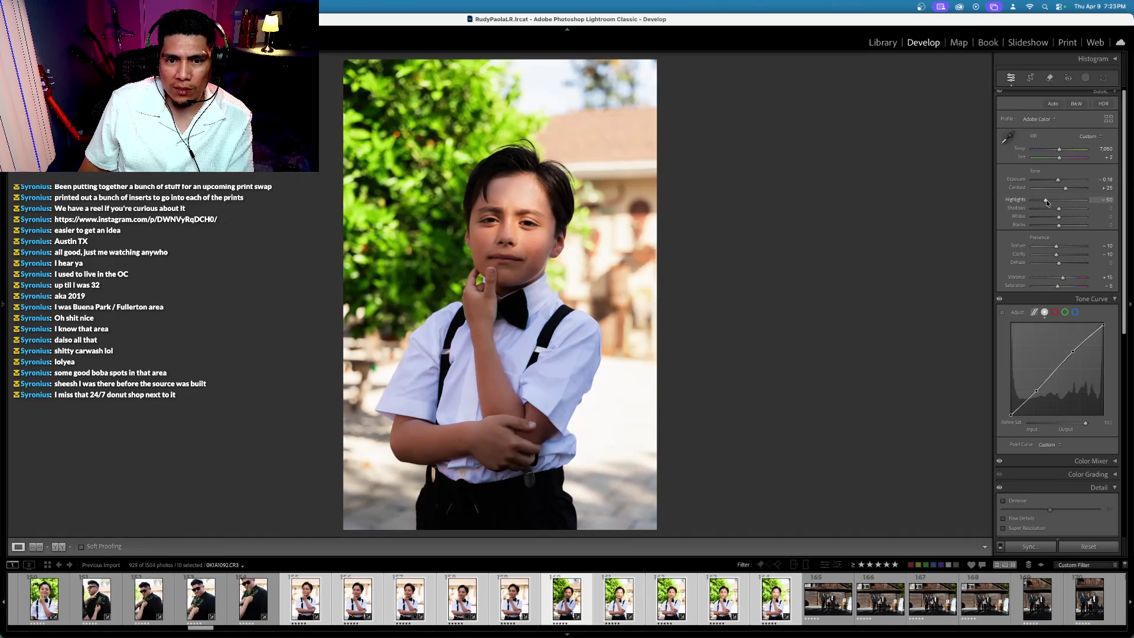
Step: Check the crop and before/after views, then narrow the selection to thumbnails 160–164
{"action": "left_click", "coordinate": [1030, 77]}
{"action": "key", "text": "r"}
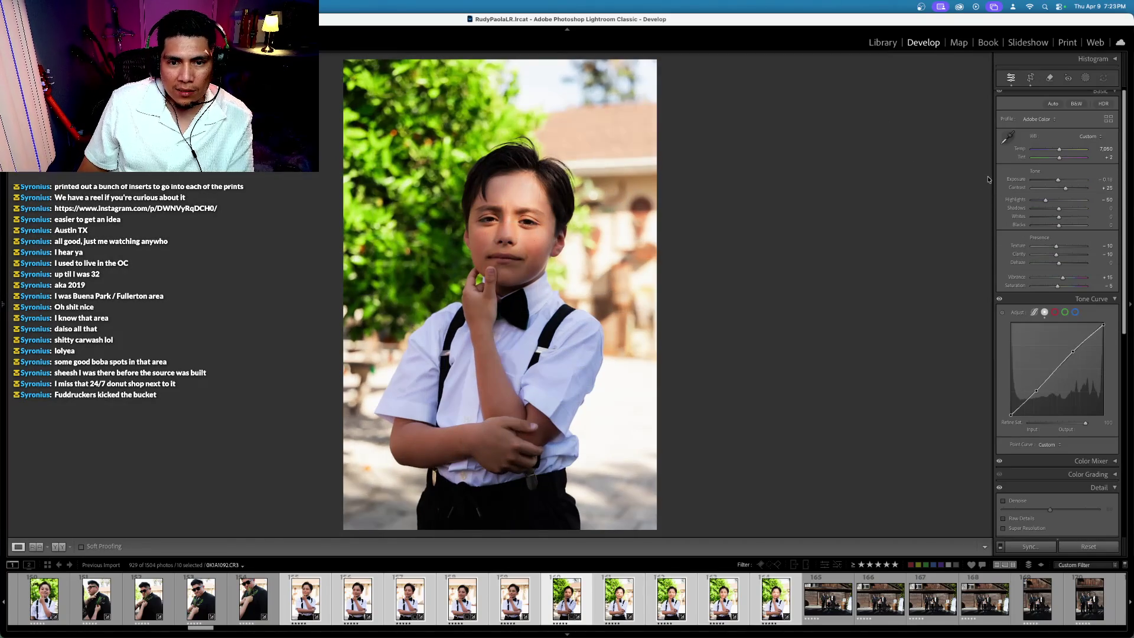
{"action": "key", "text": "backslash"}
{"action": "key", "text": "backslash"}
{"action": "key", "text": "backslash"}
{"action": "key", "text": "backslash"}
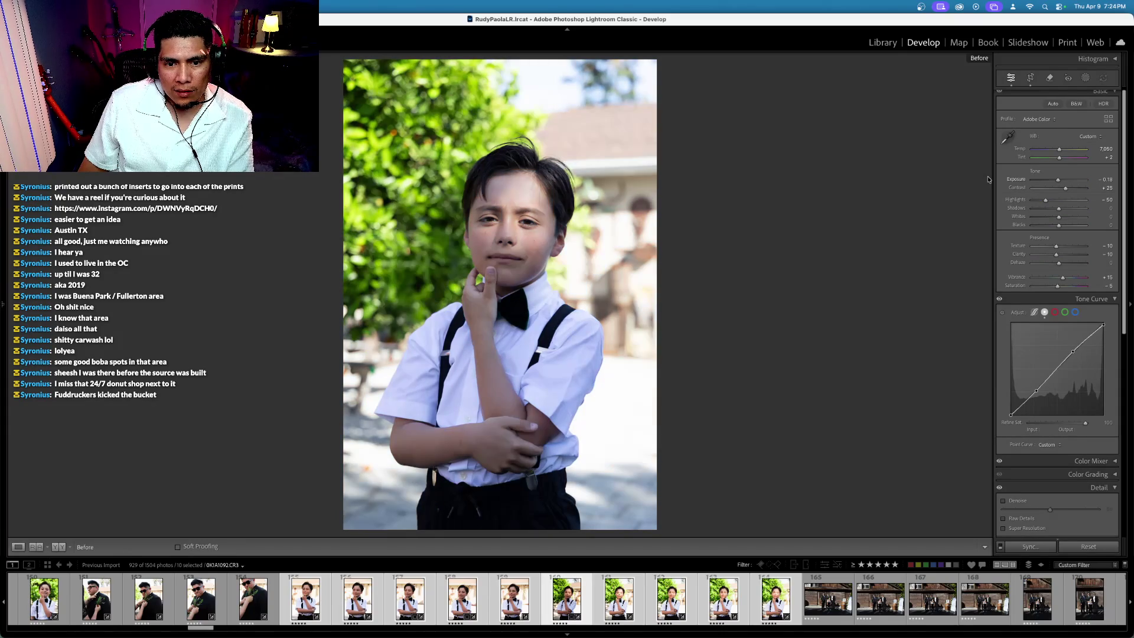
{"action": "key", "text": "backslash"}
{"action": "key", "text": "backslash"}
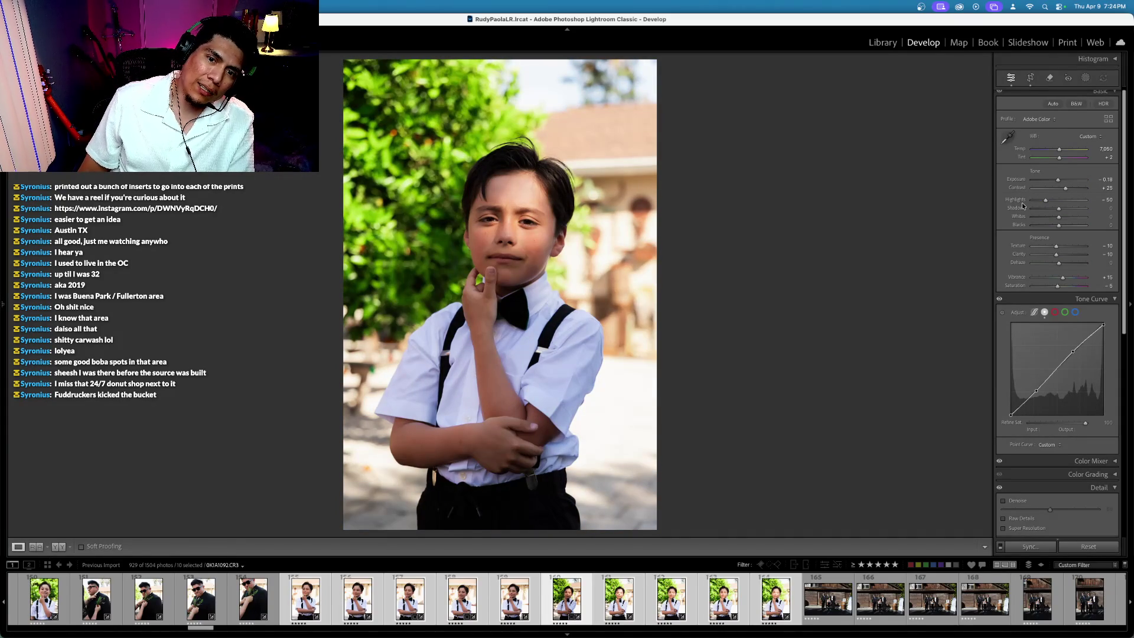
{"action": "key", "text": "backslash"}
{"action": "key", "text": "backslash"}
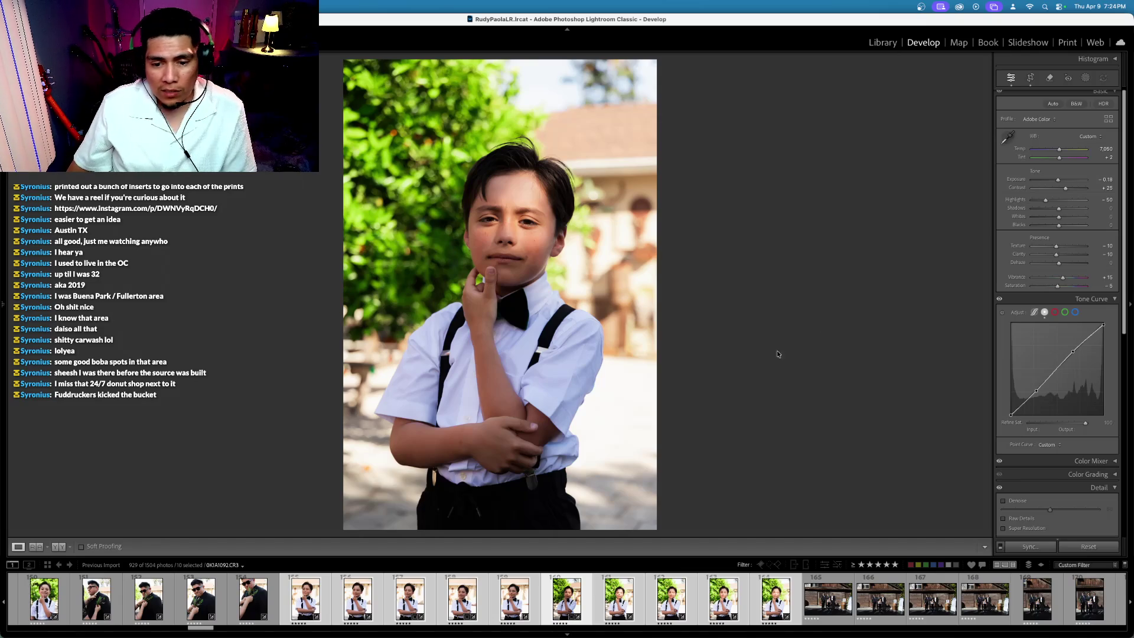
{"action": "left_click", "coordinate": [577, 582], "text": "super"}
{"action": "left_click", "coordinate": [786, 583], "text": "shift"}
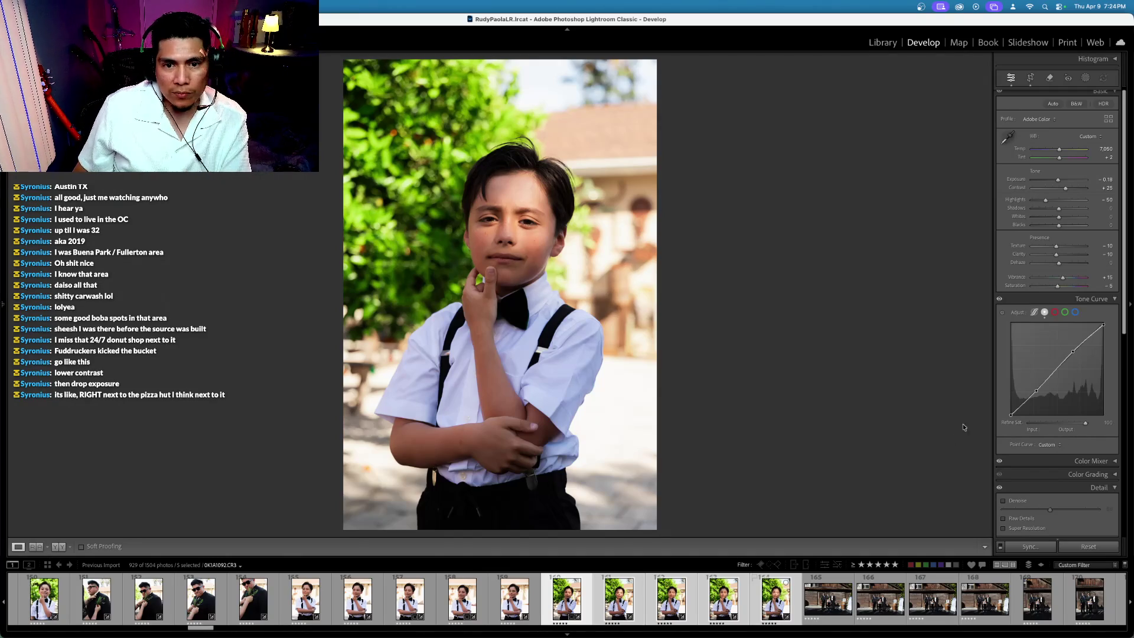
Step: Reset contrast to zero and lower exposure to -0.28, comparing against the original
{"action": "double_click", "coordinate": [1019, 188]}
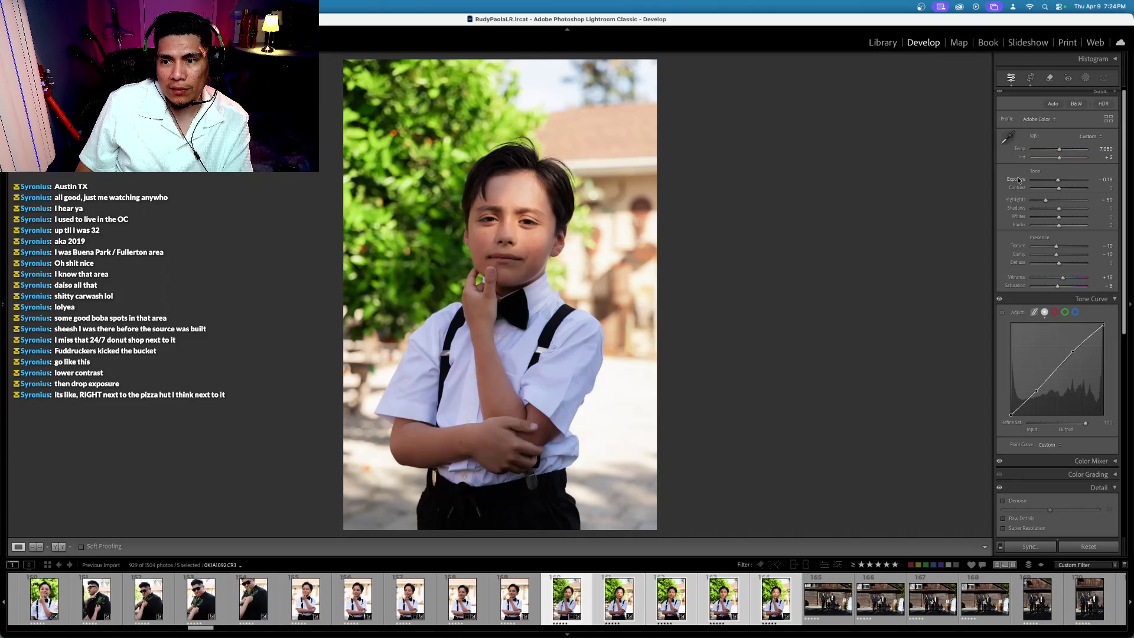
{"action": "key", "text": "minus"}
{"action": "scroll", "coordinate": [1018, 180], "scroll_direction": "down", "scroll_amount": 1}
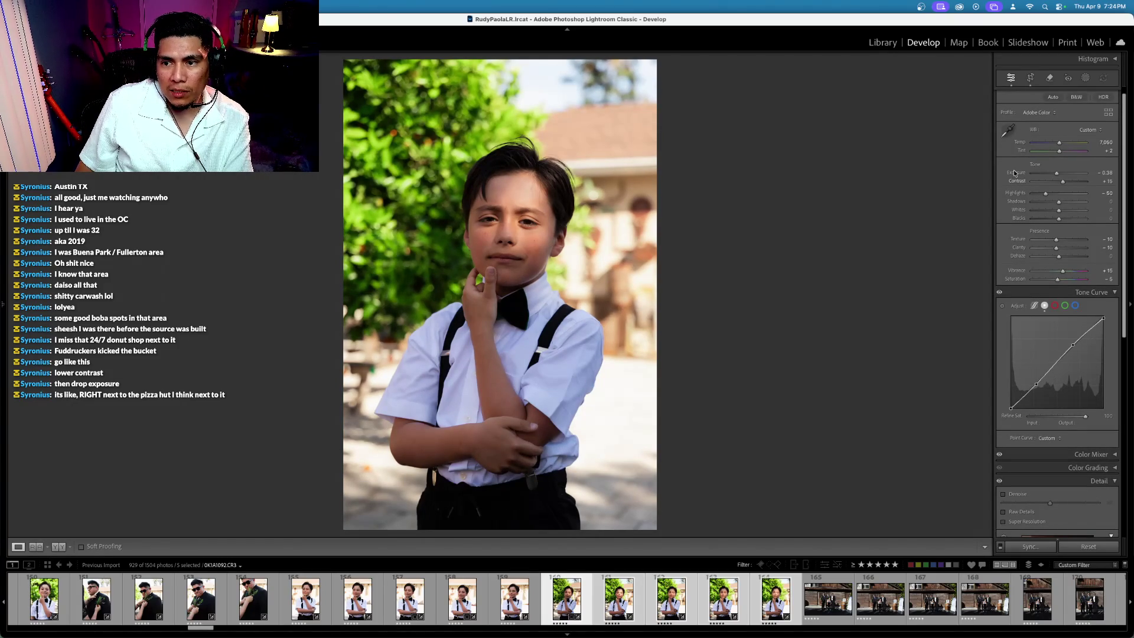
{"action": "scroll", "coordinate": [1014, 173], "scroll_direction": "down", "scroll_amount": 1}
{"action": "key", "text": "backslash"}
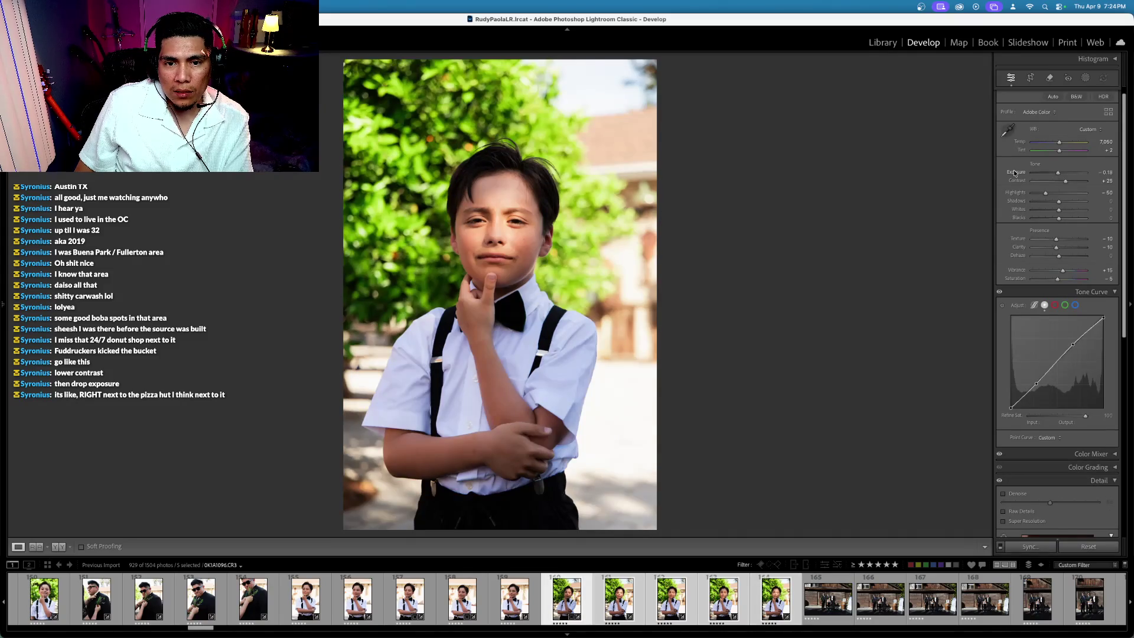
{"action": "key", "text": "backslash"}
Step: Step through the filmstrip to the black-and-white frame of the boy
{"action": "key", "text": "Right"}
{"action": "key", "text": "Right"}
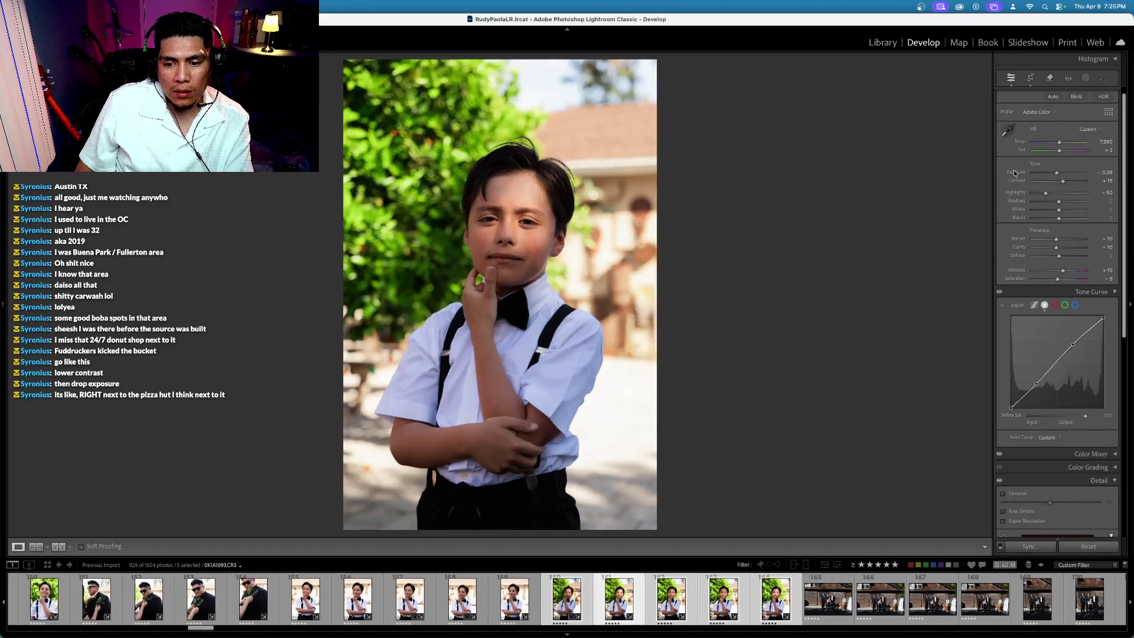
{"action": "key", "text": "Right"}
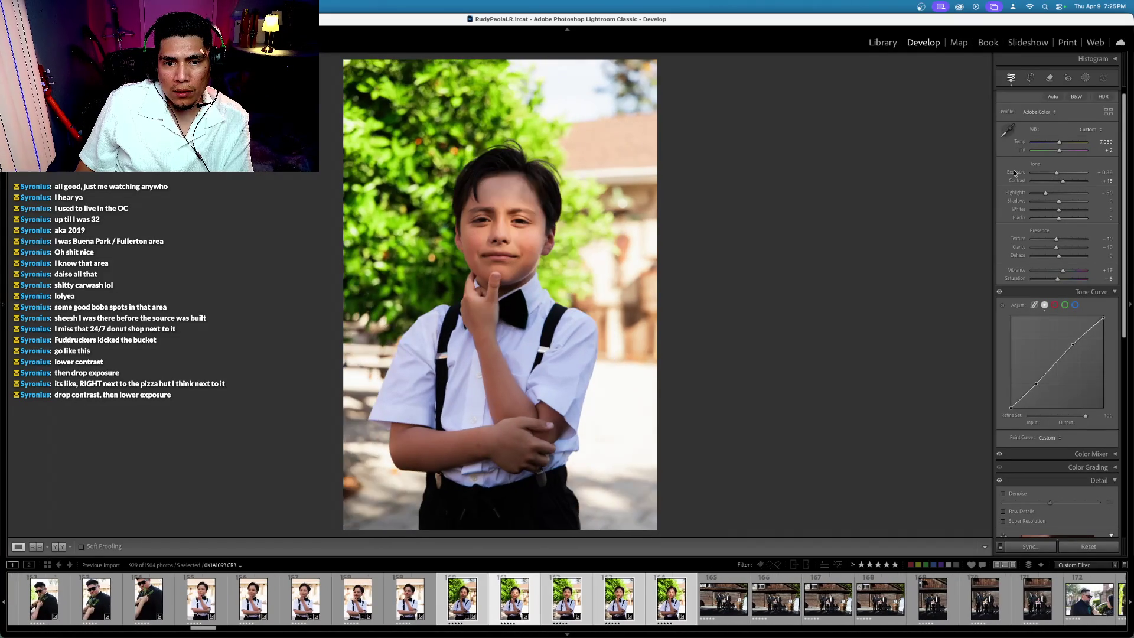
{"action": "key", "text": "Right"}
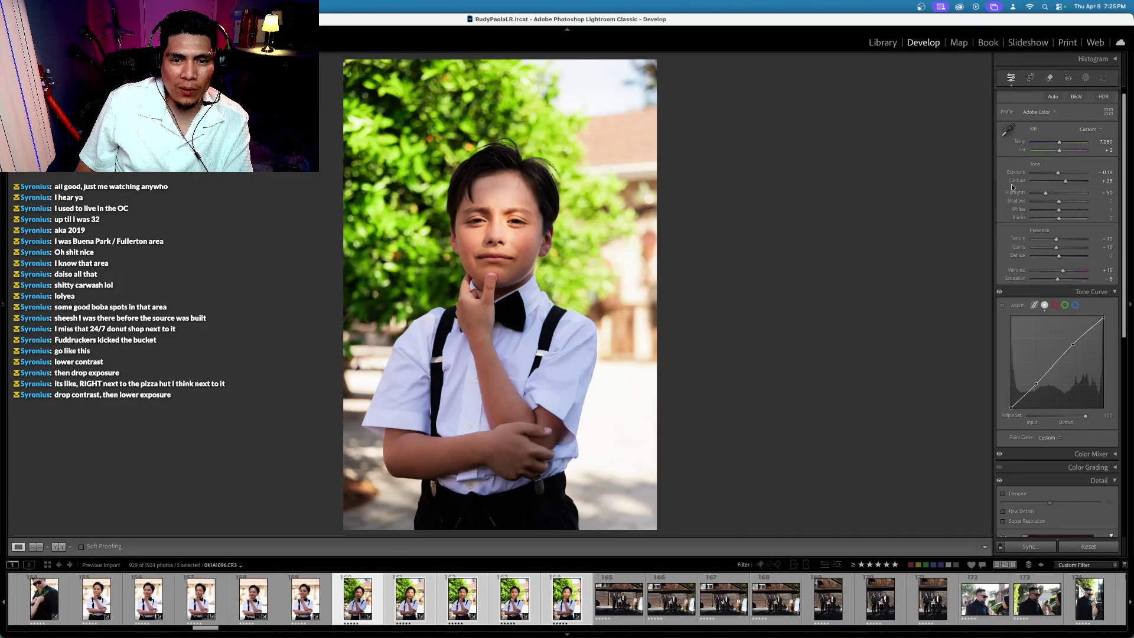
{"action": "key", "text": "Right"}
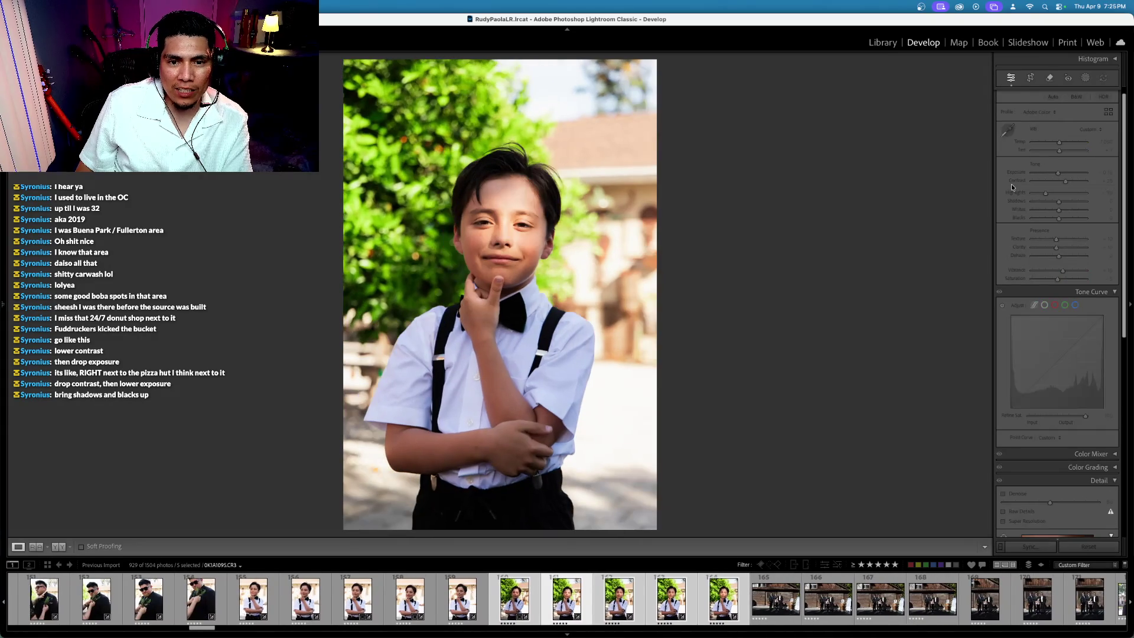
{"action": "key", "text": "Left"}
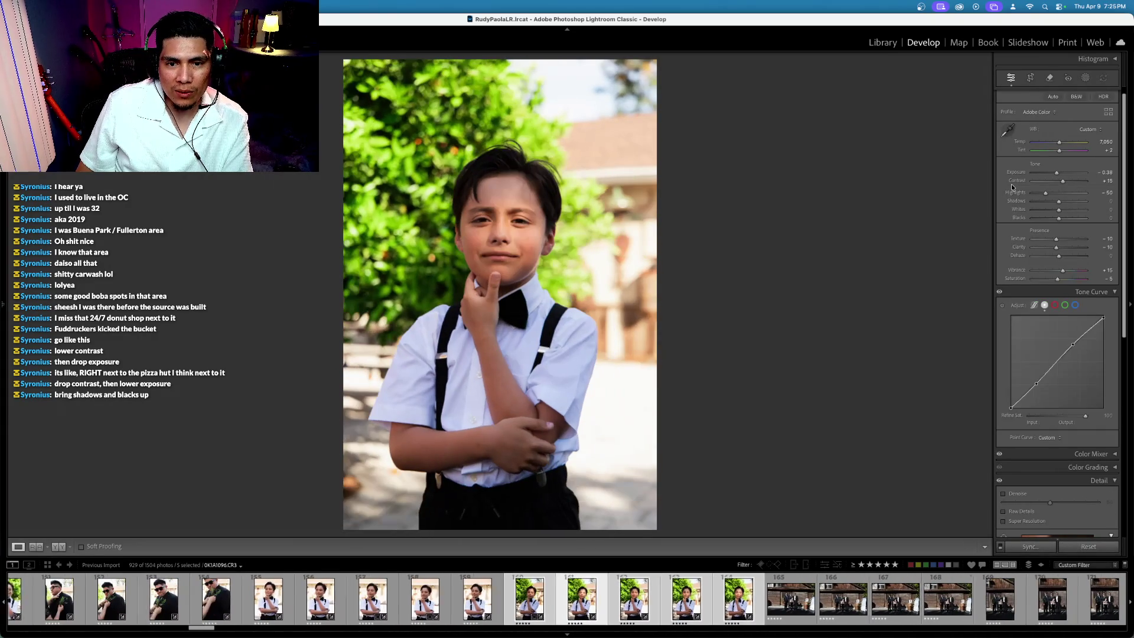
{"action": "key", "text": "Left"}
{"action": "key", "text": "Left"}
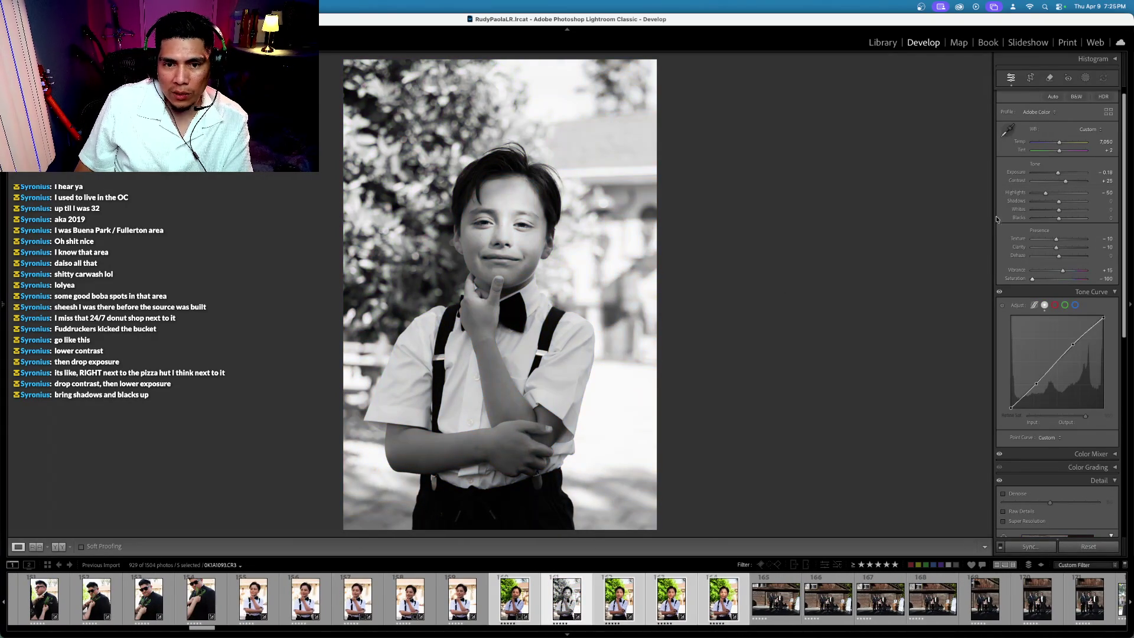
Step: Darken the black-and-white portrait to -0.68 exposure, then try a shadows lift to +59 and undo it
{"action": "key", "text": "minus"}
{"action": "key", "text": "minus"}
{"action": "key", "text": "minus"}
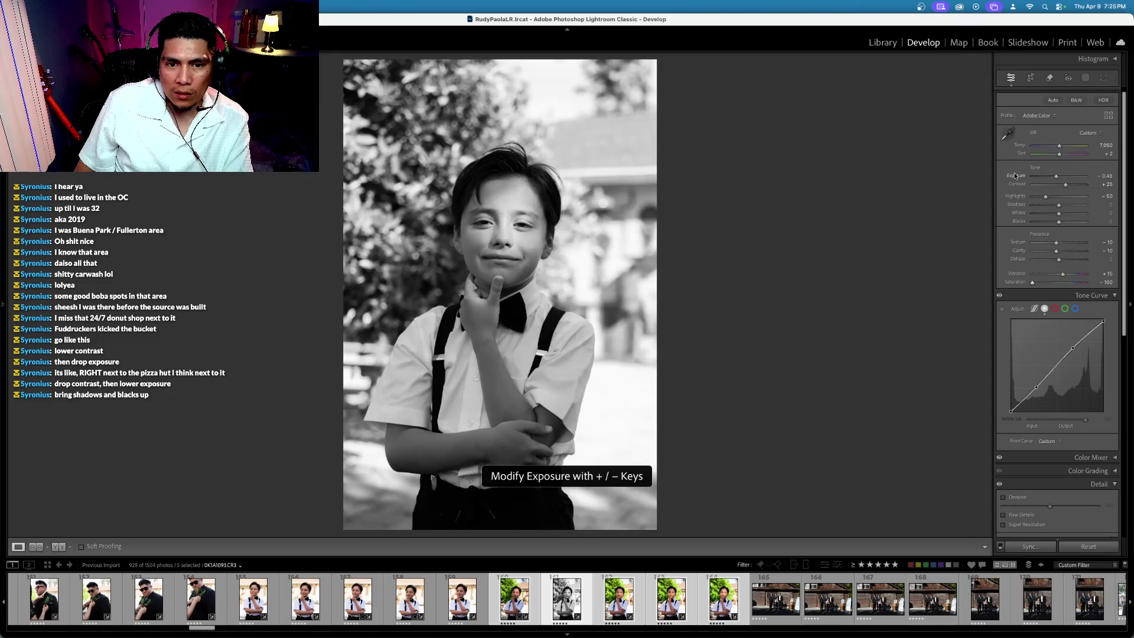
{"action": "left_click", "coordinate": [1030, 77]}
{"action": "key", "text": "Return"}
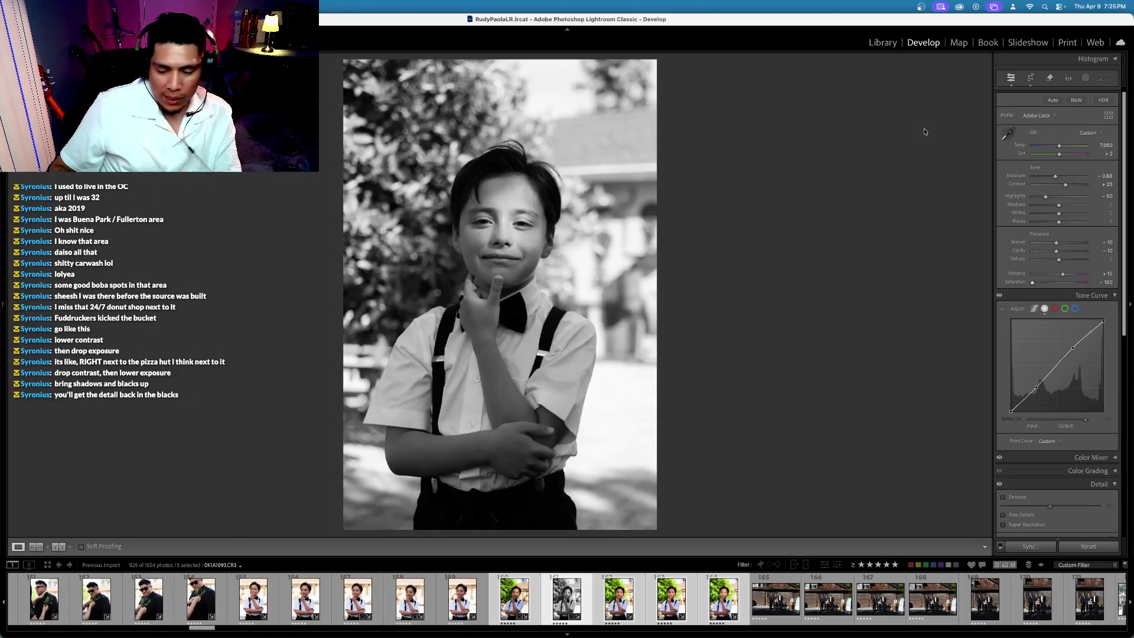
{"action": "left_click", "coordinate": [1067, 207]}
{"action": "left_click_drag", "start_coordinate": [1069, 207], "coordinate": [1058, 223]}
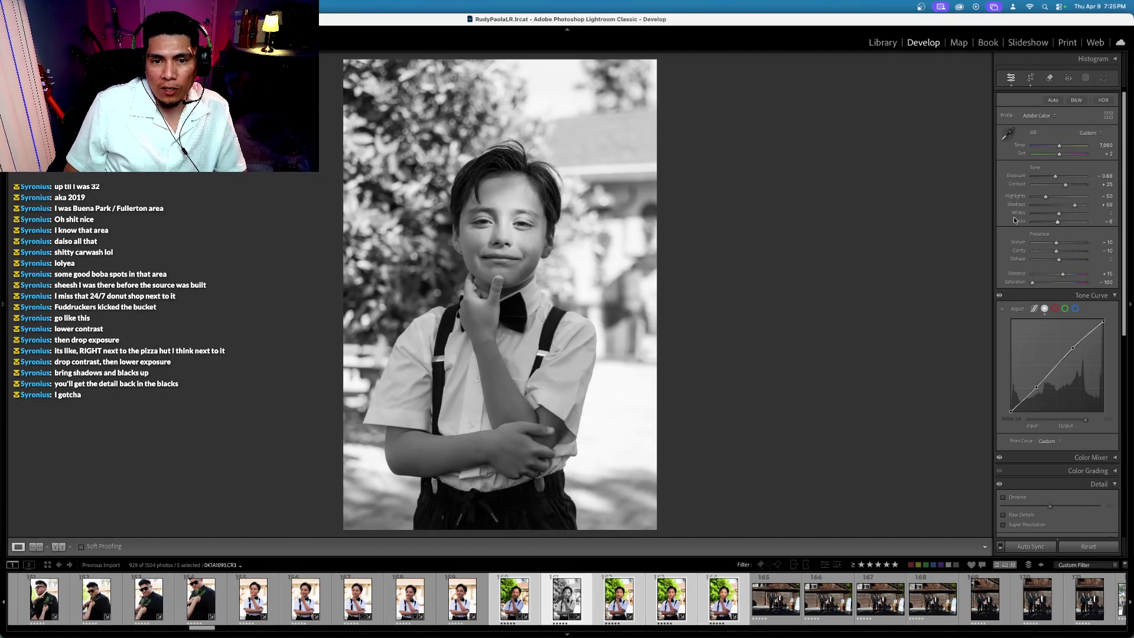
{"action": "key", "text": "super+z"}
{"action": "key", "text": "super+z"}
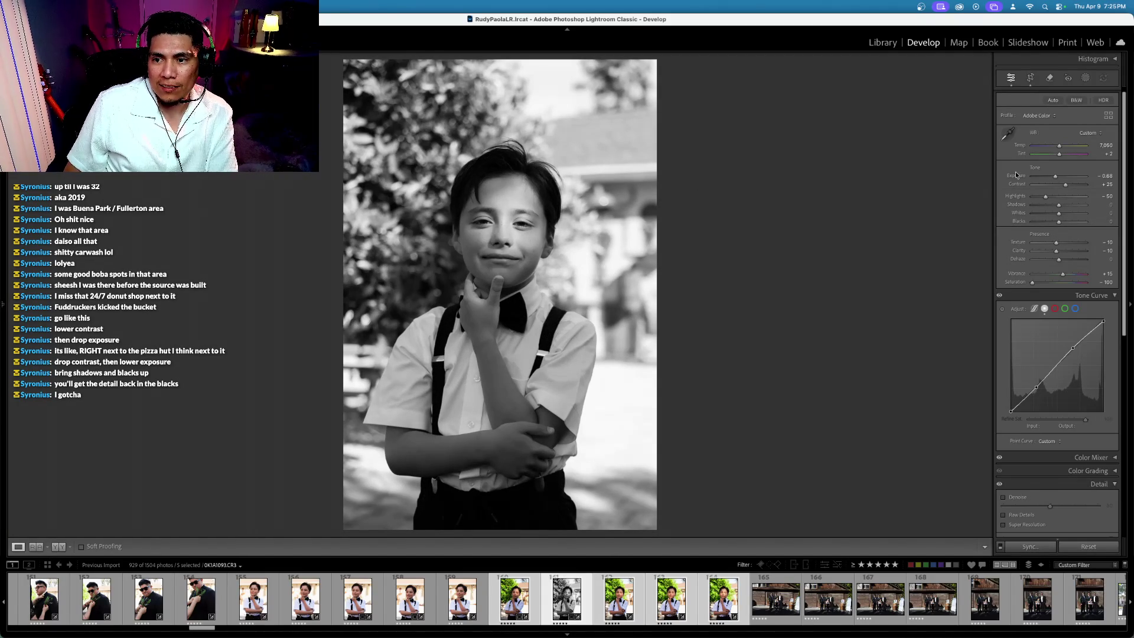
{"action": "key", "text": "period"}
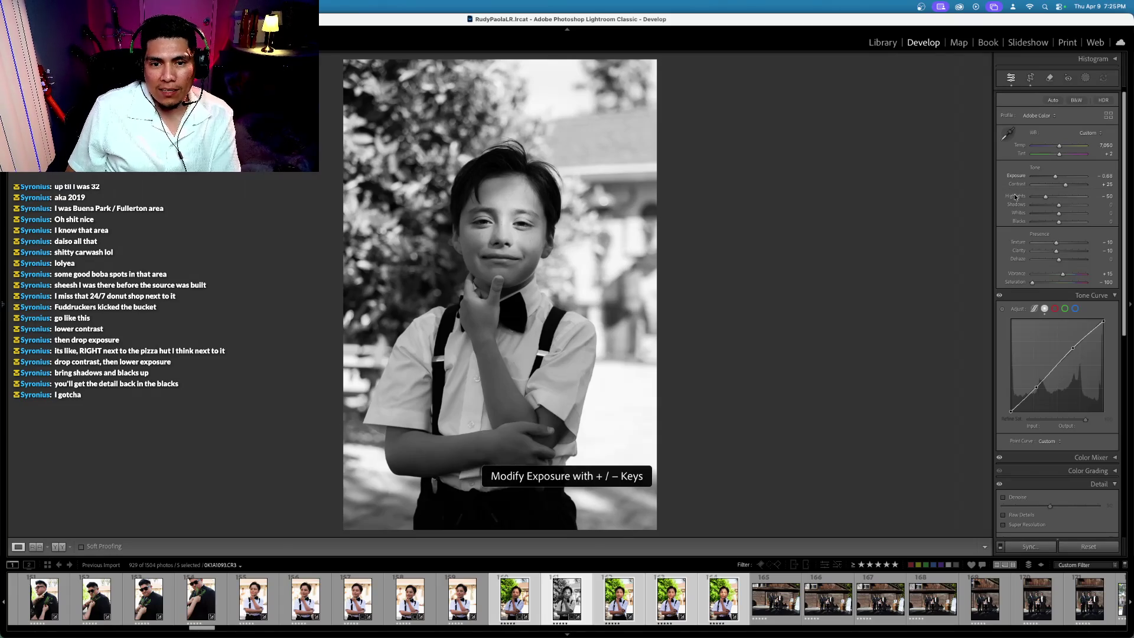
Step: Reset highlights and set them to -34, keeping exposure at -0.68
{"action": "double_click", "coordinate": [1015, 196]}
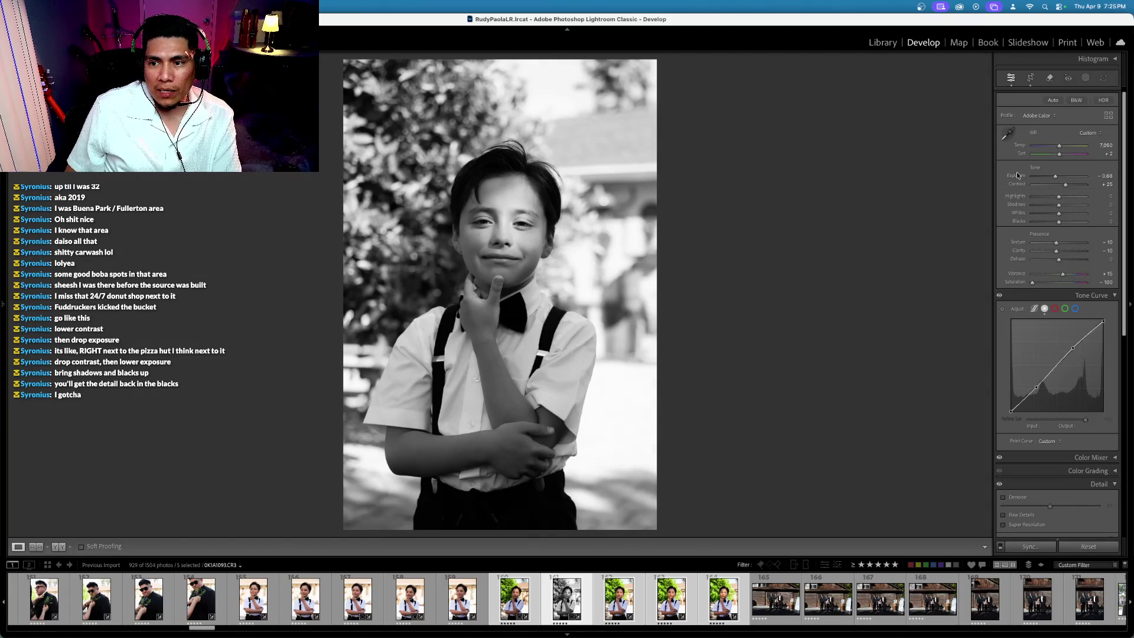
{"action": "key", "text": "minus"}
{"action": "key", "text": "minus"}
{"action": "key", "text": "minus"}
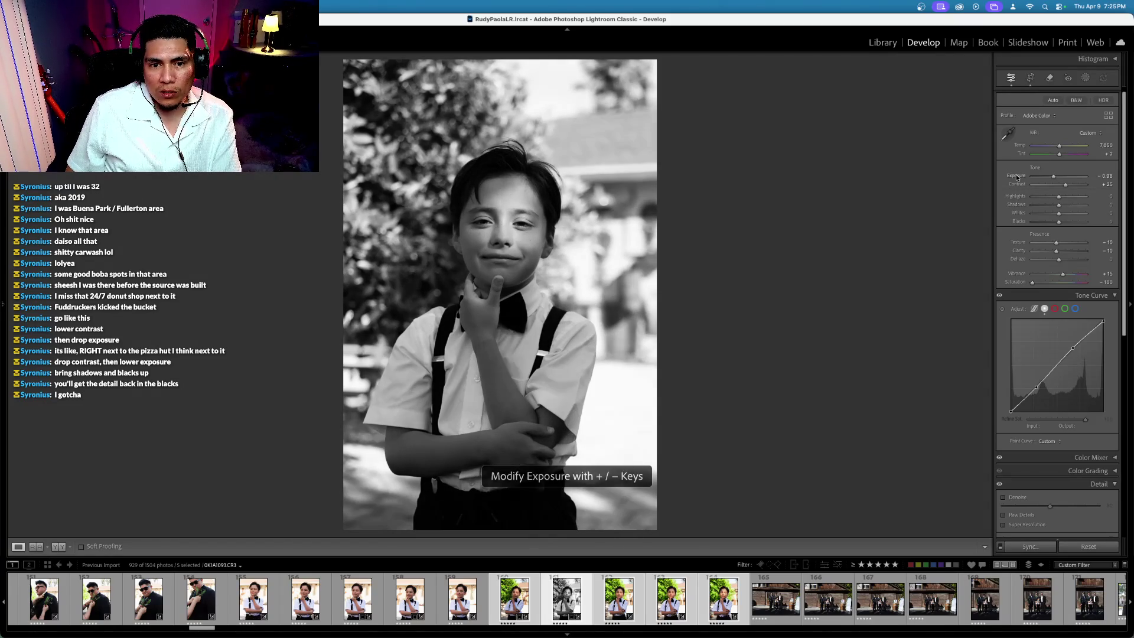
{"action": "left_click", "coordinate": [1050, 197]}
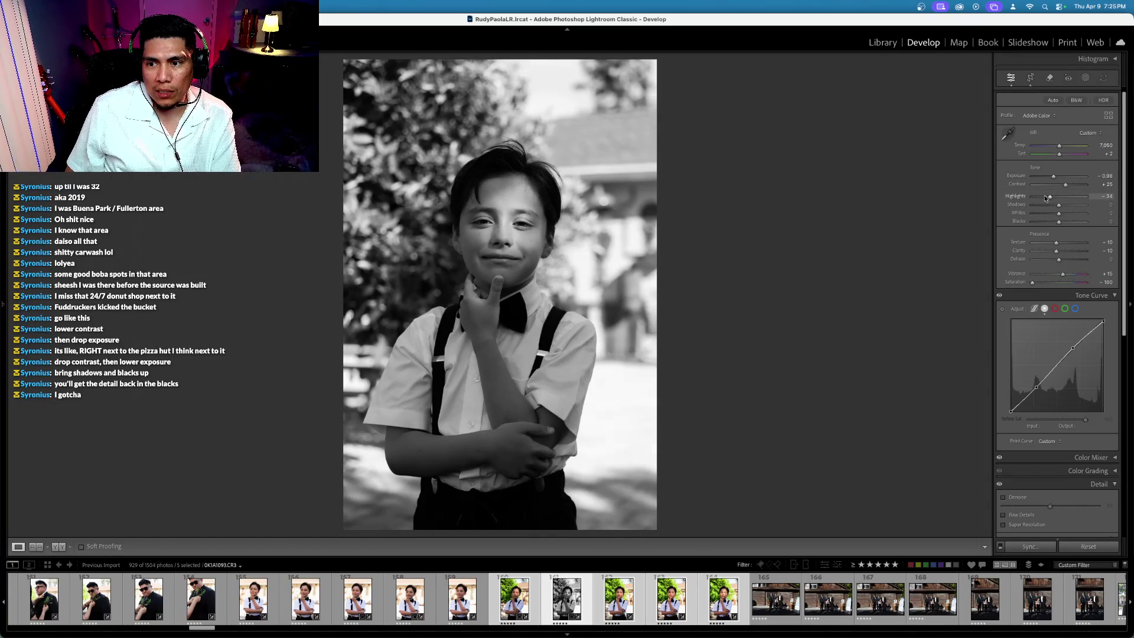
{"action": "key", "text": "plus"}
{"action": "key", "text": "plus"}
{"action": "key", "text": "plus"}
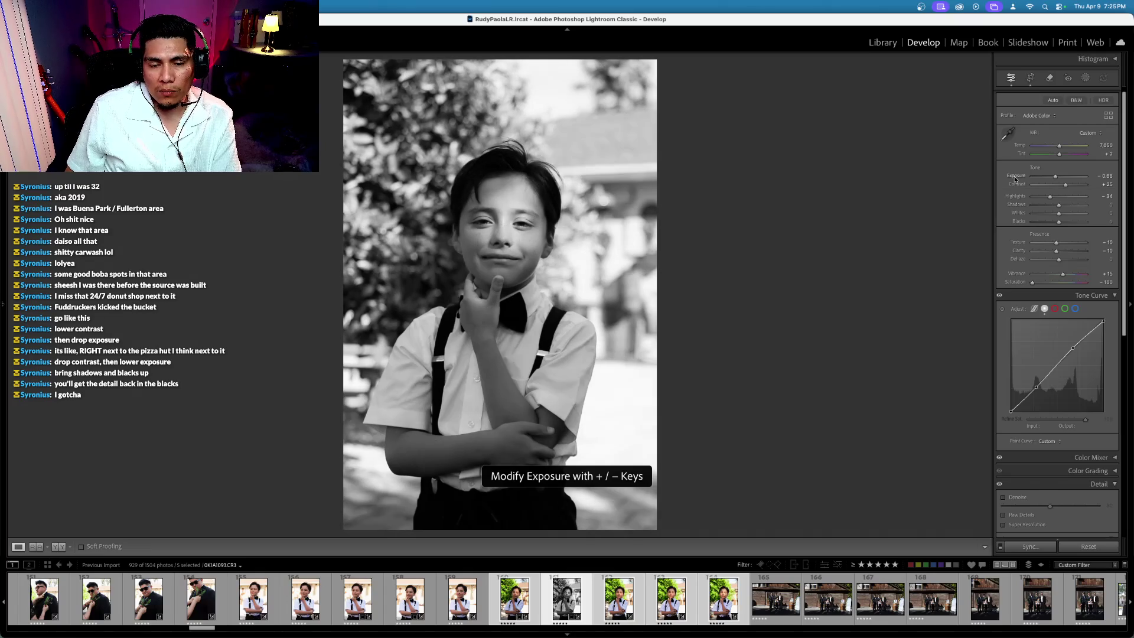
{"action": "key", "text": "backslash"}
{"action": "key", "text": "backslash"}
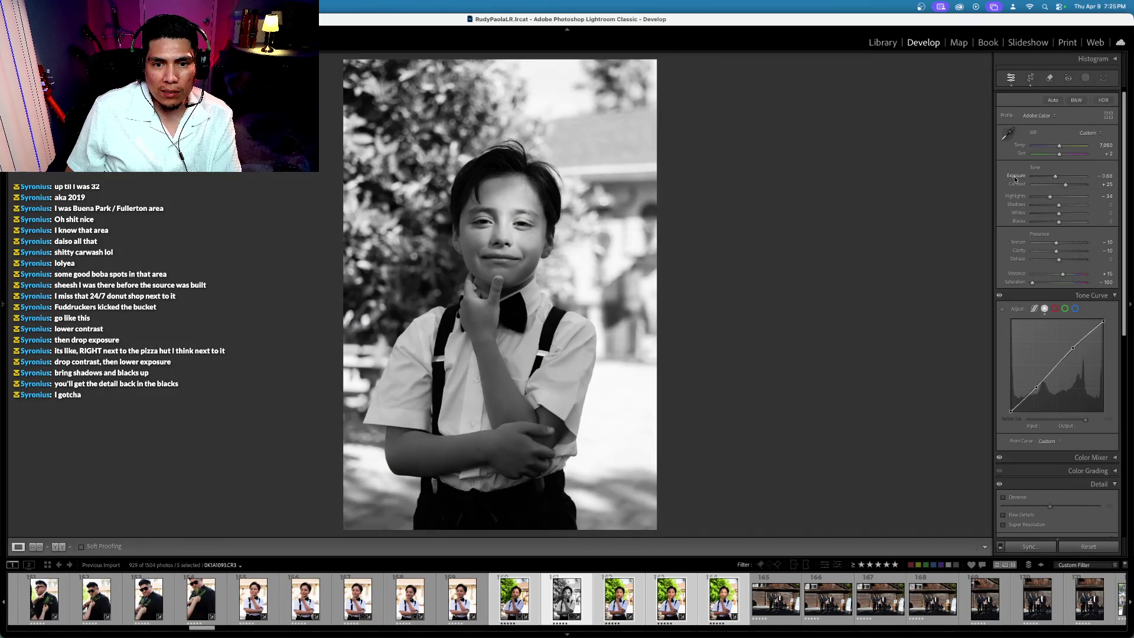
Step: Recheck the crop and before view, then open colour shot 162 of the boy
{"action": "left_click", "coordinate": [1030, 78]}
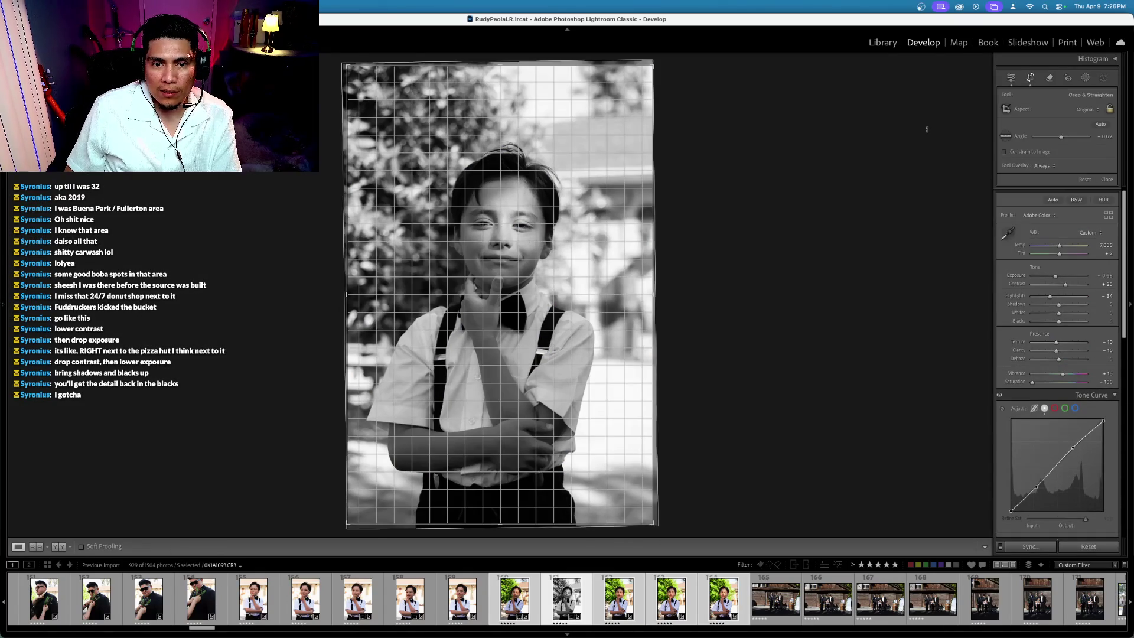
{"action": "key", "text": "r"}
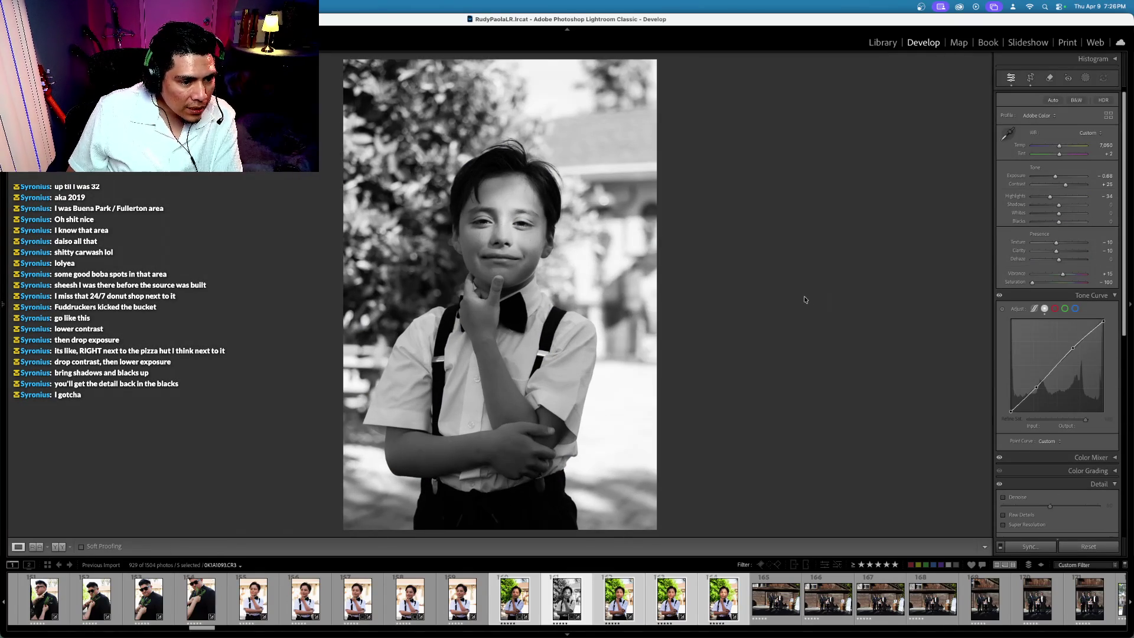
{"action": "key", "text": "backslash"}
{"action": "key", "text": "backslash"}
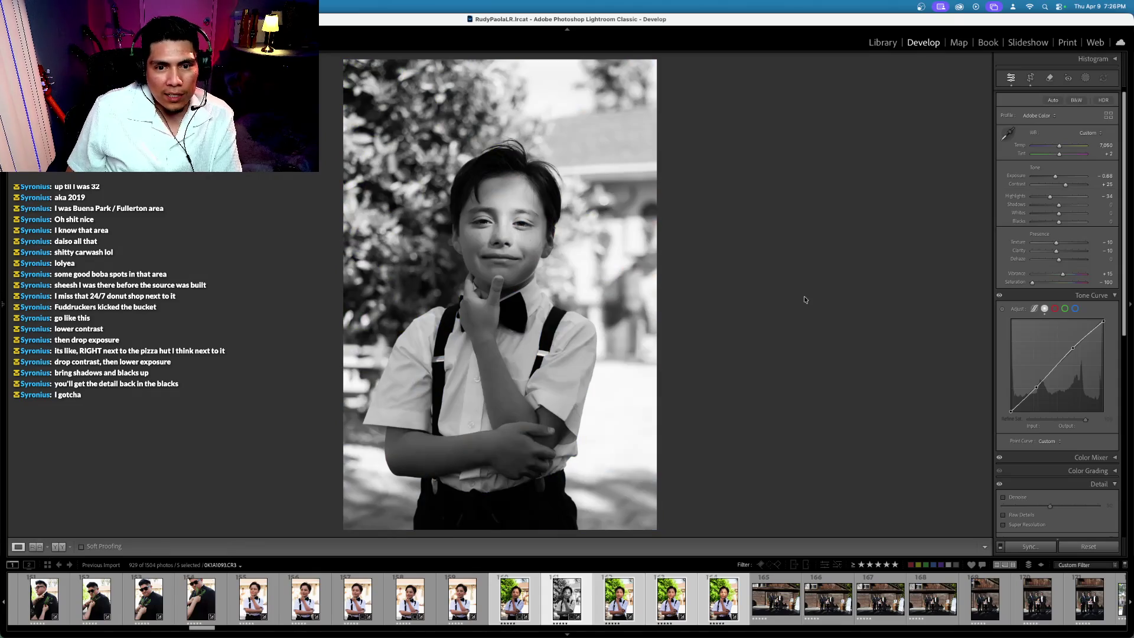
{"action": "left_click", "coordinate": [619, 601]}
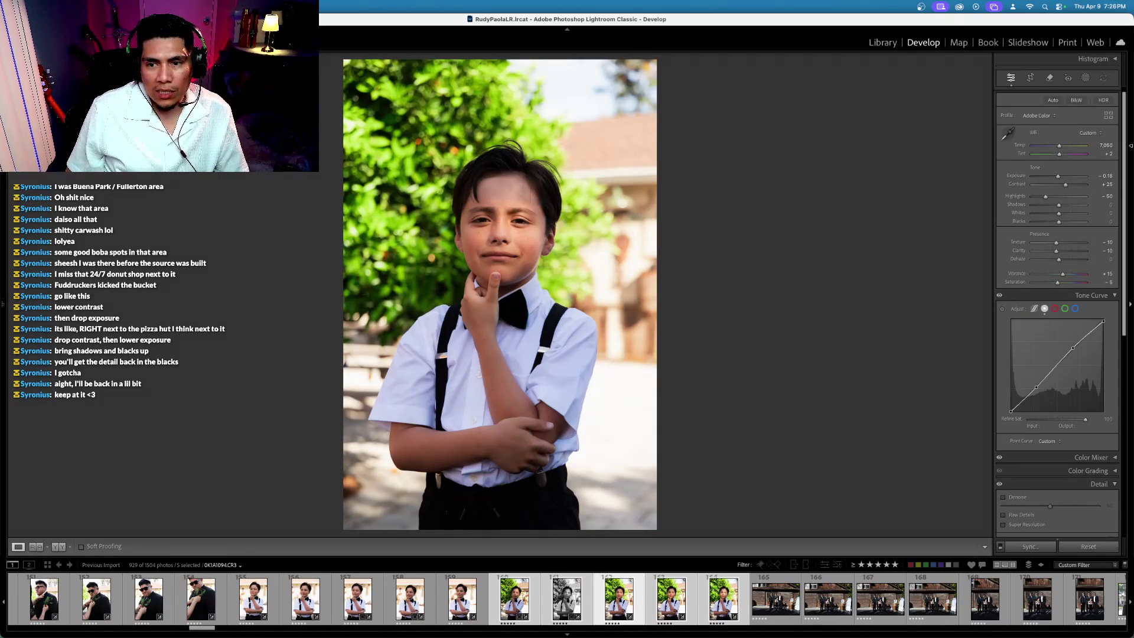
Step: Reset and raise highlights to +40, mark the photo rejected, and lower exposure to -0.38
{"action": "double_click", "coordinate": [1013, 197]}
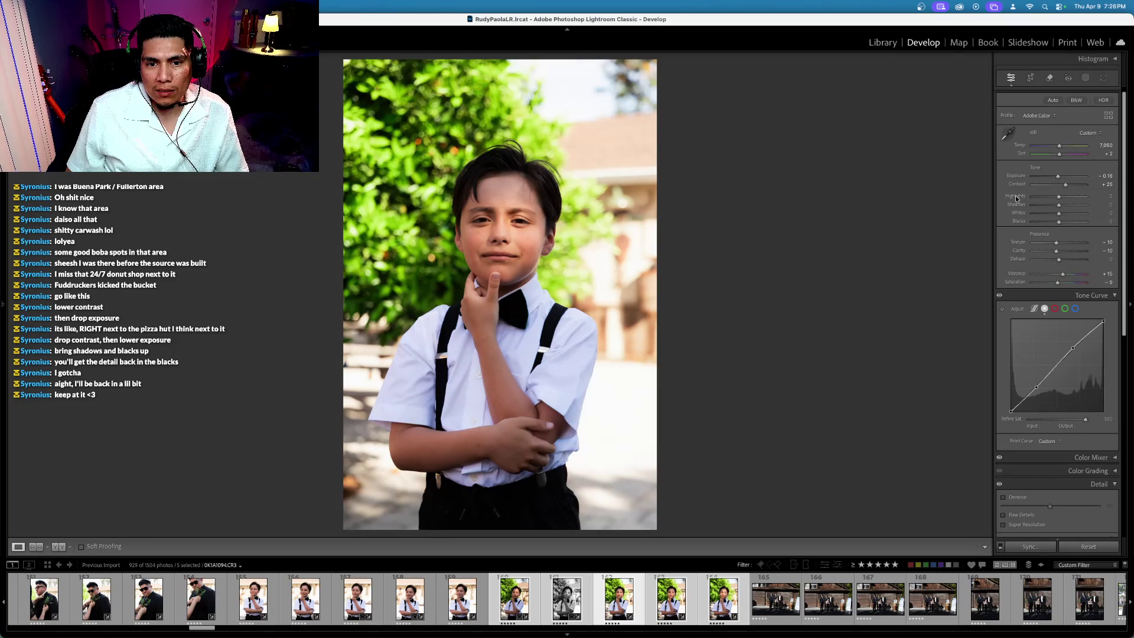
{"action": "mouse_move", "coordinate": [1016, 198]}
{"action": "left_mouse_down"}
{"action": "mouse_move", "coordinate": [1026, 197]}
{"action": "mouse_move", "coordinate": [1013, 178]}
{"action": "left_mouse_up"}
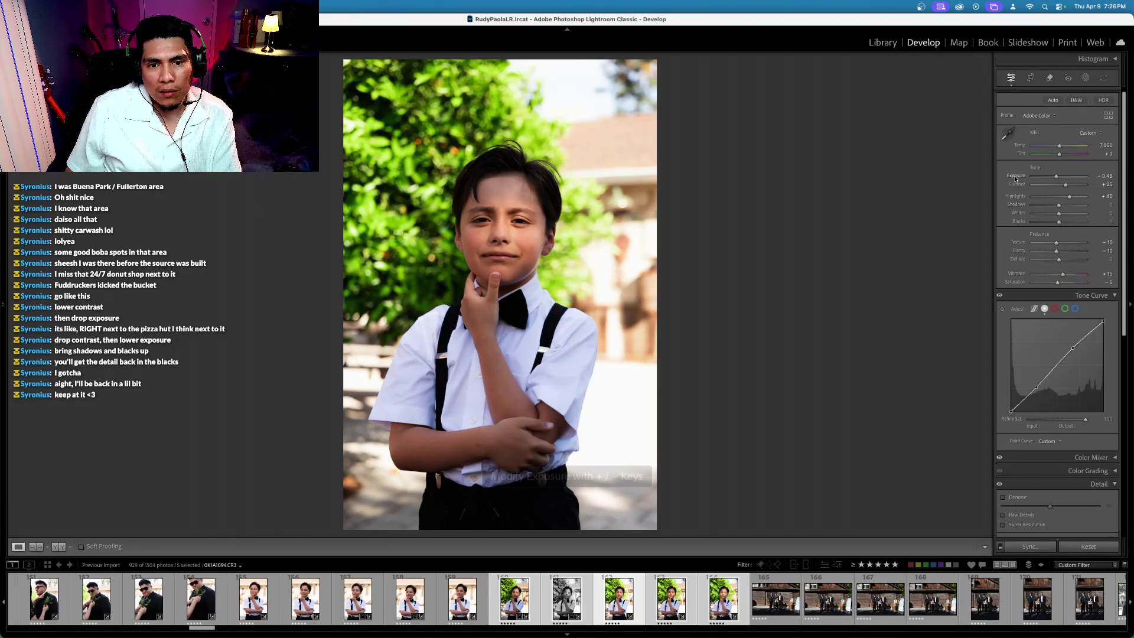
{"action": "key", "text": "x"}
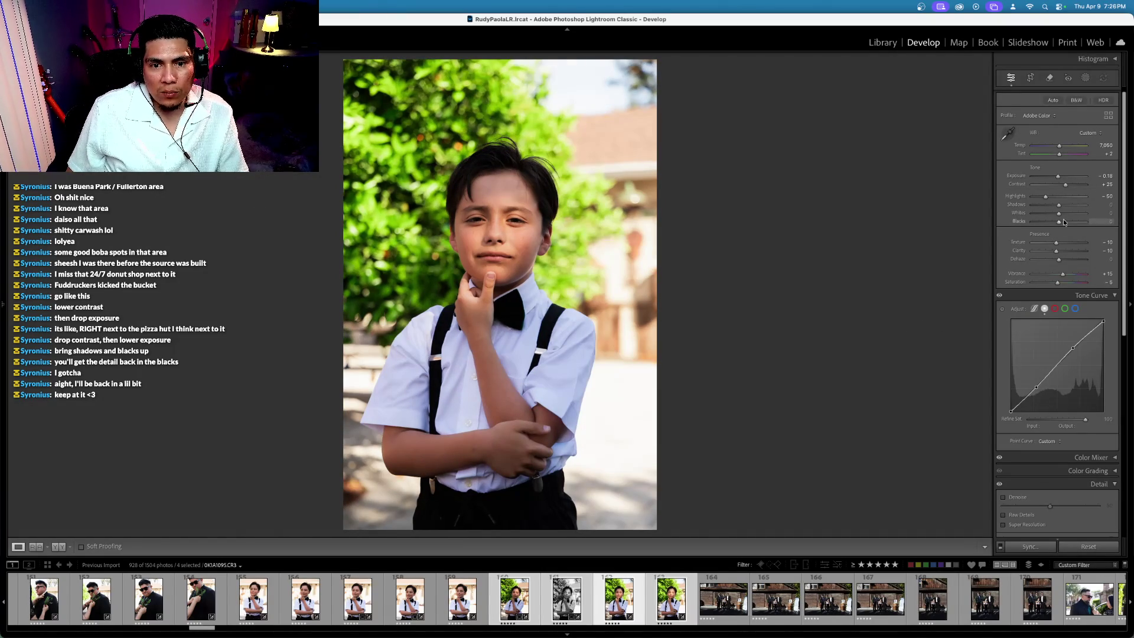
{"action": "left_click_drag", "start_coordinate": [1011, 177], "coordinate": [1015, 181]}
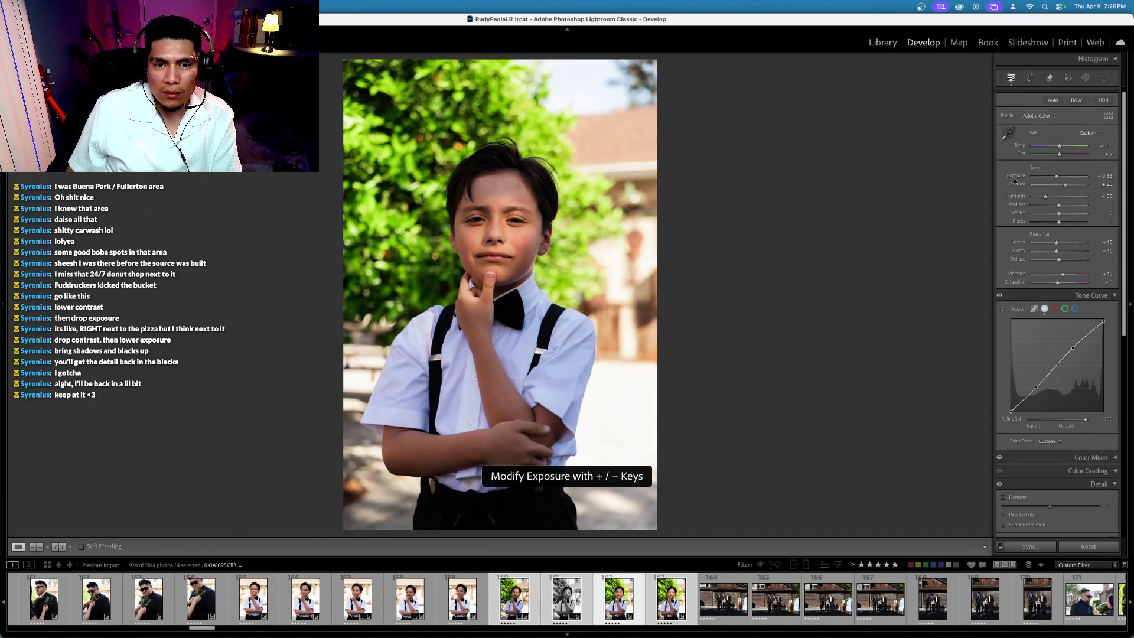
Step: Reduce saturation to -20, raise vibrance to +10, and increase contrast to +19
{"action": "left_click_drag", "start_coordinate": [1016, 282], "coordinate": [1013, 284]}
{"action": "left_click", "coordinate": [1017, 274]}
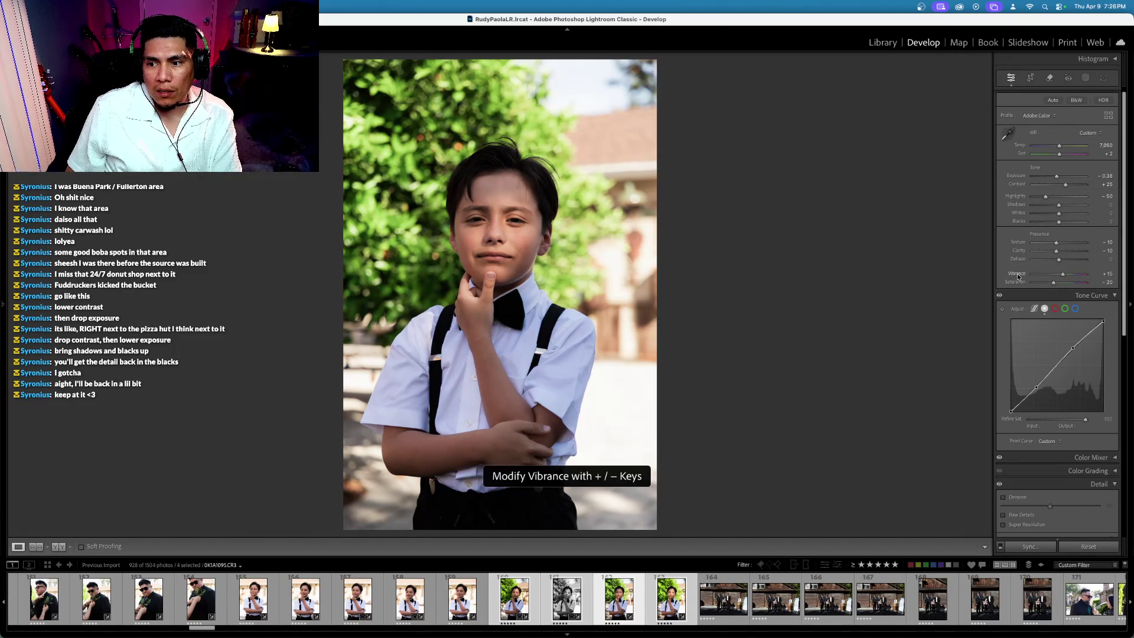
{"action": "key", "text": "equal"}
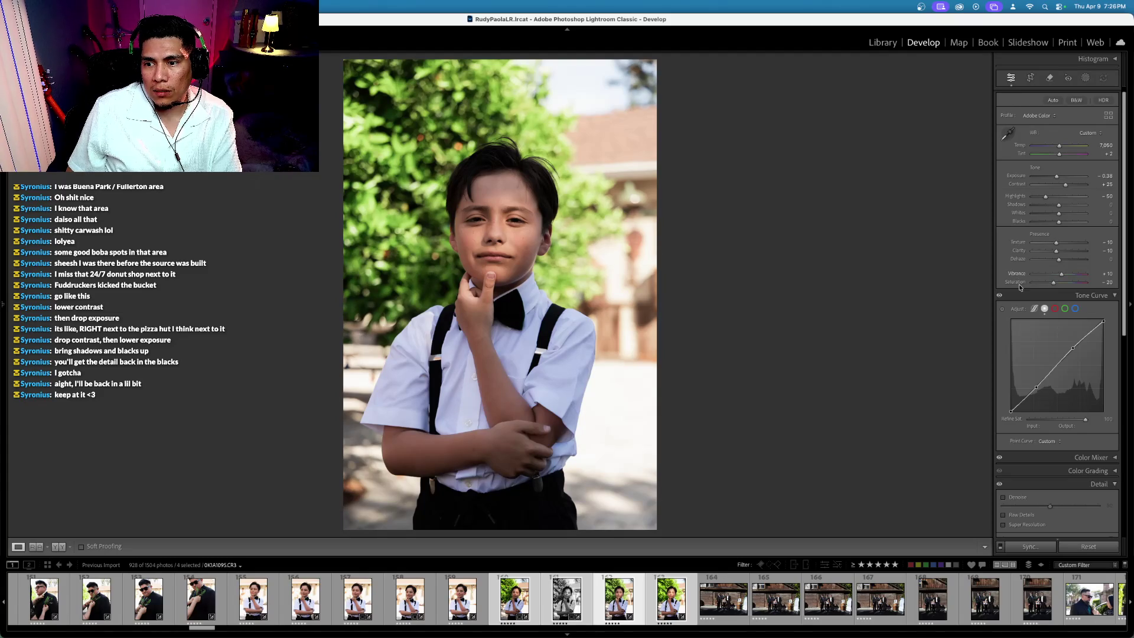
{"action": "left_click", "coordinate": [1019, 285]}
{"action": "key", "text": "backslash"}
{"action": "key", "text": "backslash"}
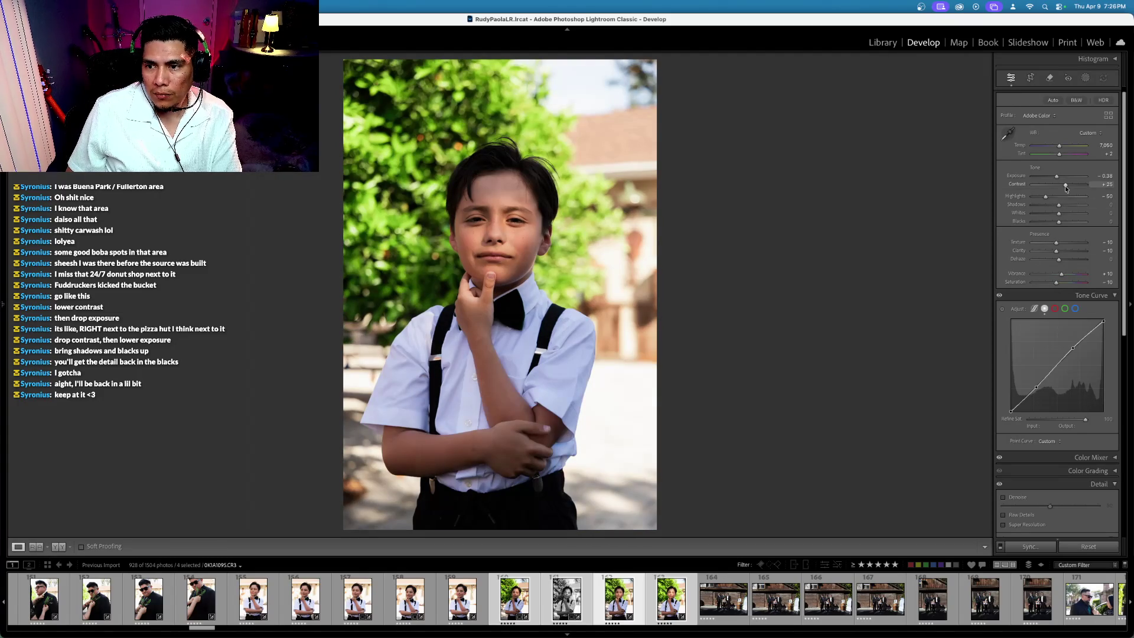
{"action": "left_click_drag", "start_coordinate": [1066, 186], "coordinate": [1064, 186]}
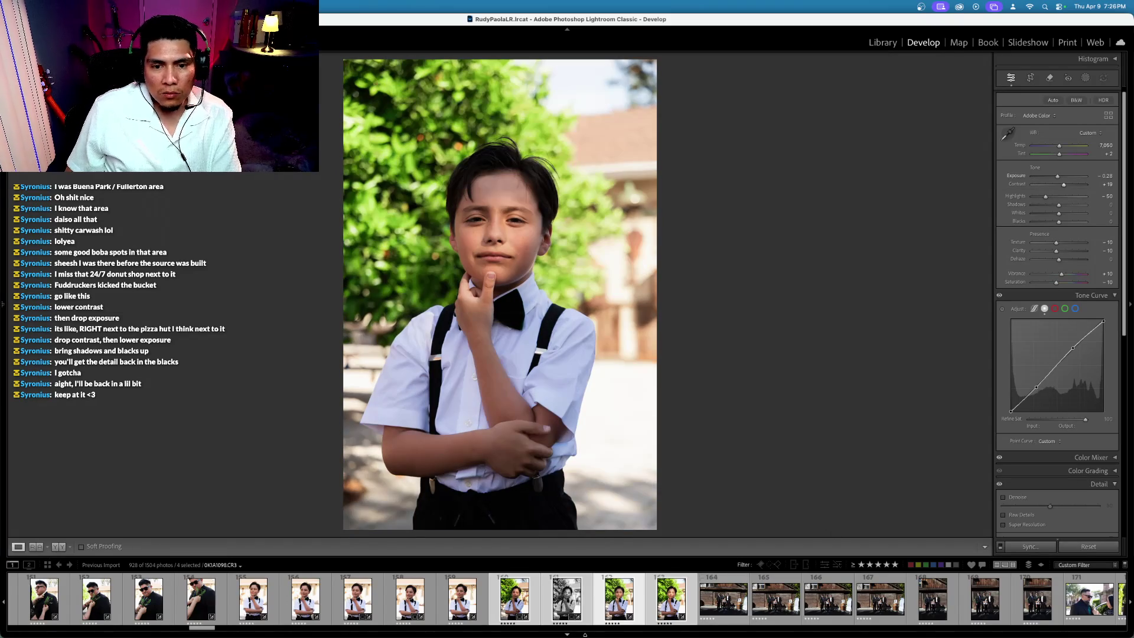
{"action": "scroll", "coordinate": [630, 631], "scroll_direction": "down", "scroll_amount": 1}
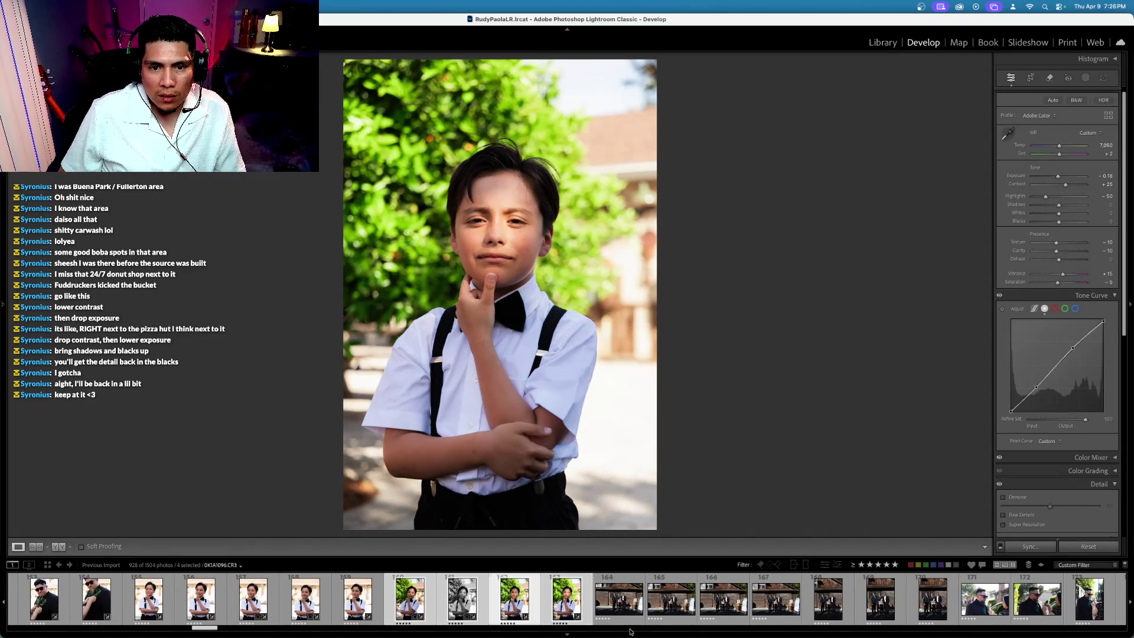
Step: Select just the two boy portraits in the filmstrip and flip between them to compare
{"action": "left_click", "coordinate": [618, 598]}
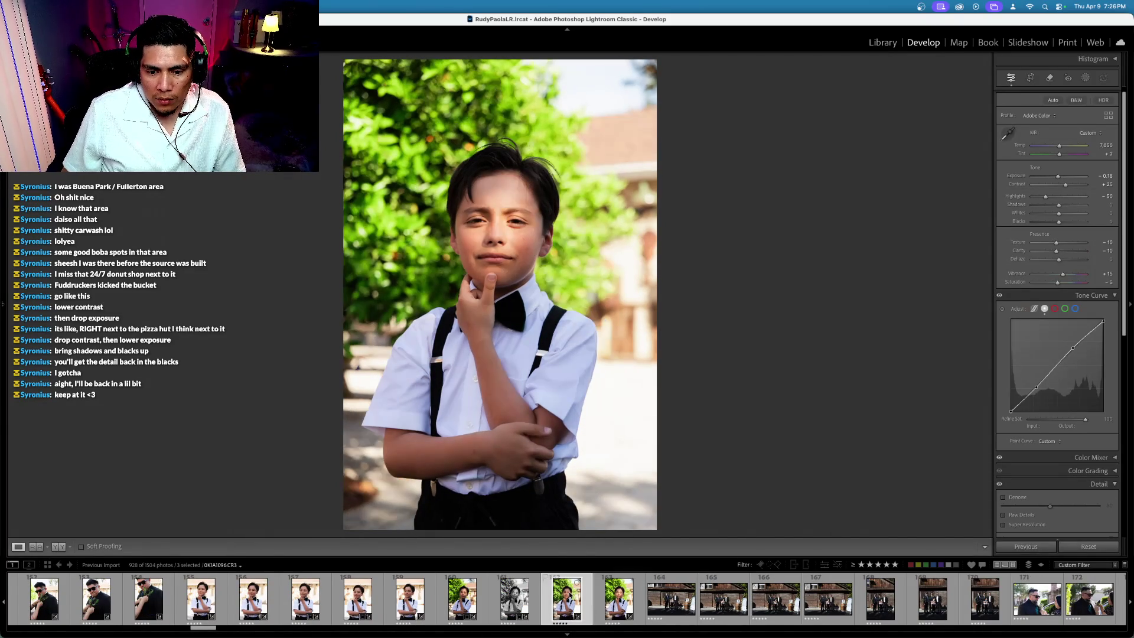
{"action": "left_click", "coordinate": [566, 598], "text": "super"}
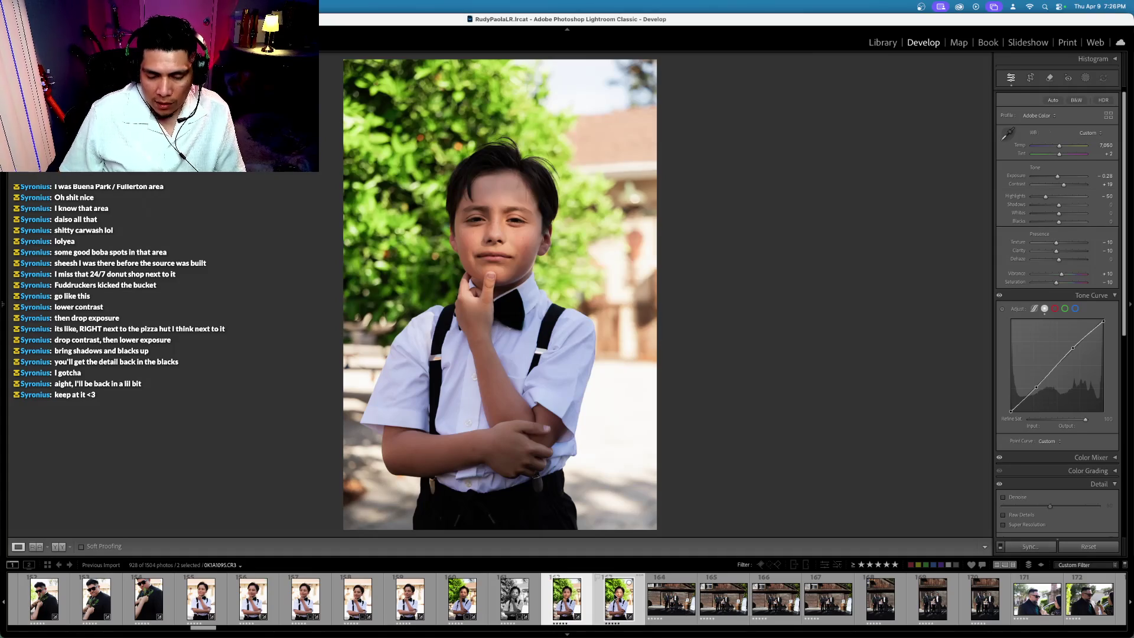
{"action": "left_click", "coordinate": [618, 598]}
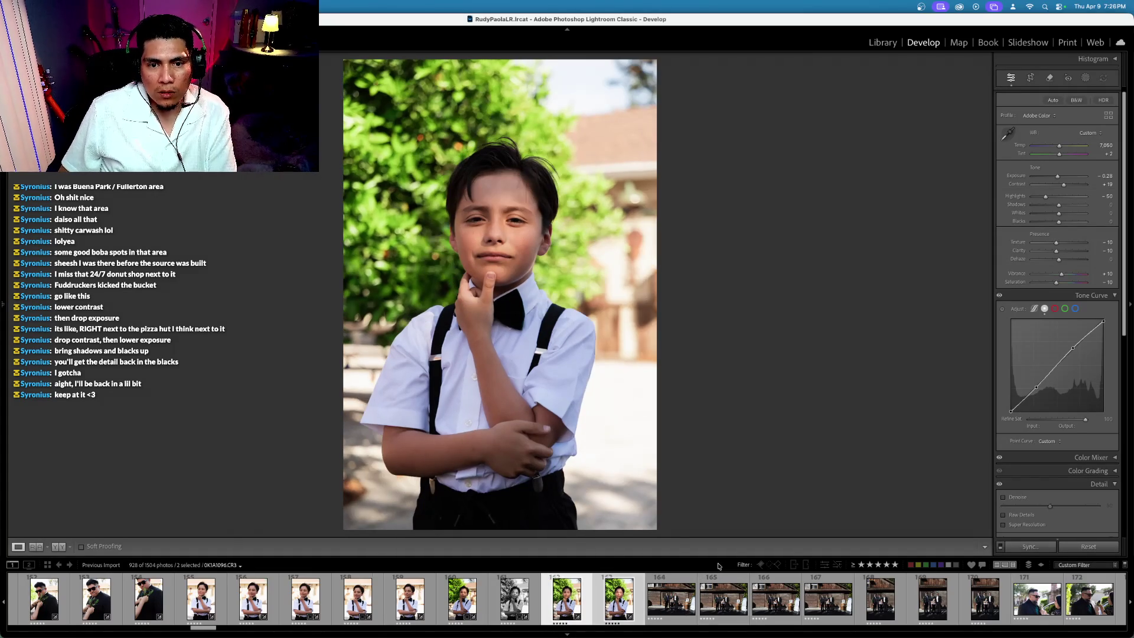
{"action": "key", "text": "Left"}
{"action": "key", "text": "Right"}
{"action": "key", "text": "Left"}
{"action": "key", "text": "Right"}
{"action": "key", "text": "Left"}
{"action": "key", "text": "Right"}
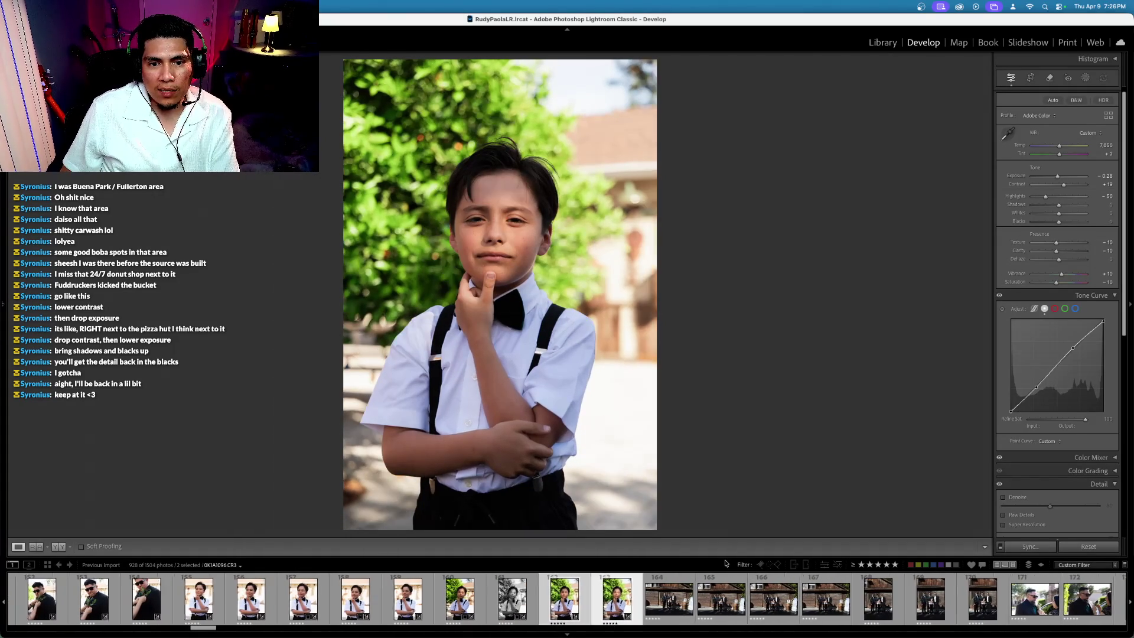
{"action": "key", "text": "Left"}
{"action": "key", "text": "Right"}
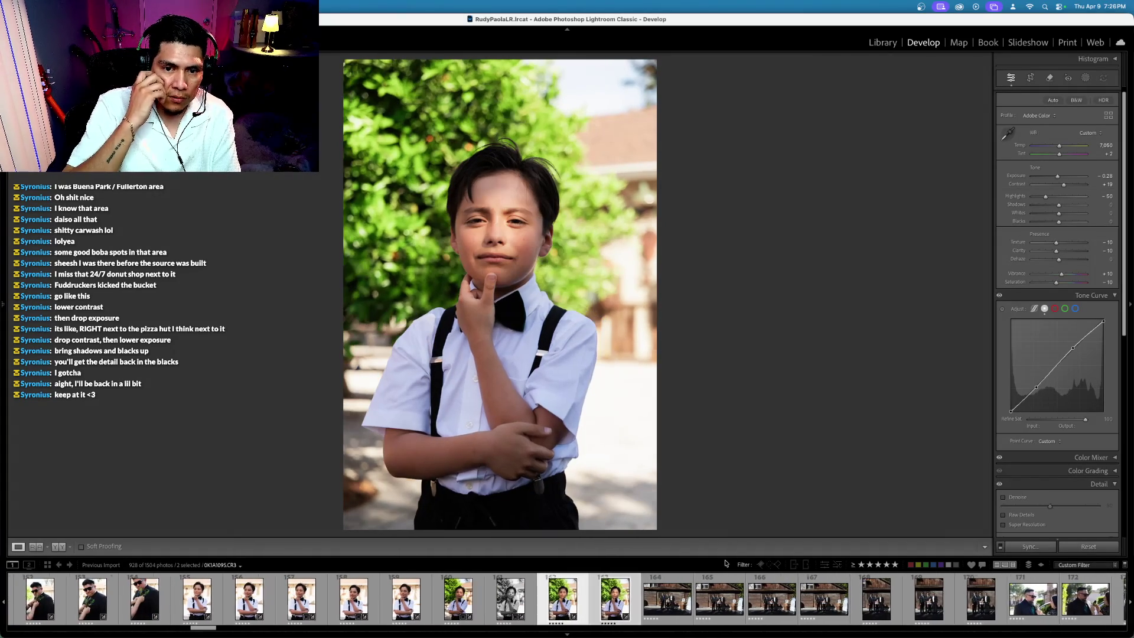
Step: Open group photo 164, glance back at the boy portrait, then return to 164
{"action": "left_click", "coordinate": [603, 589]}
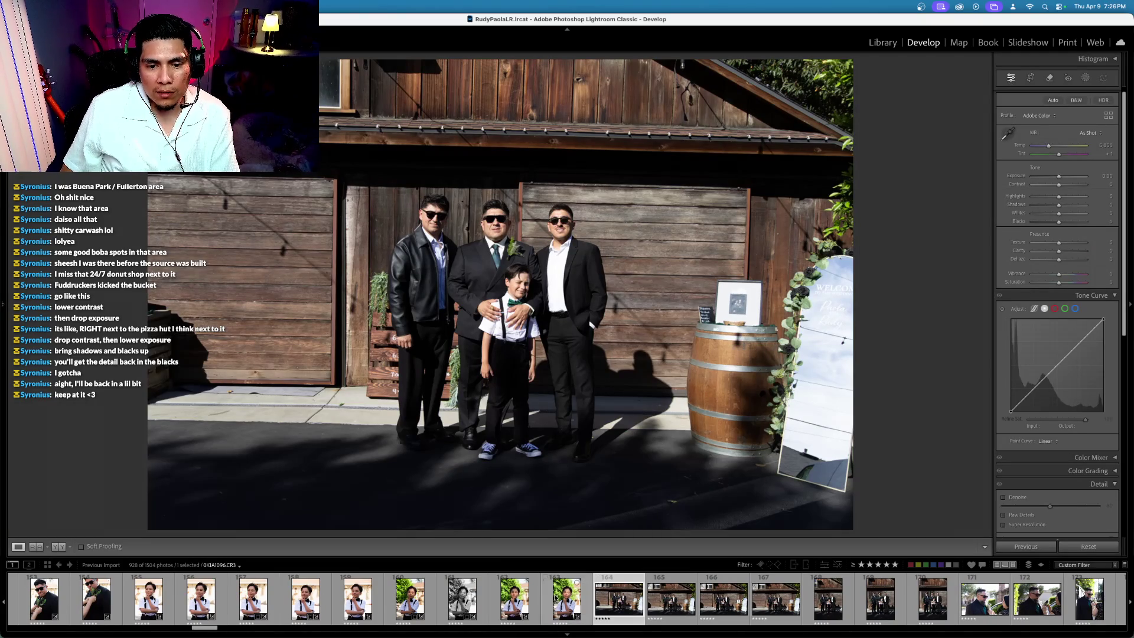
{"action": "left_click", "coordinate": [572, 600]}
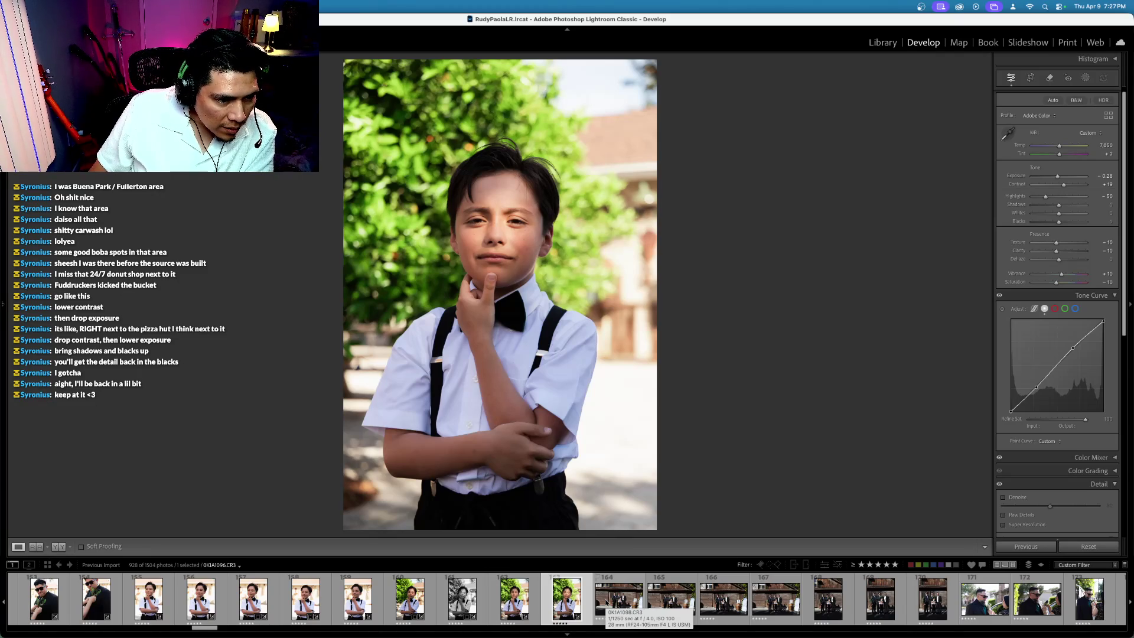
{"action": "scroll", "coordinate": [606, 603], "scroll_direction": "right", "scroll_amount": 1}
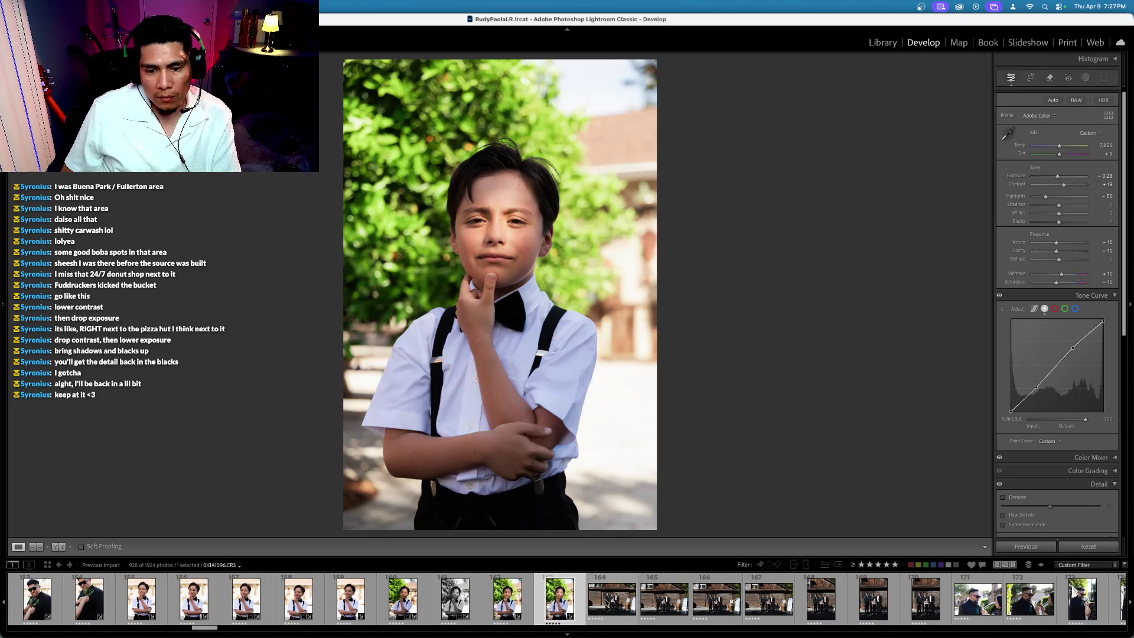
{"action": "left_click", "coordinate": [599, 603]}
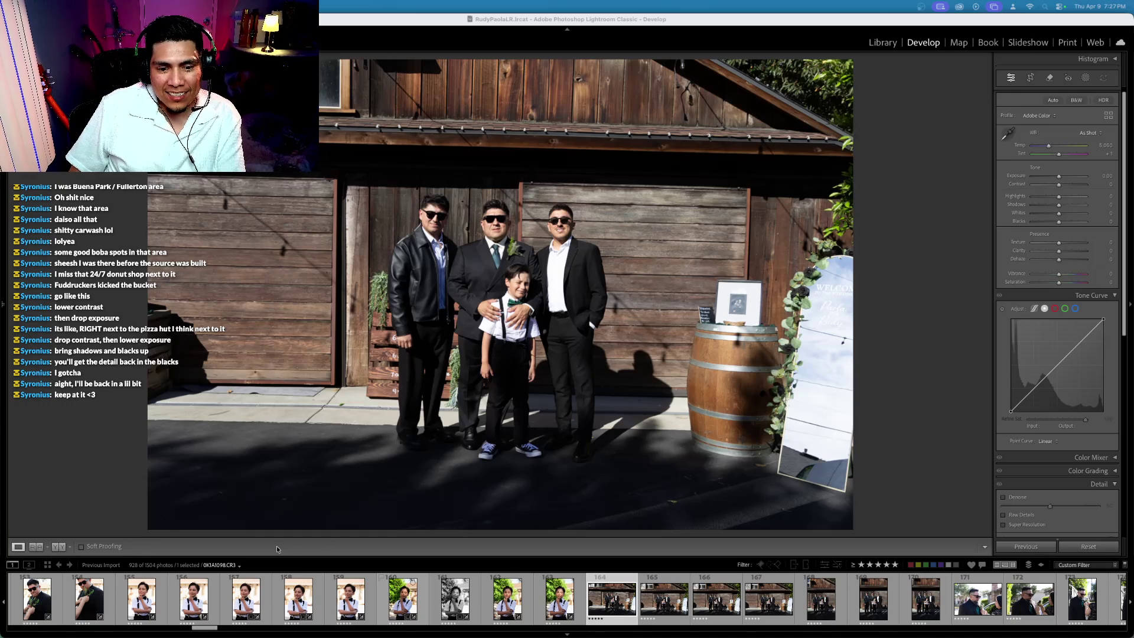
{"action": "scroll", "coordinate": [539, 605], "scroll_direction": "up", "scroll_amount": 15}
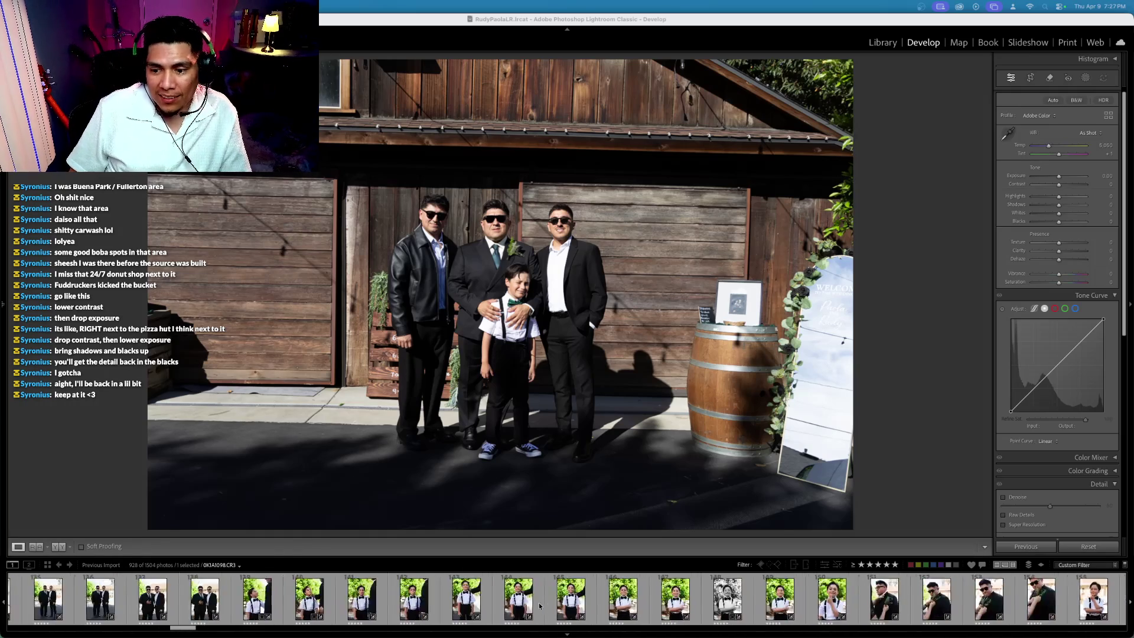
{"action": "scroll", "coordinate": [539, 605], "scroll_direction": "up", "scroll_amount": 7}
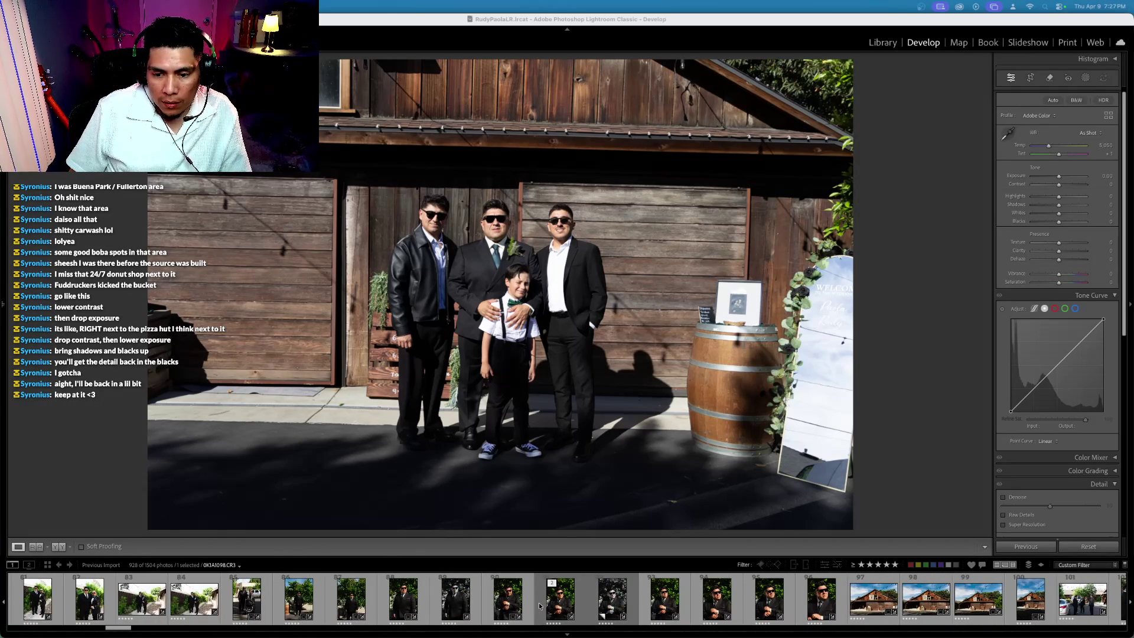
Step: Sync barn photo 97's settings onto the group photo, then reselect the group photo alone
{"action": "left_click", "coordinate": [873, 602], "text": "super"}
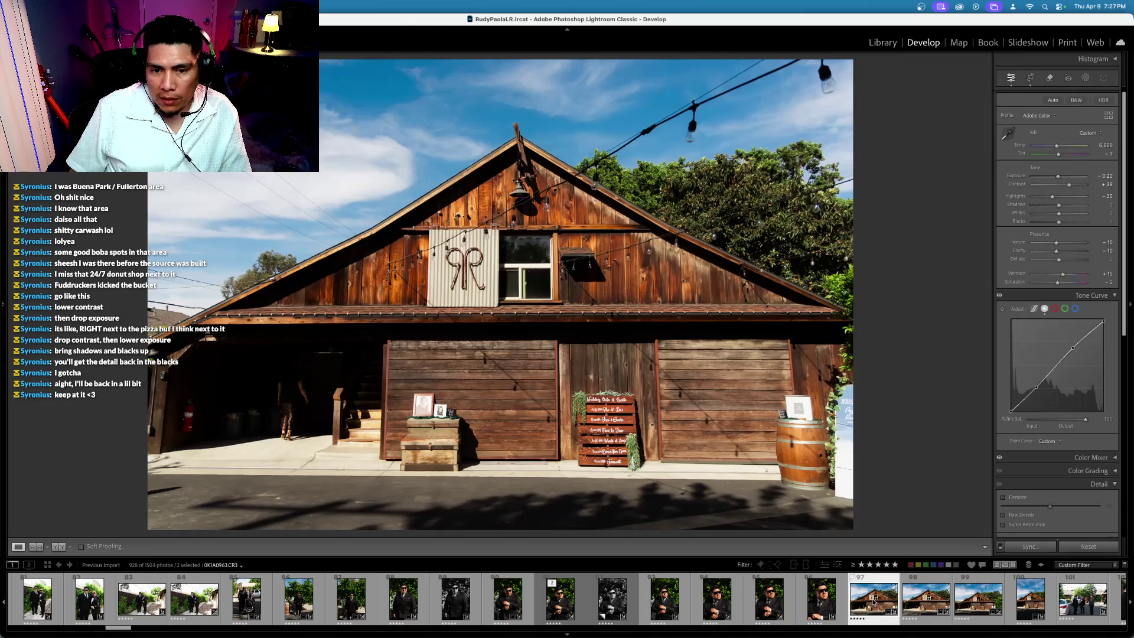
{"action": "key", "text": "super+shift+s"}
{"action": "key", "text": "Return"}
{"action": "left_click", "coordinate": [873, 603], "text": "super"}
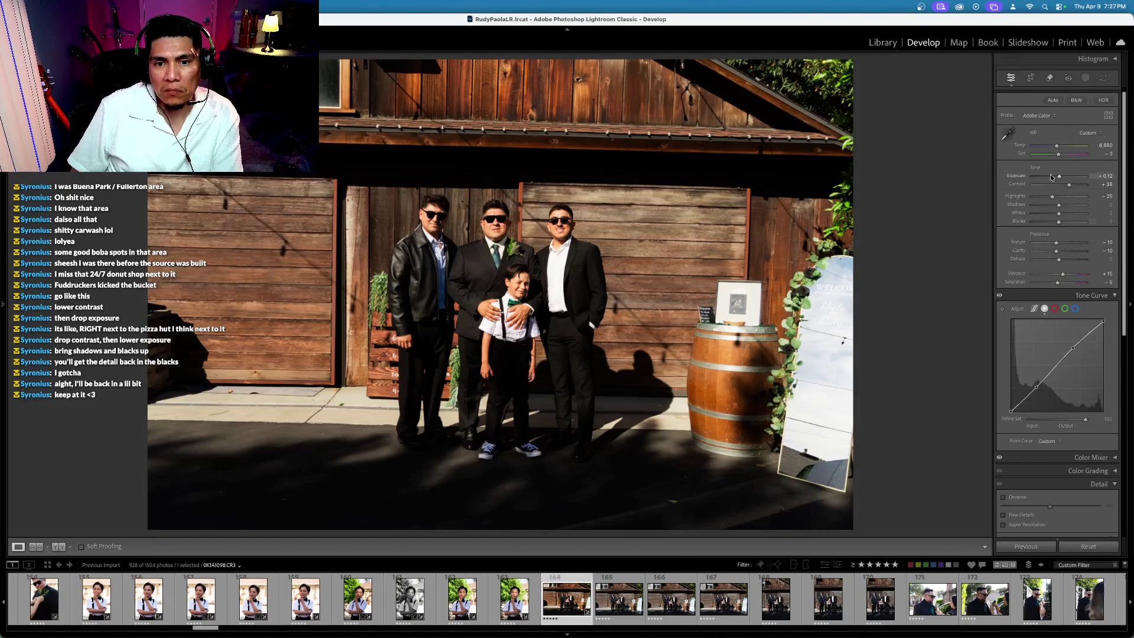
Step: Lower exposure to -0.18, try then undo As Shot white balance, and cool temperature to 6,200
{"action": "key", "text": "Down"}
{"action": "key", "text": "Down"}
{"action": "key", "text": "Down"}
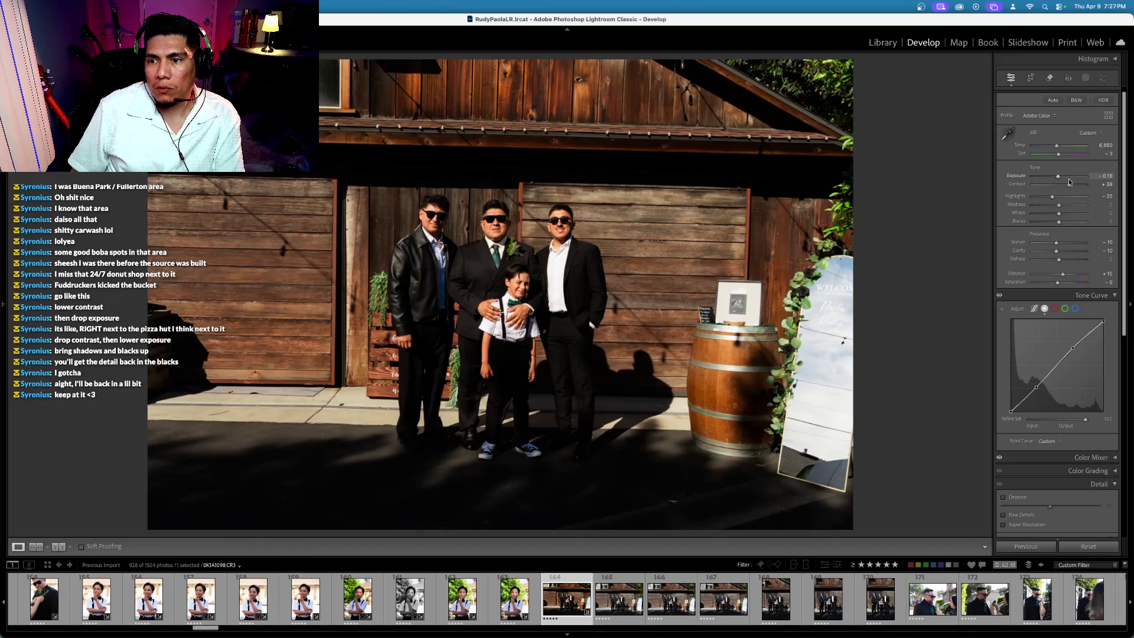
{"action": "left_click", "coordinate": [1088, 132]}
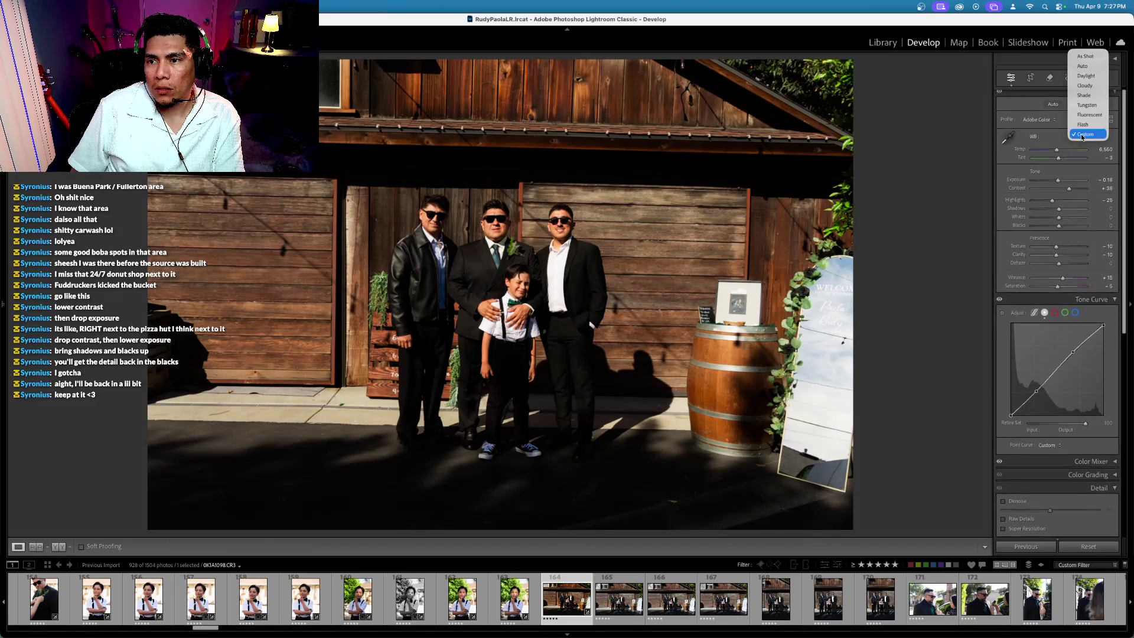
{"action": "left_click", "coordinate": [1086, 56]}
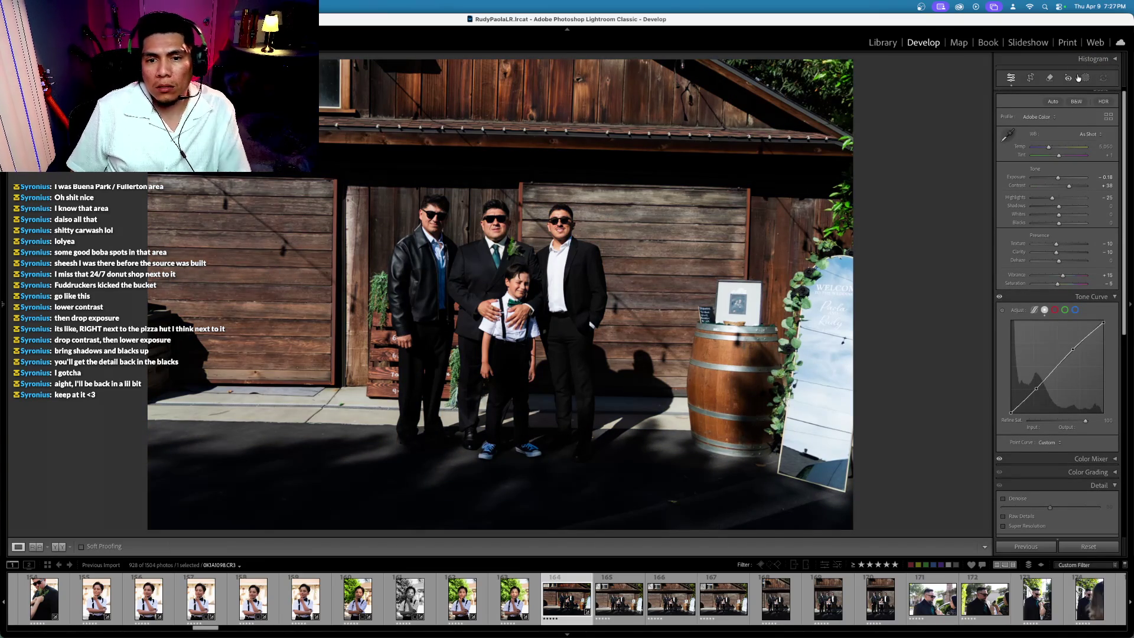
{"action": "key", "text": "ctrl+z"}
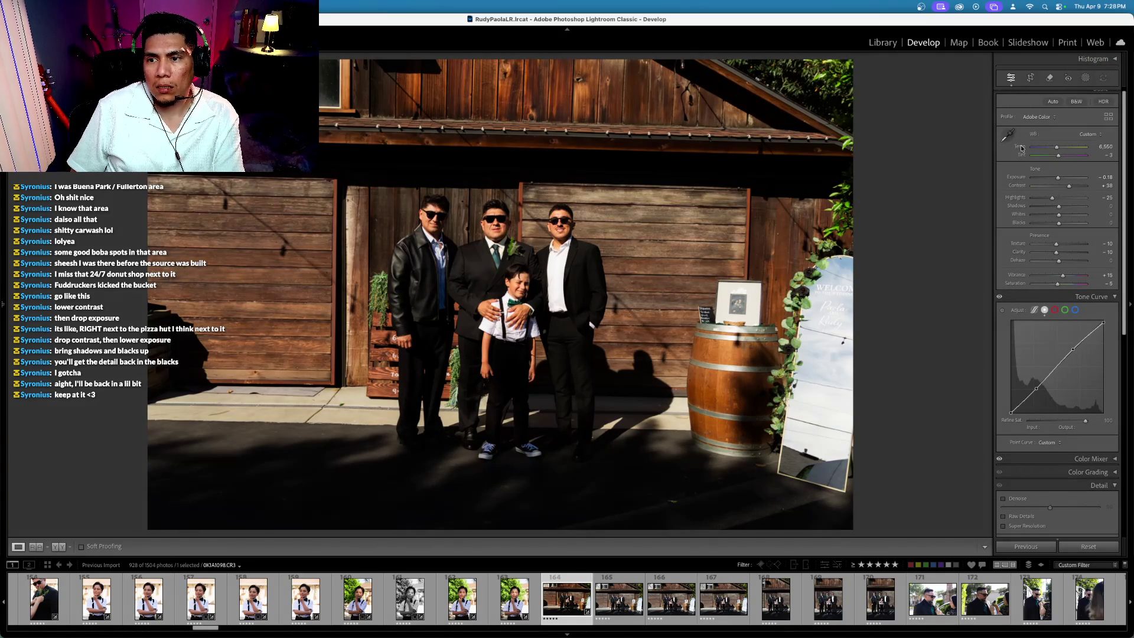
{"action": "left_click", "coordinate": [1020, 147]}
{"action": "key", "text": "minus"}
{"action": "key", "text": "minus"}
{"action": "key", "text": "minus"}
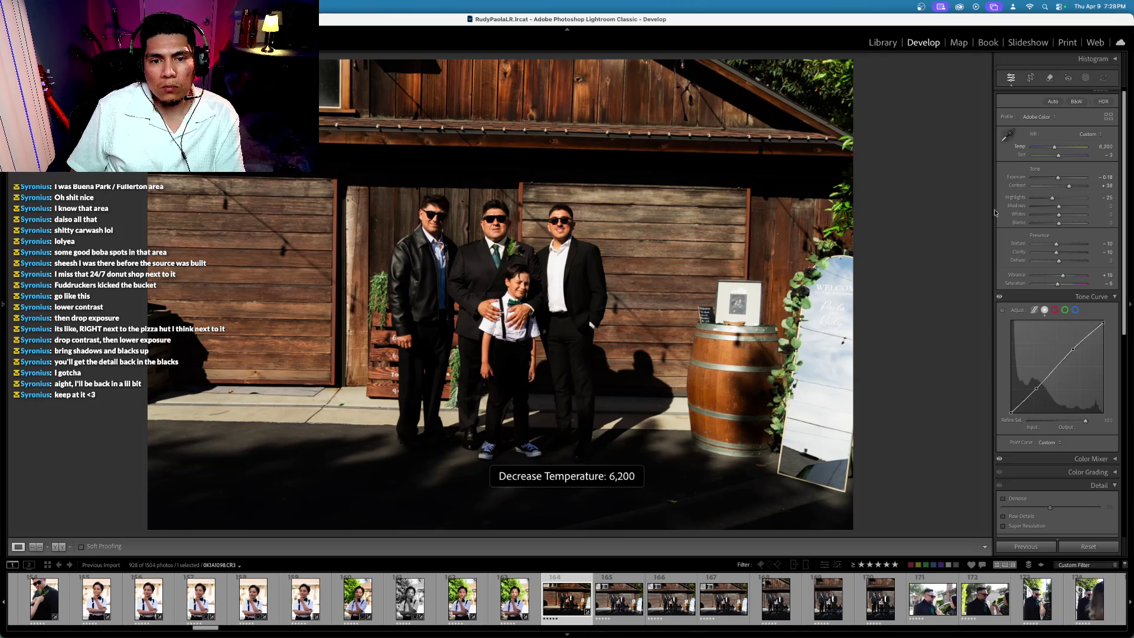
{"action": "scroll", "coordinate": [566, 614], "scroll_direction": "up", "scroll_amount": 10}
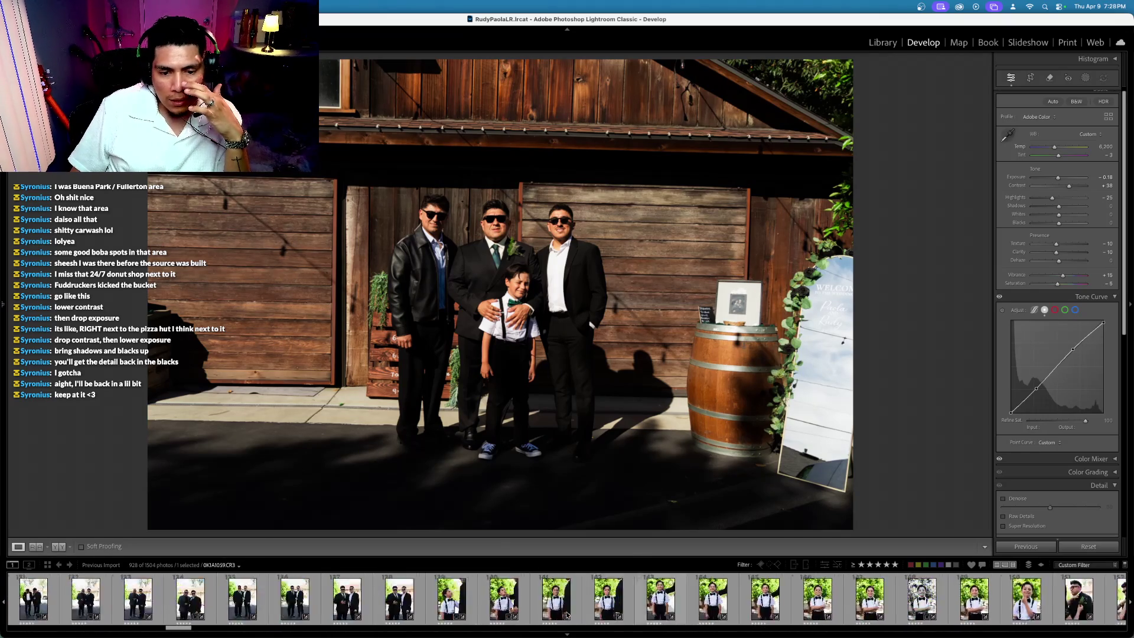
Step: Select photo 30 and scroll through the Develop panels to review the group photo's tone settings
{"action": "scroll", "coordinate": [566, 614], "scroll_direction": "up", "scroll_amount": 5}
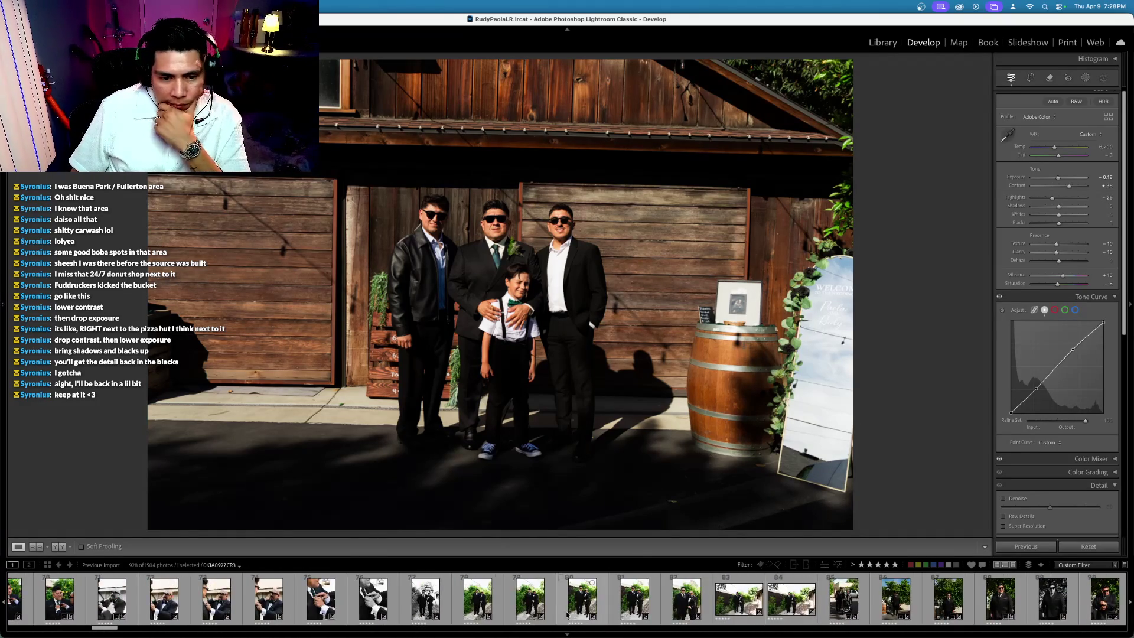
{"action": "scroll", "coordinate": [567, 615], "scroll_direction": "up", "scroll_amount": 5}
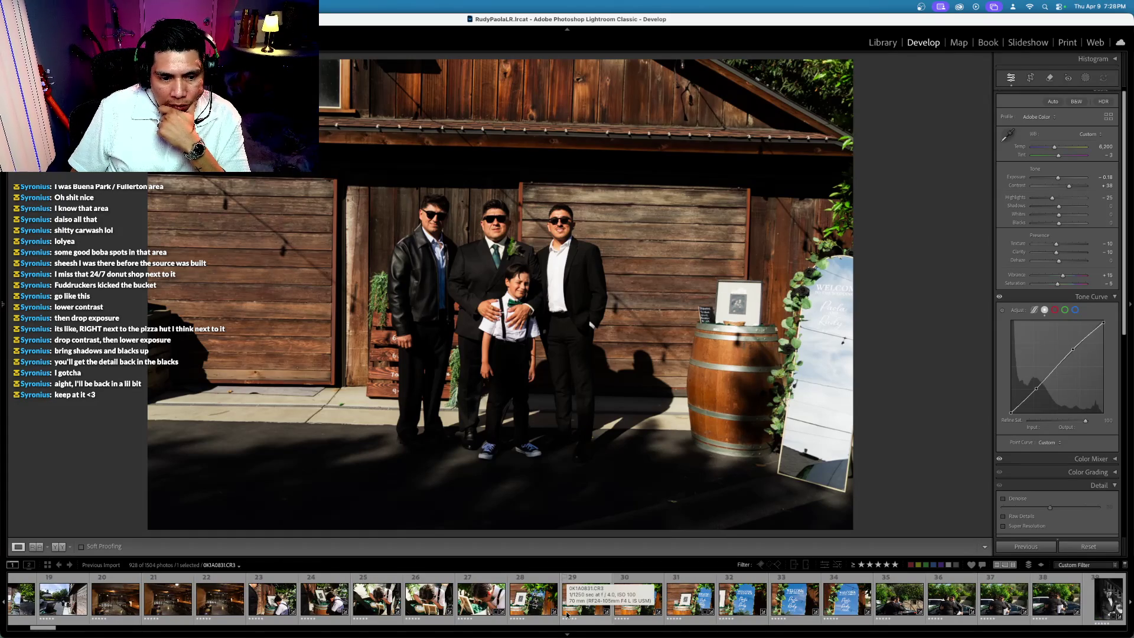
{"action": "left_click", "coordinate": [632, 605]}
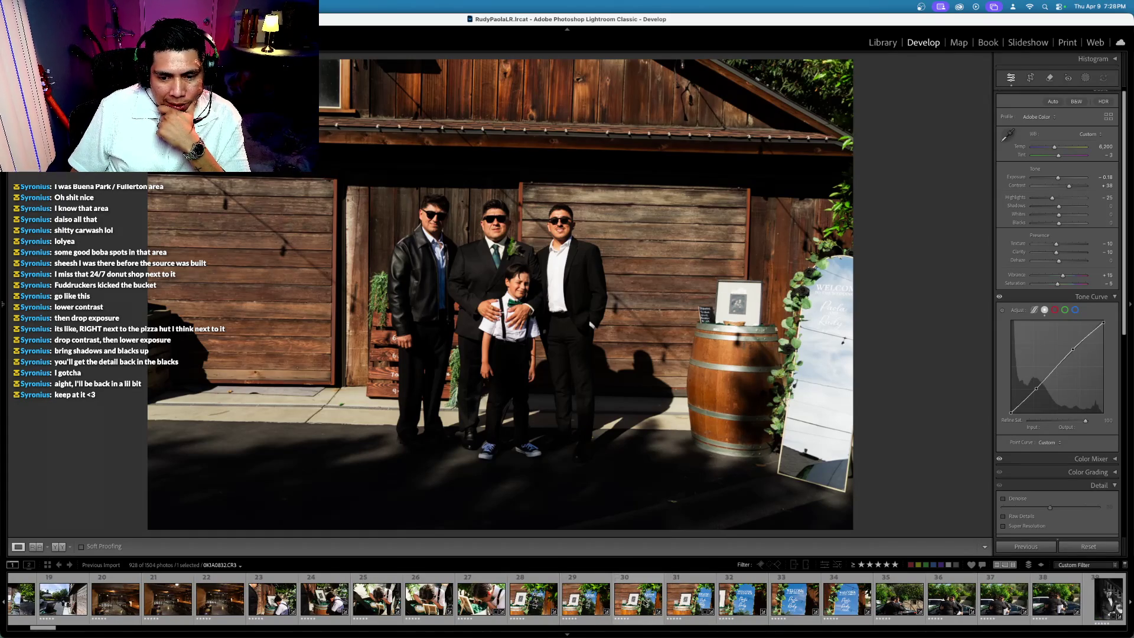
{"action": "scroll", "coordinate": [643, 602], "scroll_direction": "up", "scroll_amount": 4}
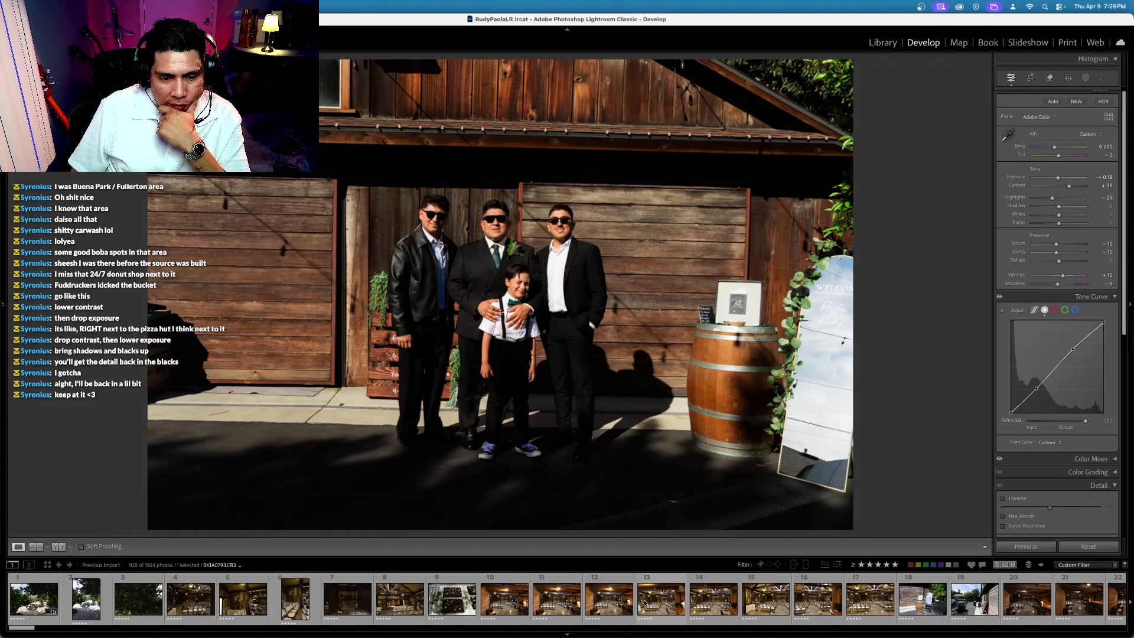
{"action": "scroll", "coordinate": [644, 603], "scroll_direction": "down", "scroll_amount": 4}
{"action": "scroll", "coordinate": [645, 602], "scroll_direction": "down", "scroll_amount": 3}
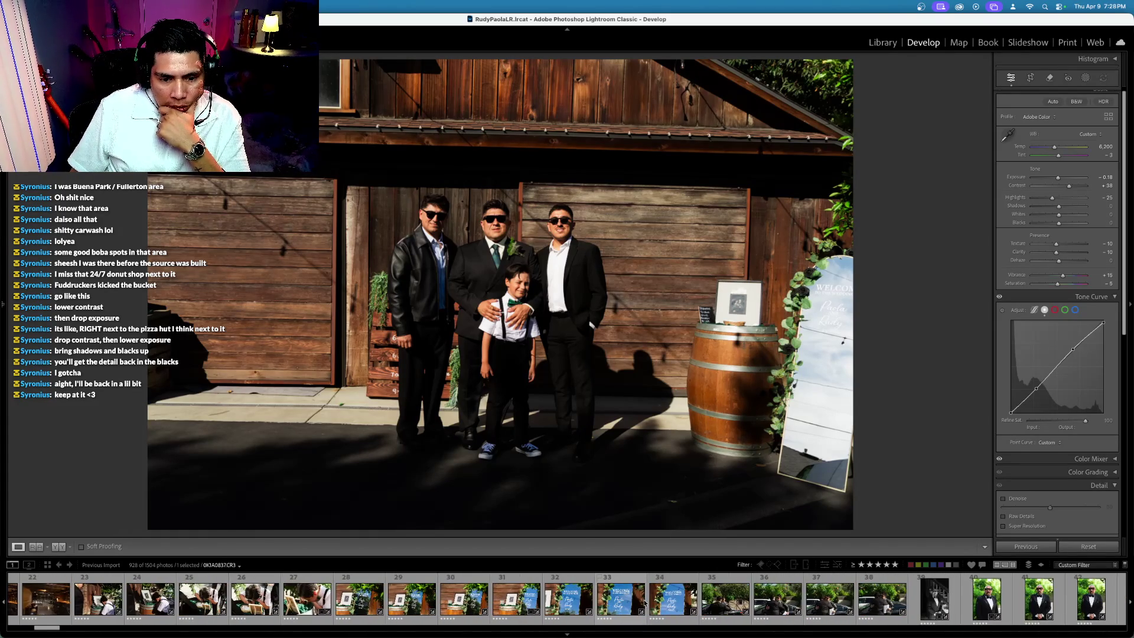
{"action": "scroll", "coordinate": [644, 602], "scroll_direction": "down", "scroll_amount": 2}
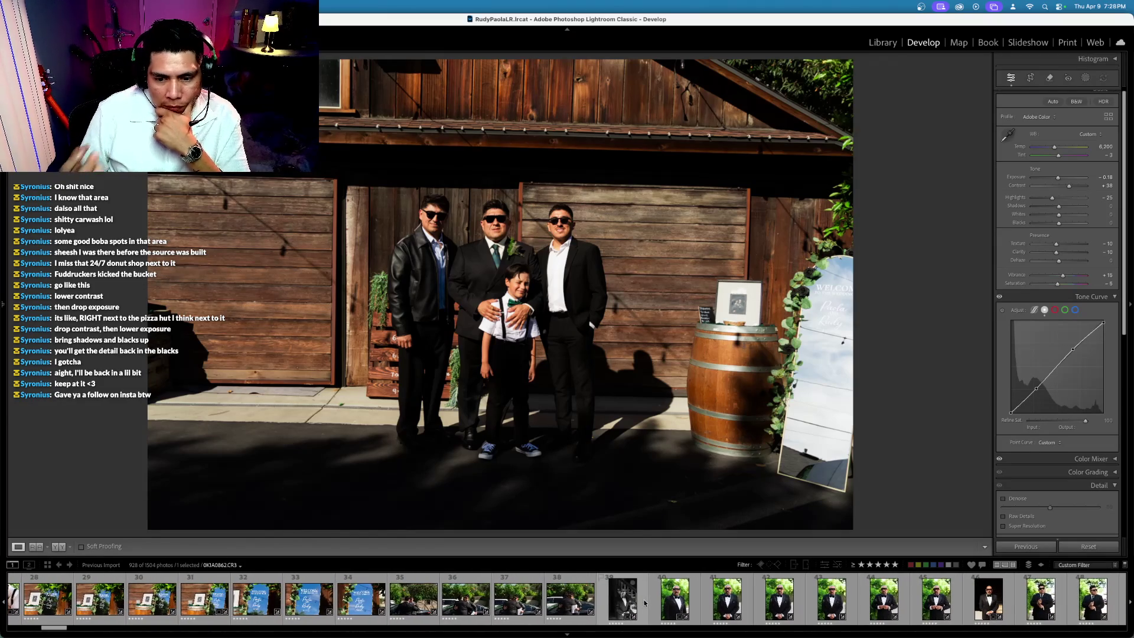
{"action": "scroll", "coordinate": [644, 600], "scroll_direction": "down", "scroll_amount": 10}
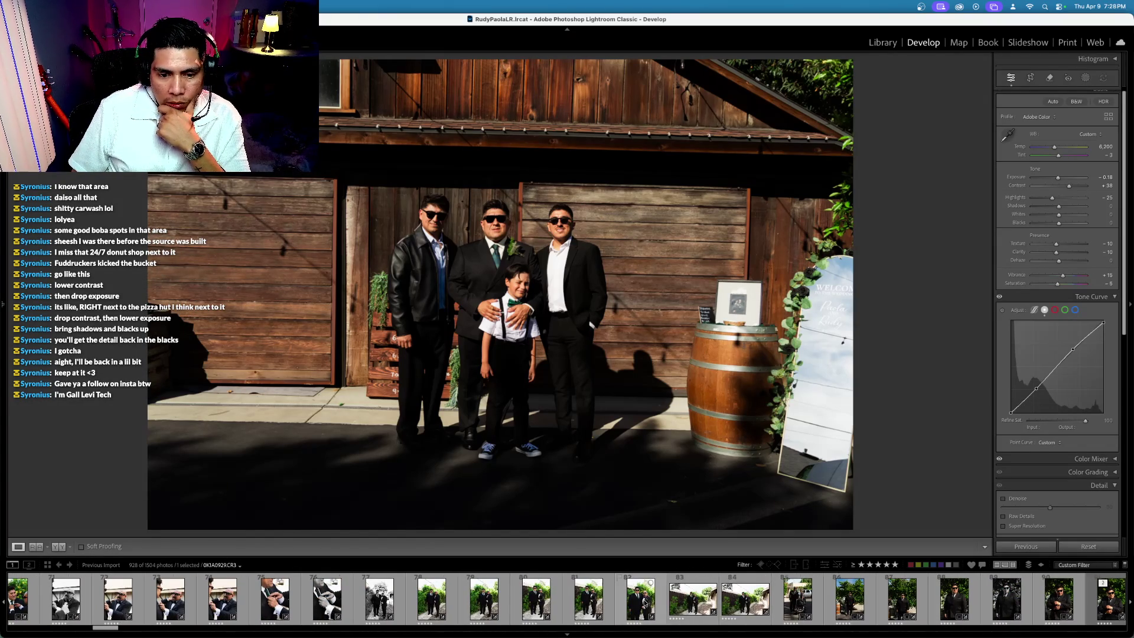
{"action": "scroll", "coordinate": [644, 600], "scroll_direction": "down", "scroll_amount": 3}
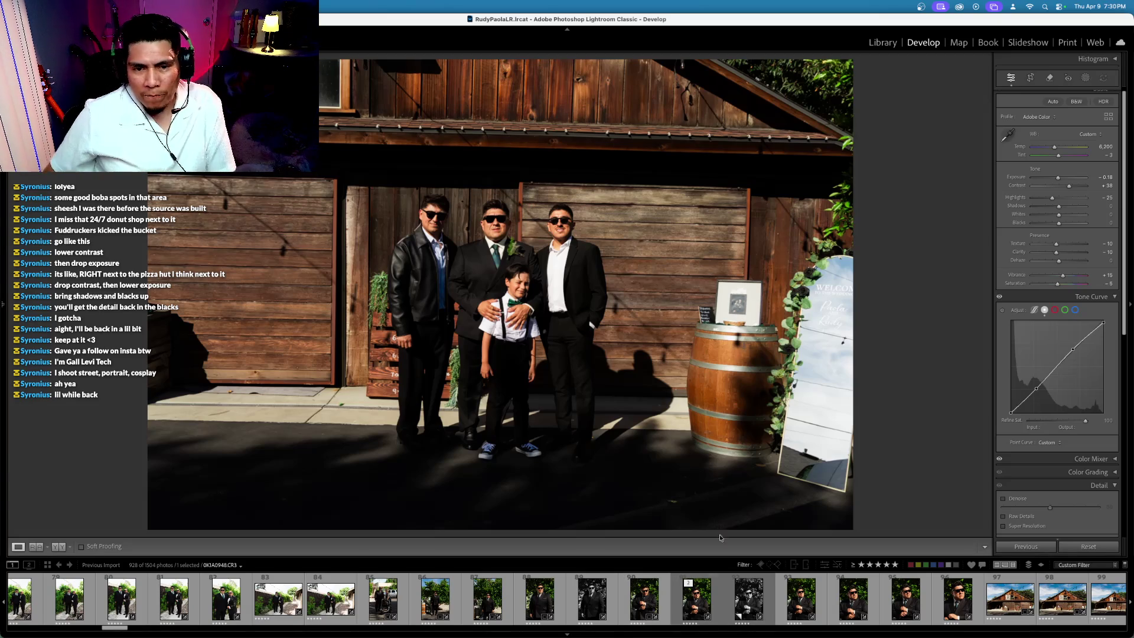
{"action": "left_click", "coordinate": [382, 599]}
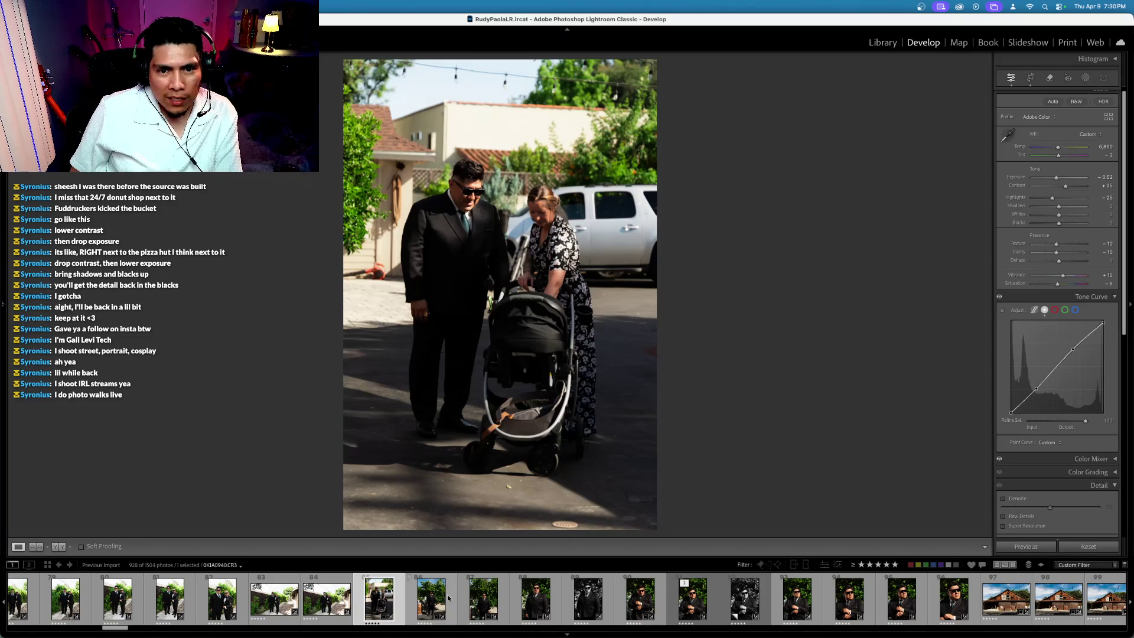
{"action": "scroll", "coordinate": [761, 602], "scroll_direction": "down", "scroll_amount": 3}
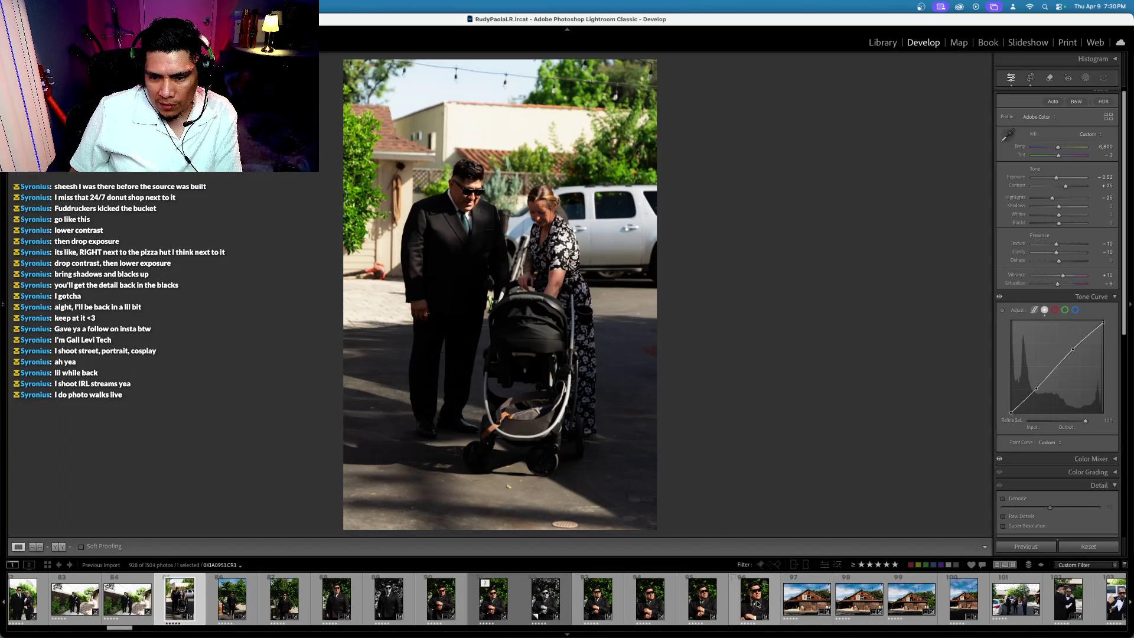
{"action": "left_click", "coordinate": [759, 602]}
{"action": "left_click", "coordinate": [649, 603]}
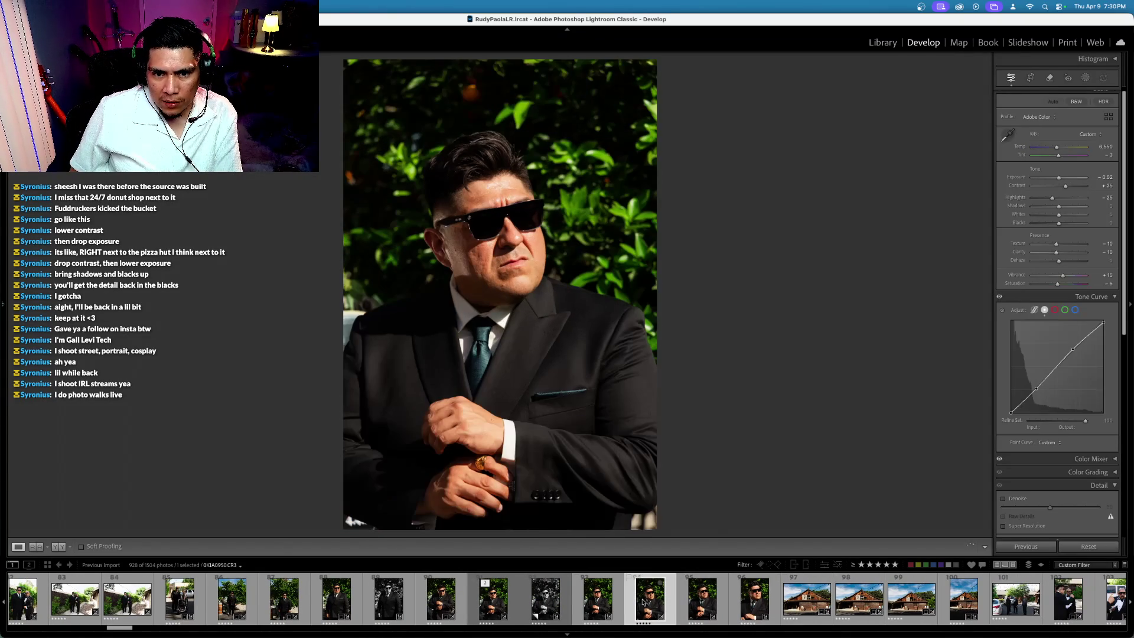
{"action": "scroll", "coordinate": [649, 604], "scroll_direction": "down", "scroll_amount": 10}
{"action": "scroll", "coordinate": [649, 603], "scroll_direction": "up", "scroll_amount": 5}
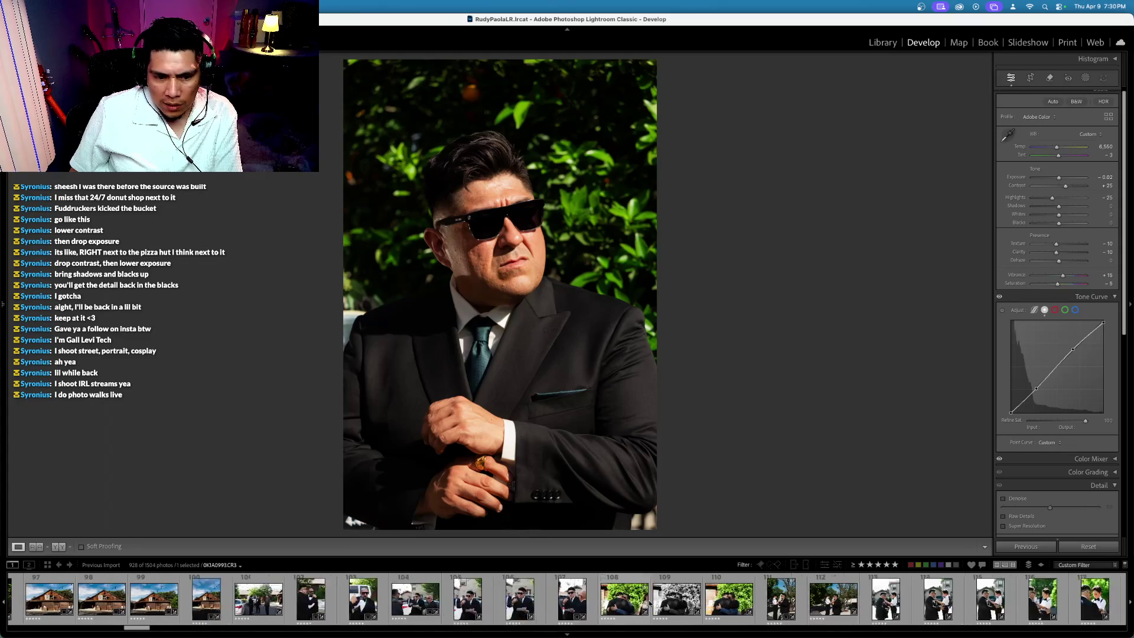
{"action": "scroll", "coordinate": [649, 602], "scroll_direction": "down", "scroll_amount": 15}
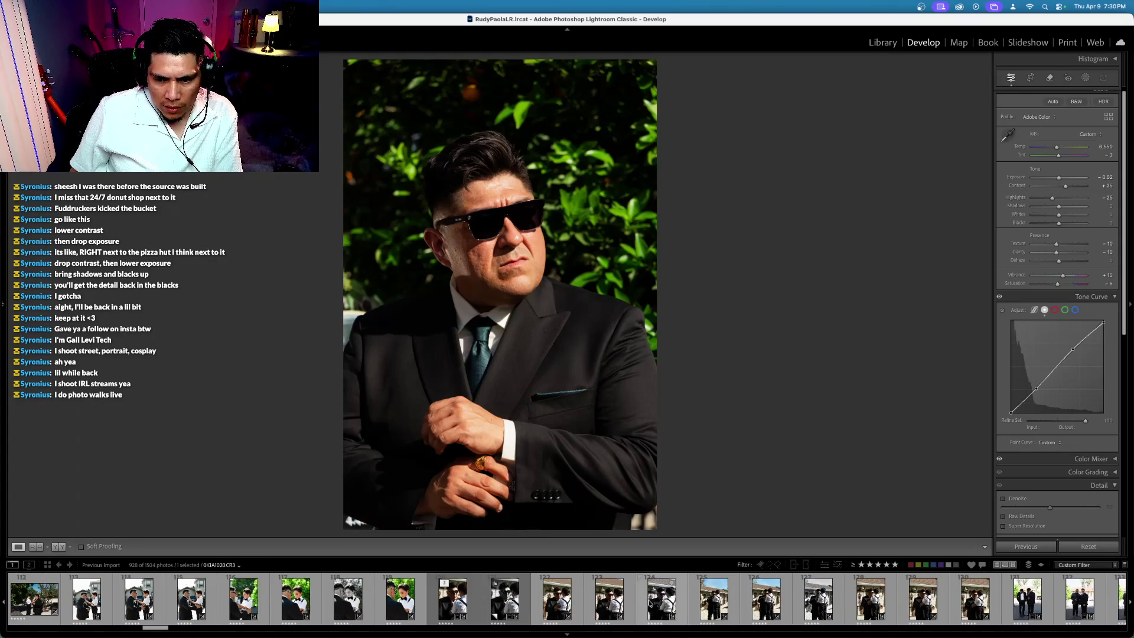
{"action": "scroll", "coordinate": [650, 603], "scroll_direction": "down", "scroll_amount": 20}
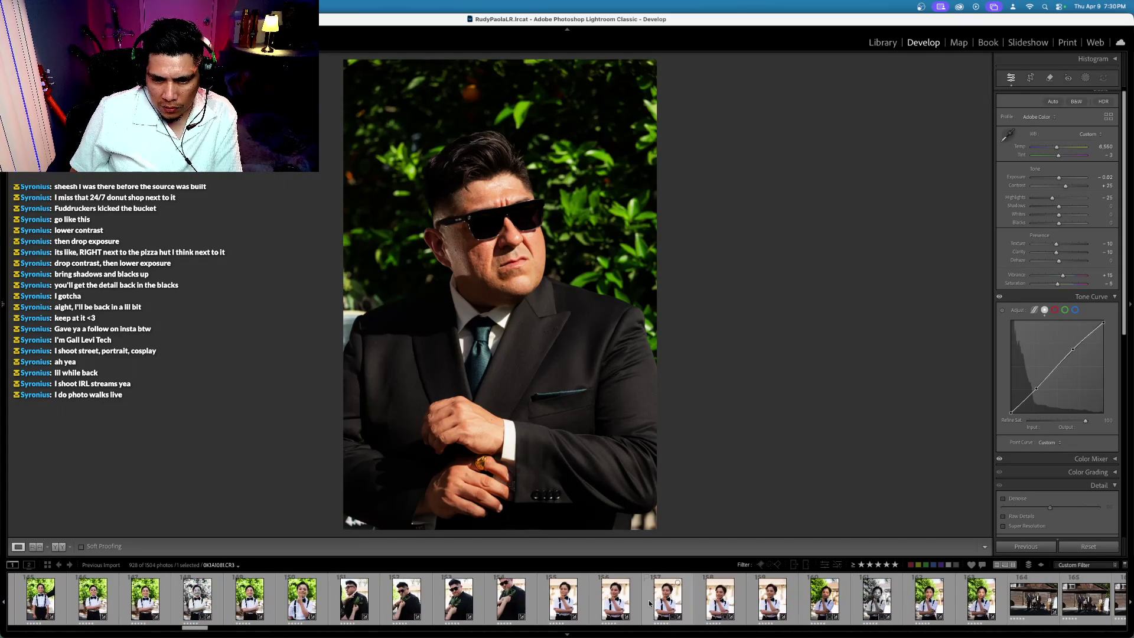
{"action": "scroll", "coordinate": [649, 603], "scroll_direction": "down", "scroll_amount": 9}
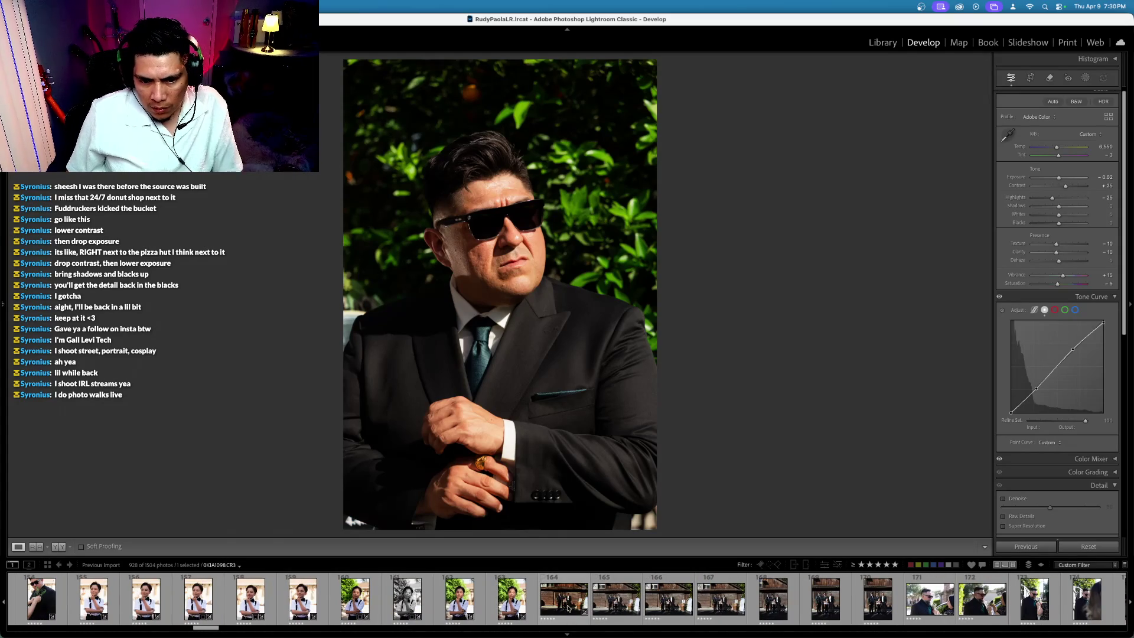
{"action": "left_click", "coordinate": [568, 607]}
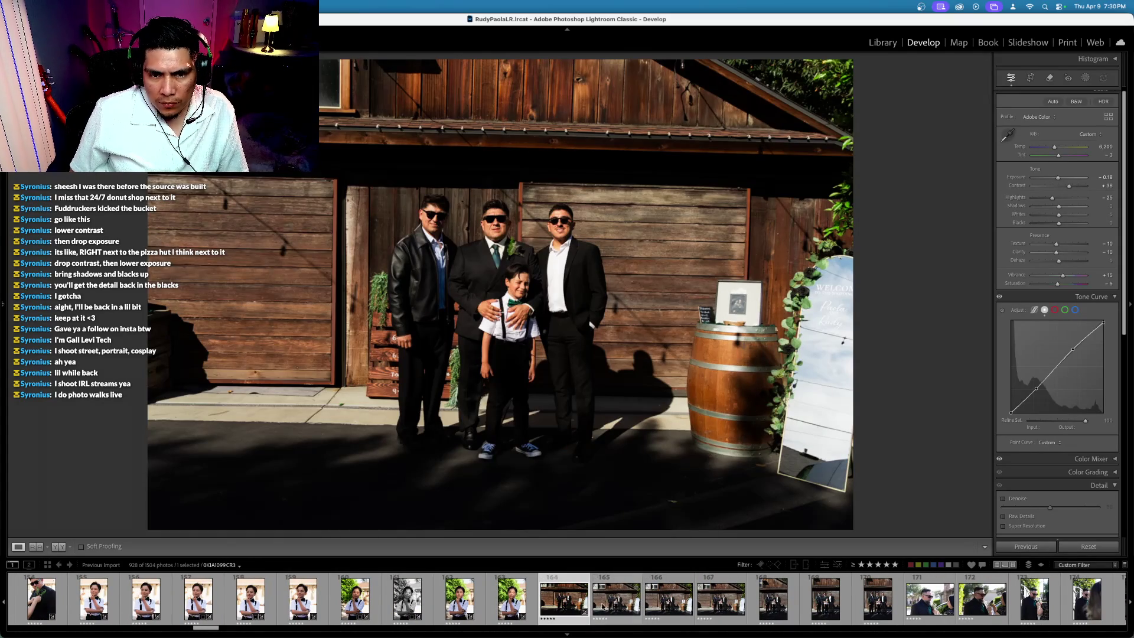
Step: Return to the group photo and nudge its exposure down toward -0.28
{"action": "left_click", "coordinate": [637, 605]}
{"action": "left_click", "coordinate": [584, 607]}
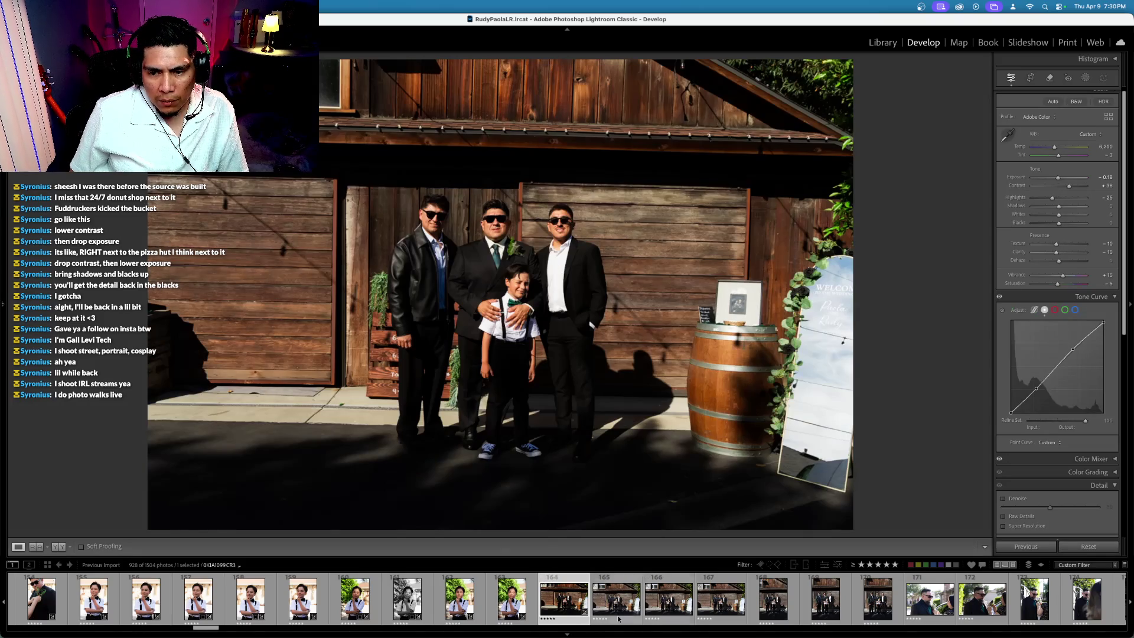
{"action": "scroll", "coordinate": [1018, 278], "scroll_direction": "down", "scroll_amount": 2}
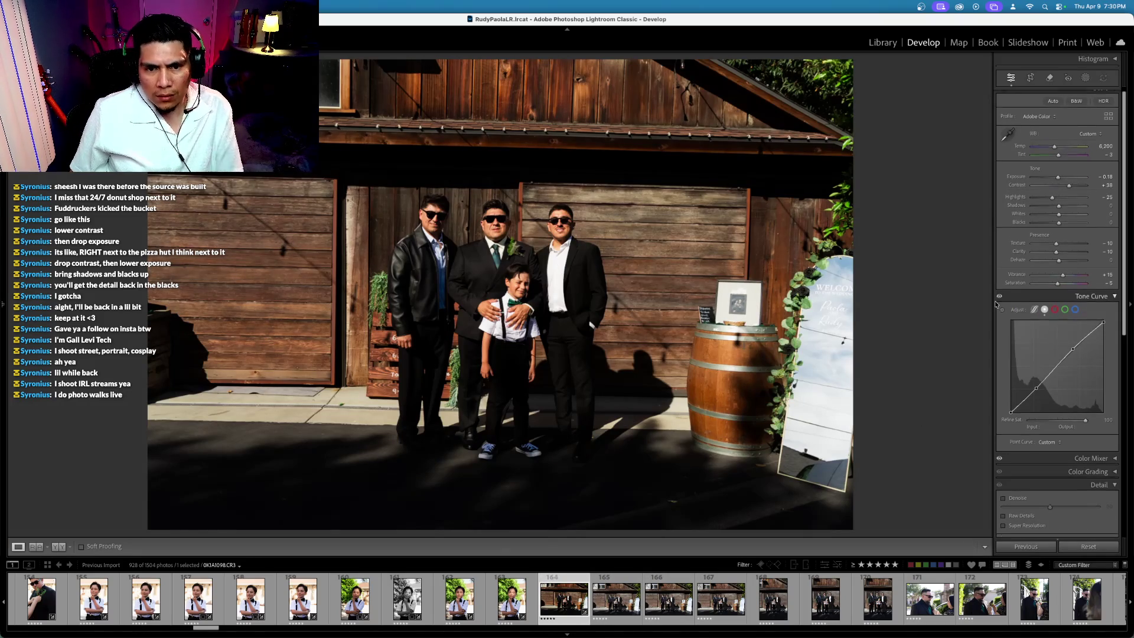
{"action": "key", "text": "period"}
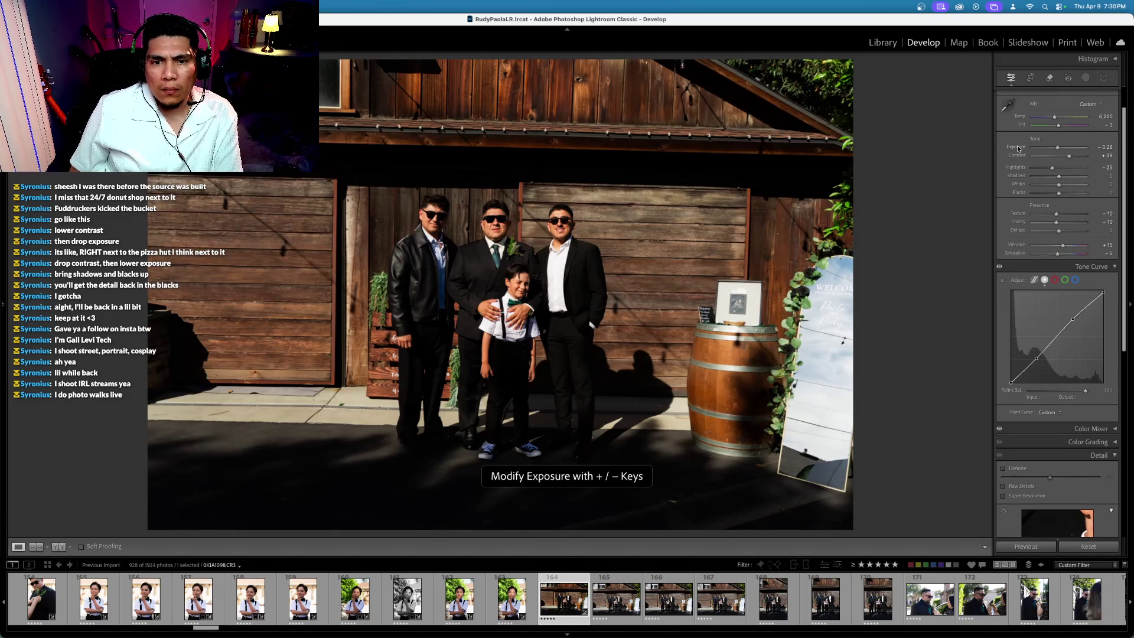
{"action": "key", "text": "equal"}
{"action": "key", "text": "minus"}
{"action": "key", "text": "minus"}
Step: Undo the exposure and highlight changes, then raise Shadows to +23 and open Crop & Straighten
{"action": "double_click", "coordinate": [1011, 169]}
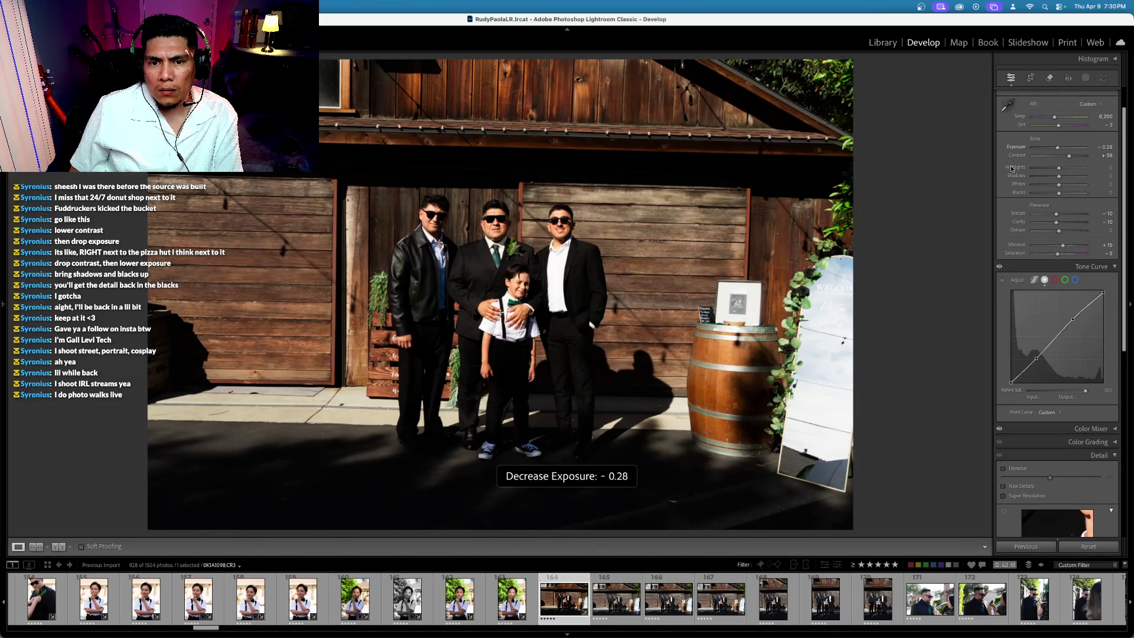
{"action": "key", "text": "super+z"}
{"action": "key", "text": "super+z"}
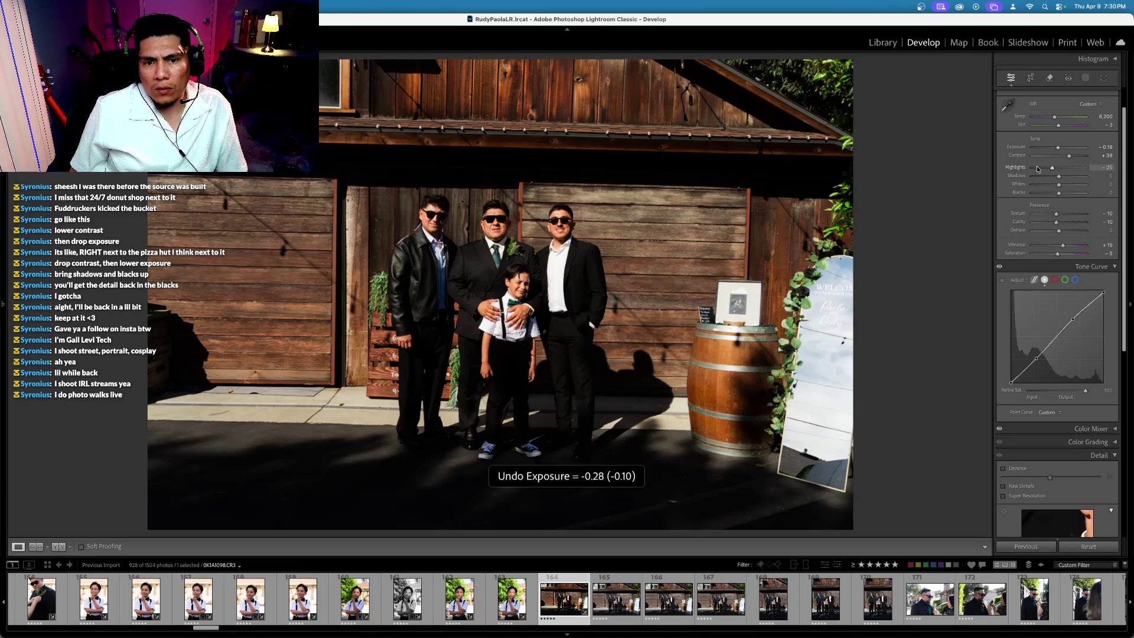
{"action": "left_click_drag", "start_coordinate": [1058, 176], "coordinate": [1065, 178]}
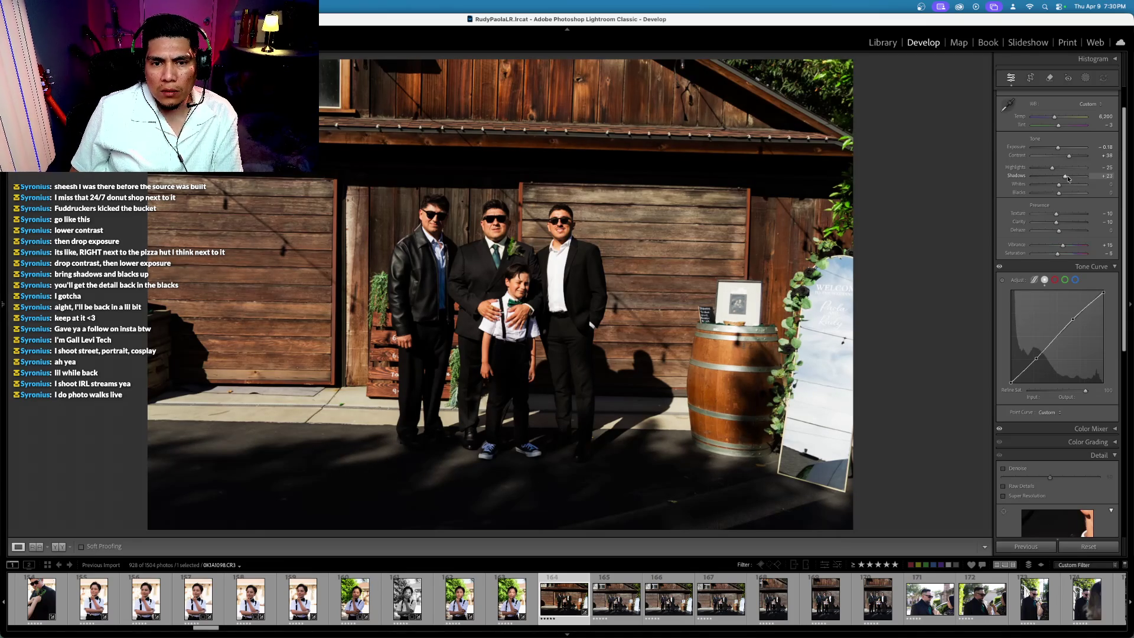
{"action": "left_click", "coordinate": [1028, 78]}
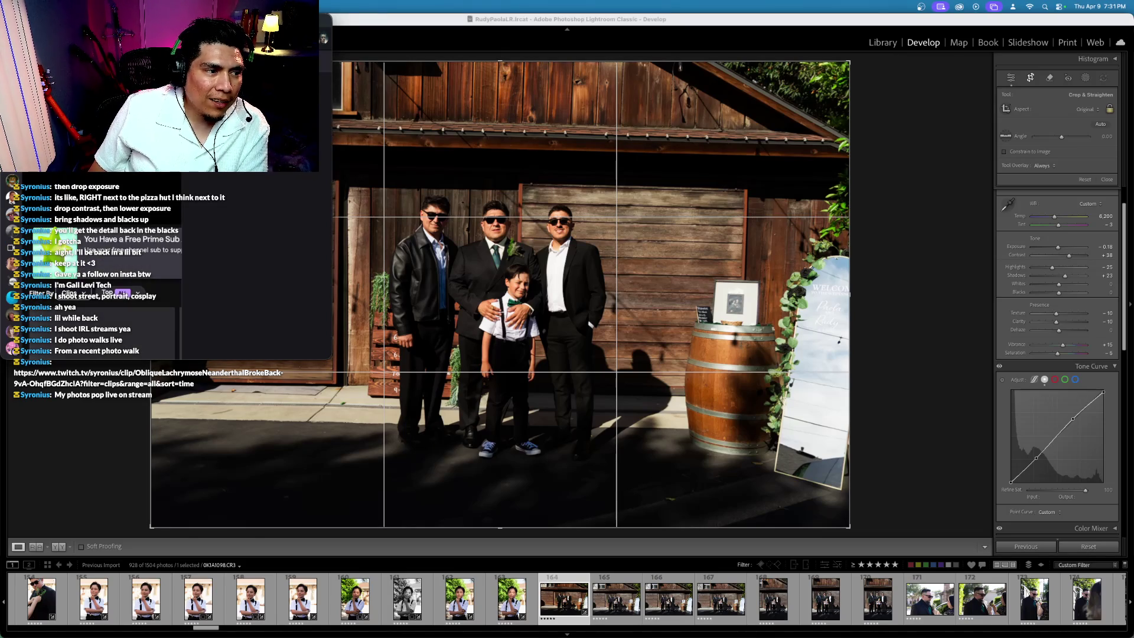
Step: Drag the Twitch clip window in front of the group photo
{"action": "left_click_drag", "start_coordinate": [164, 27], "coordinate": [468, 26]}
{"action": "mouse_move", "coordinate": [364, 215]}
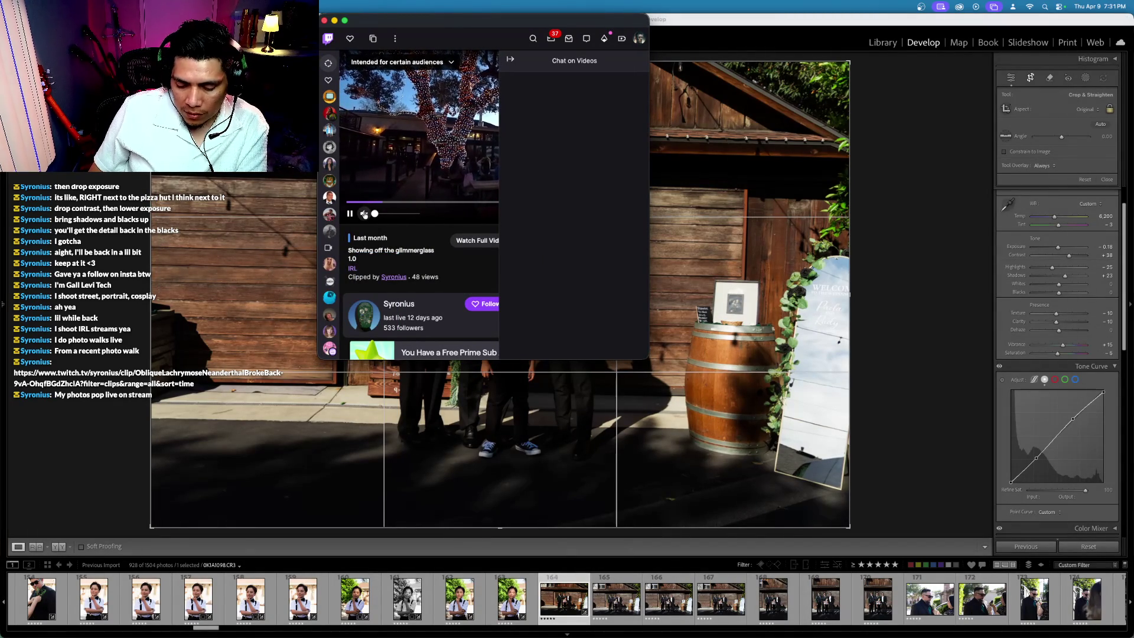
Step: Unmute the clip at full volume and skip ahead in it
{"action": "left_click", "coordinate": [364, 214]}
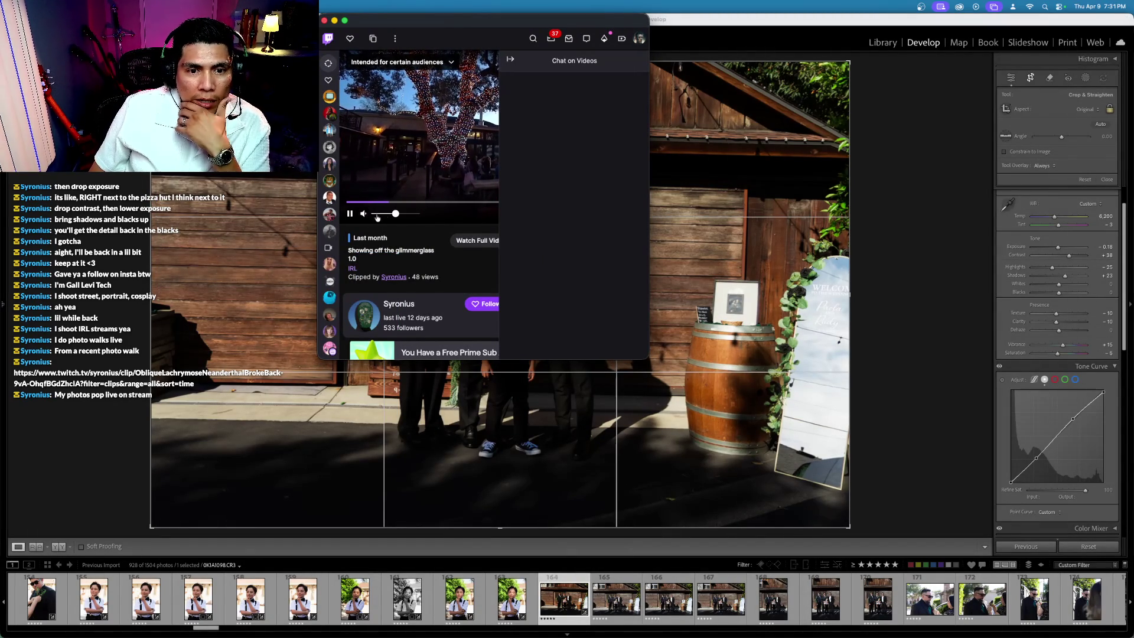
{"action": "left_click", "coordinate": [418, 215]}
{"action": "left_click", "coordinate": [454, 203]}
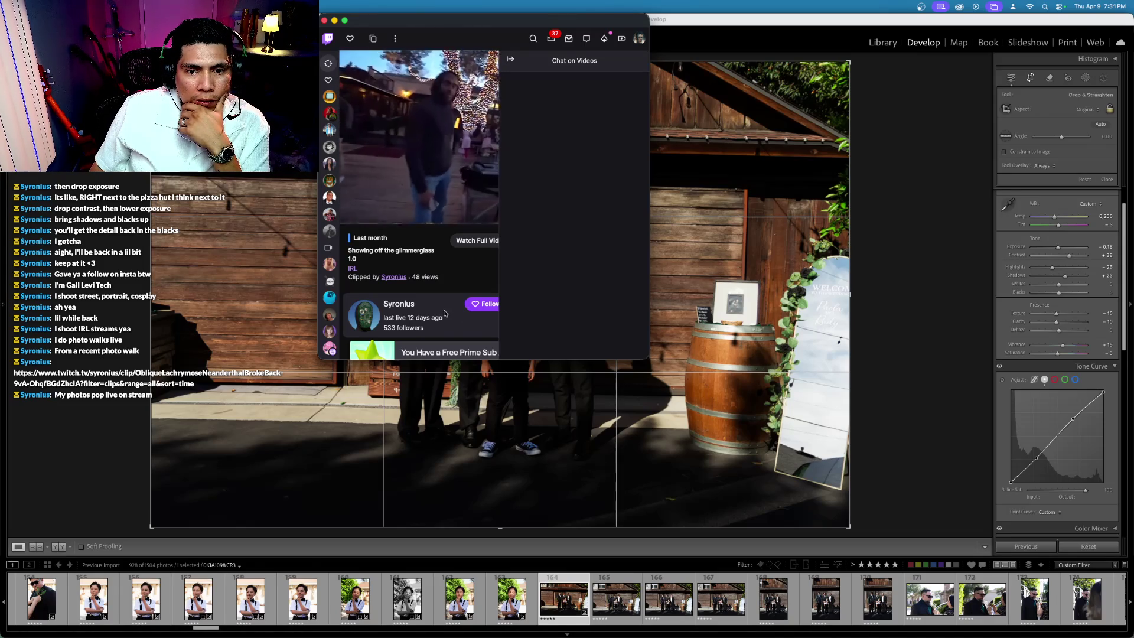
Step: Follow the channel, browse its page, and shift the window down and right over the photo
{"action": "left_click", "coordinate": [481, 305]}
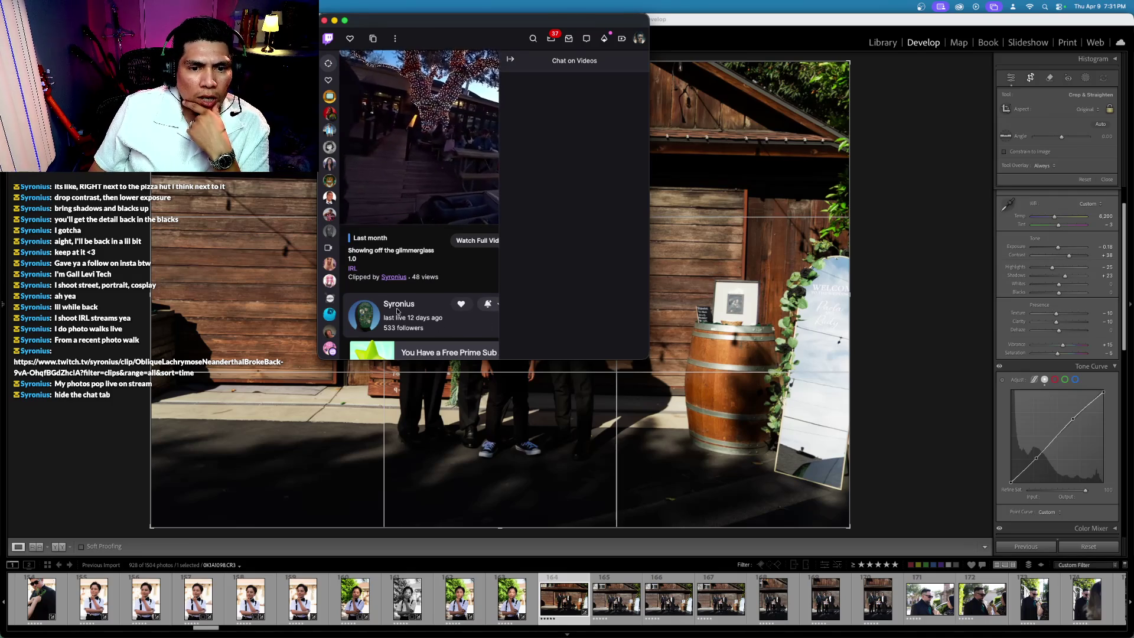
{"action": "scroll", "coordinate": [413, 304], "scroll_direction": "down", "scroll_amount": 4}
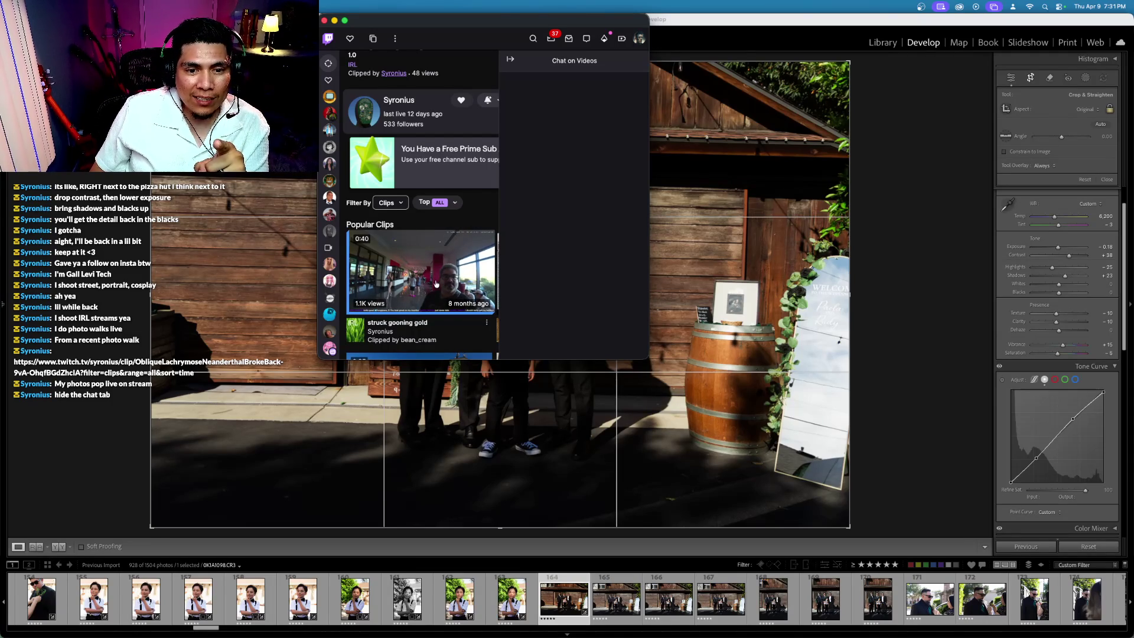
{"action": "scroll", "coordinate": [435, 284], "scroll_direction": "down", "scroll_amount": 5}
{"action": "scroll", "coordinate": [436, 284], "scroll_direction": "down", "scroll_amount": 4}
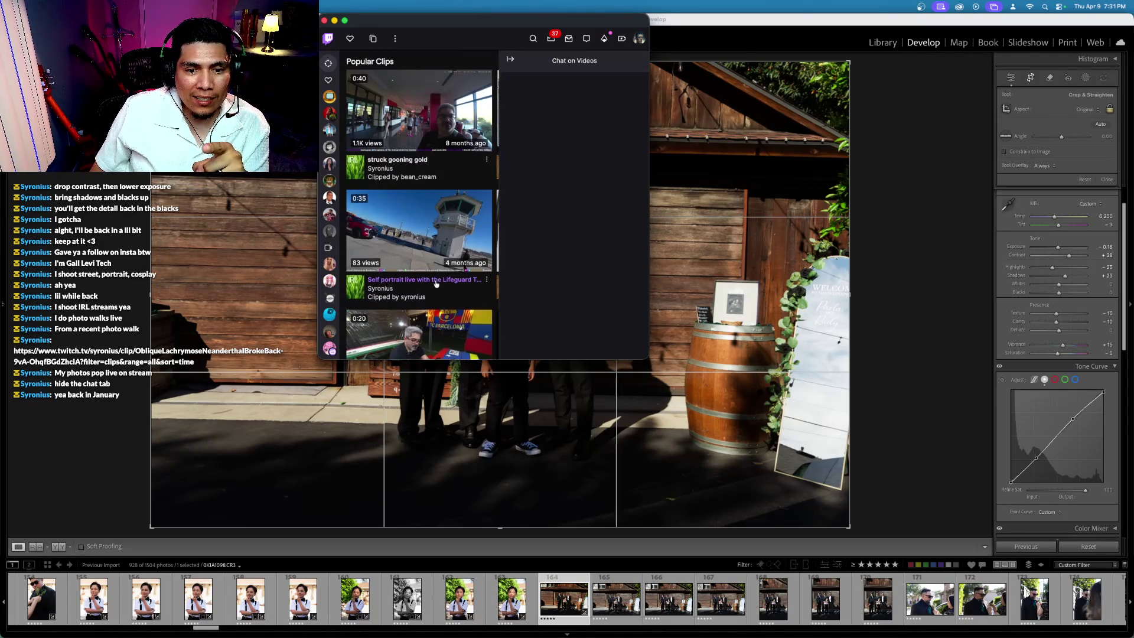
{"action": "scroll", "coordinate": [435, 284], "scroll_direction": "up", "scroll_amount": 5}
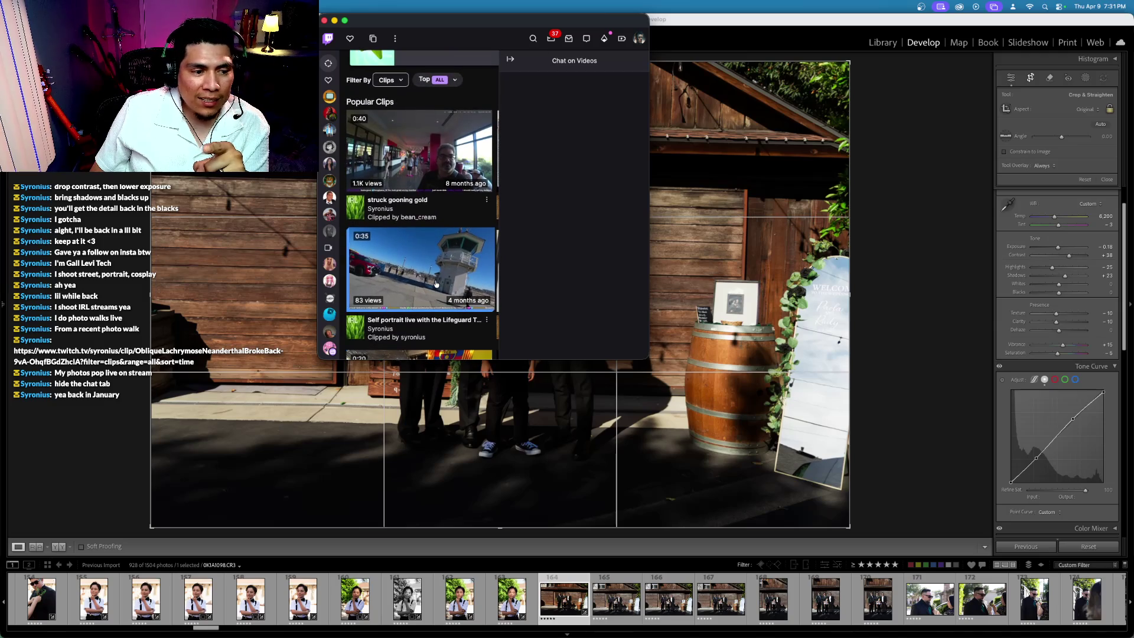
{"action": "scroll", "coordinate": [436, 284], "scroll_direction": "up", "scroll_amount": 3}
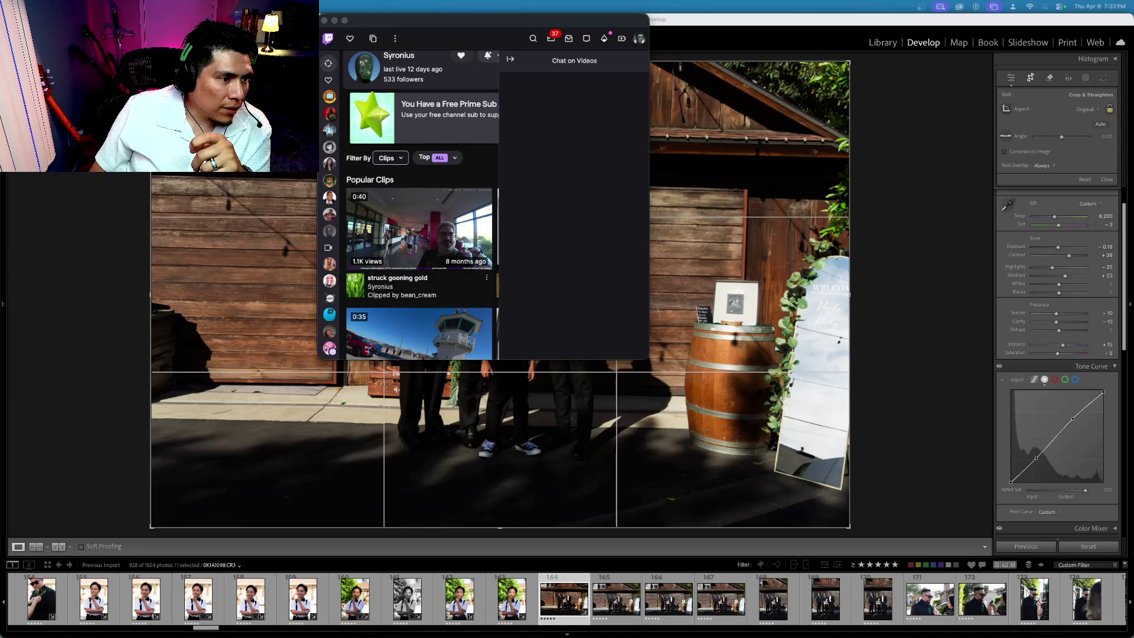
{"action": "mouse_move", "coordinate": [425, 24]}
{"action": "left_mouse_down"}
{"action": "mouse_move", "coordinate": [506, 70]}
{"action": "mouse_move", "coordinate": [548, 72]}
{"action": "left_mouse_up"}
{"action": "scroll", "coordinate": [584, 166], "scroll_direction": "up", "scroll_amount": 2}
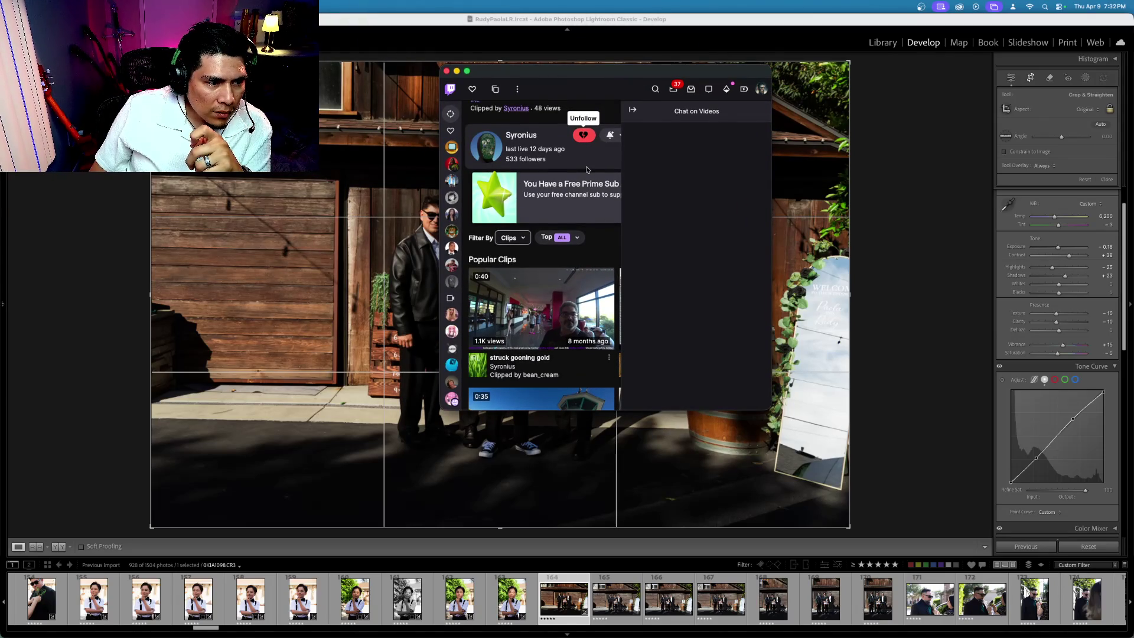
Step: Collapse the Chat on Videos panel, scroll the clips grid, and play 'struck gooning gold'
{"action": "left_click", "coordinate": [635, 113]}
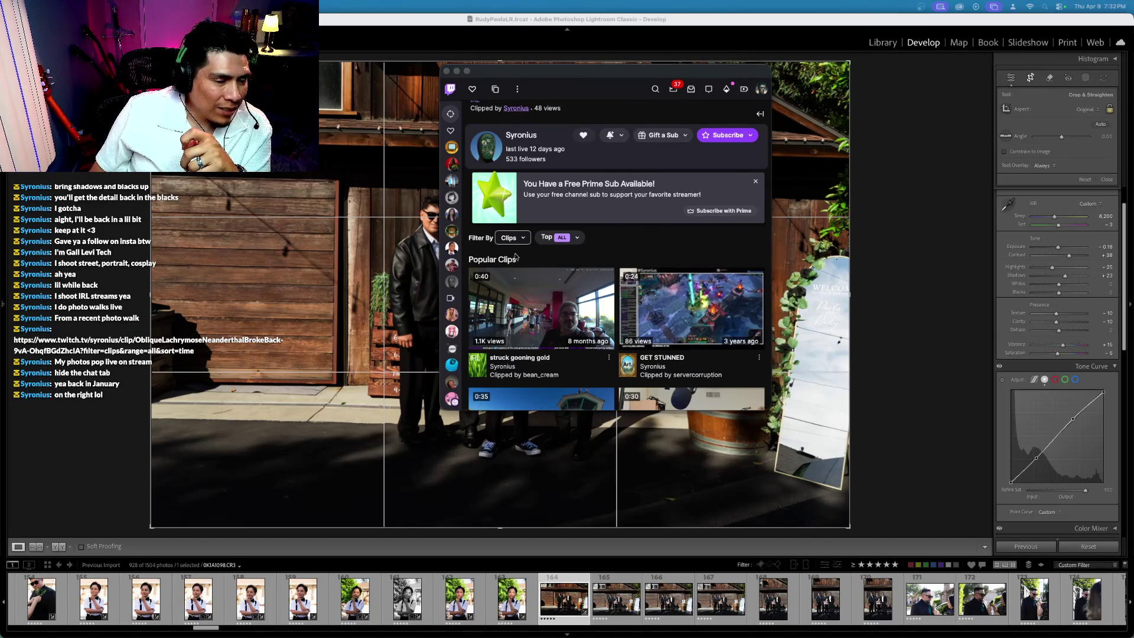
{"action": "left_click", "coordinate": [593, 83]}
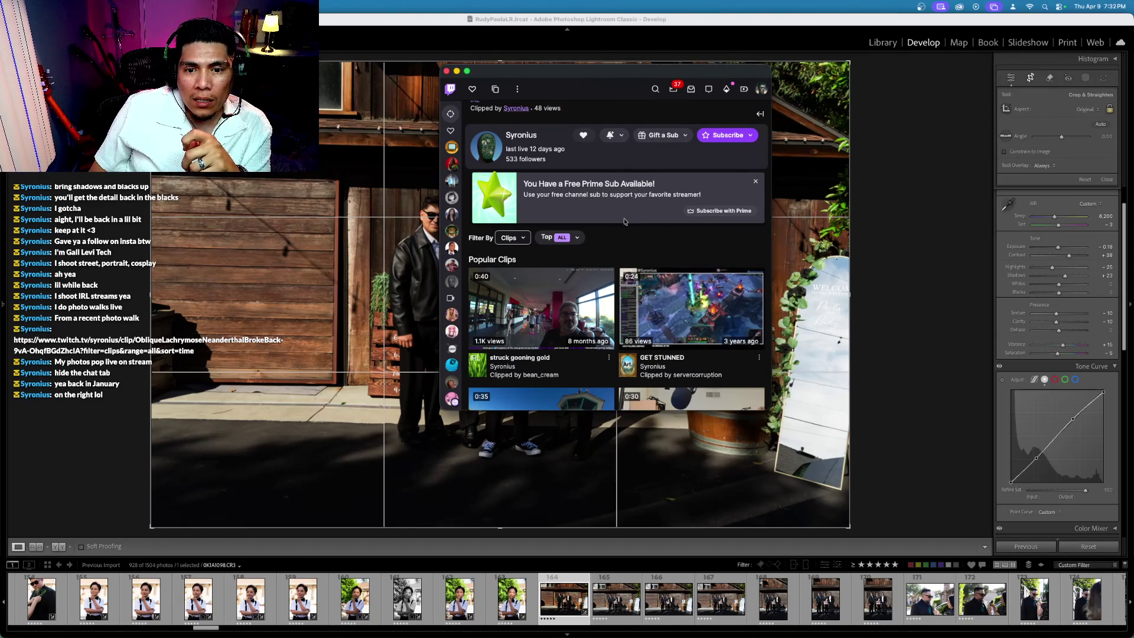
{"action": "scroll", "coordinate": [552, 296], "scroll_direction": "down", "scroll_amount": 2}
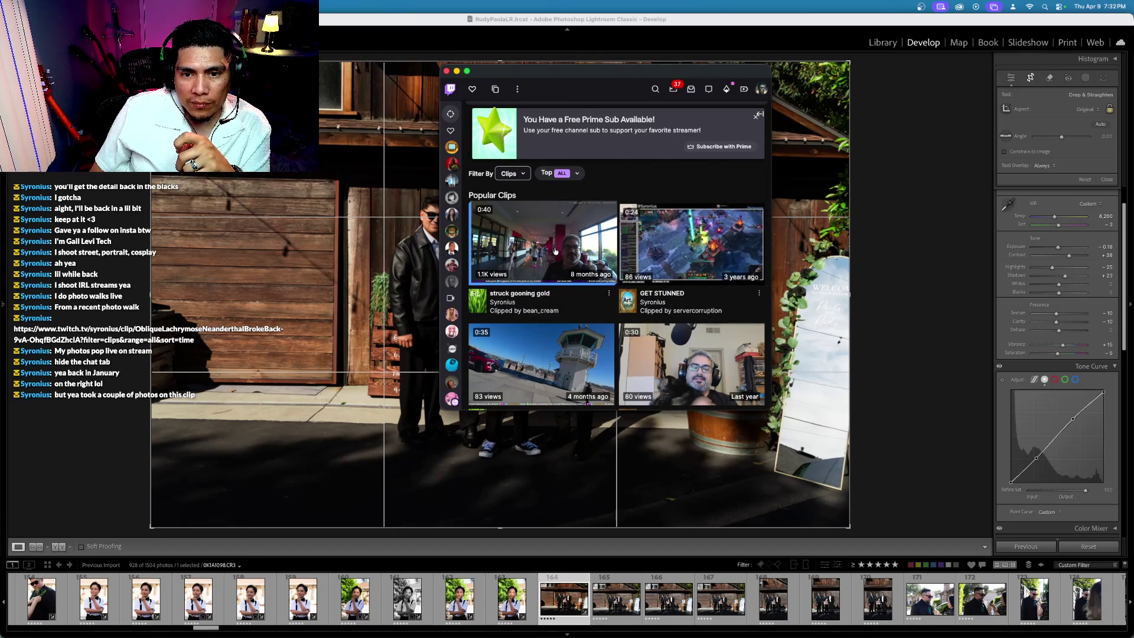
{"action": "scroll", "coordinate": [554, 251], "scroll_direction": "down", "scroll_amount": 3}
{"action": "scroll", "coordinate": [554, 251], "scroll_direction": "up", "scroll_amount": 3}
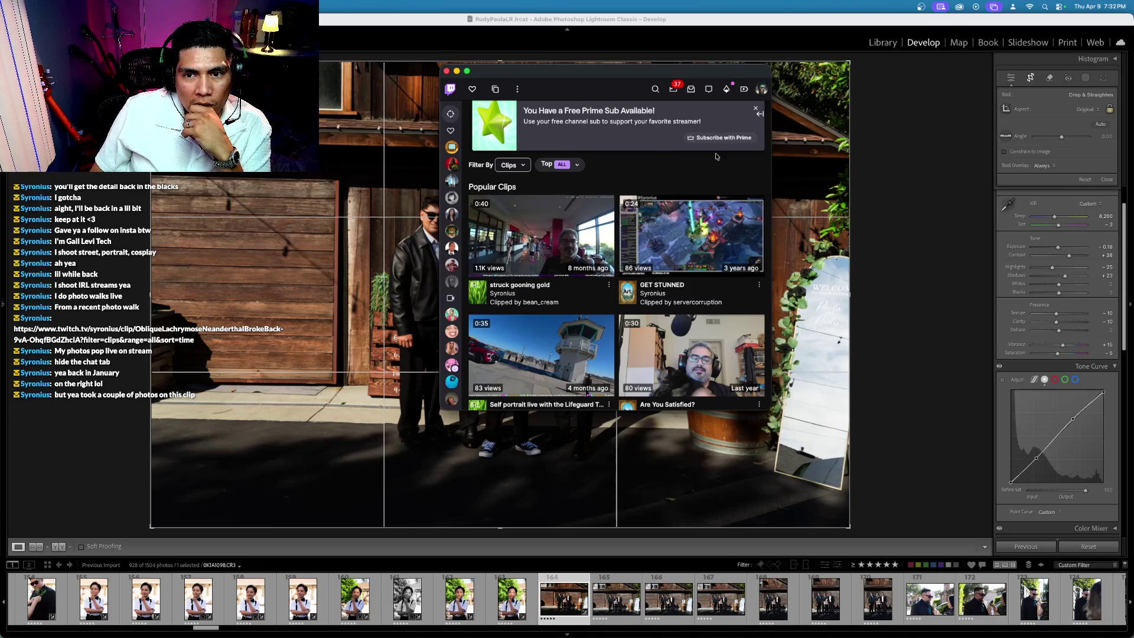
{"action": "scroll", "coordinate": [524, 261], "scroll_direction": "down", "scroll_amount": 10}
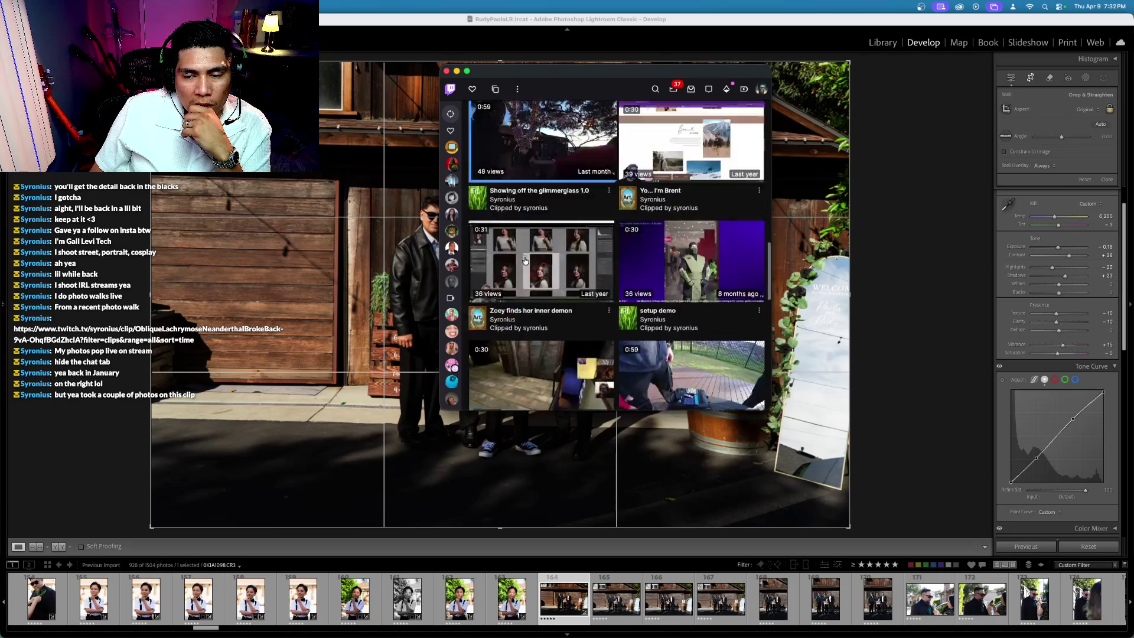
{"action": "scroll", "coordinate": [524, 260], "scroll_direction": "down", "scroll_amount": 4}
{"action": "scroll", "coordinate": [524, 261], "scroll_direction": "down", "scroll_amount": 8}
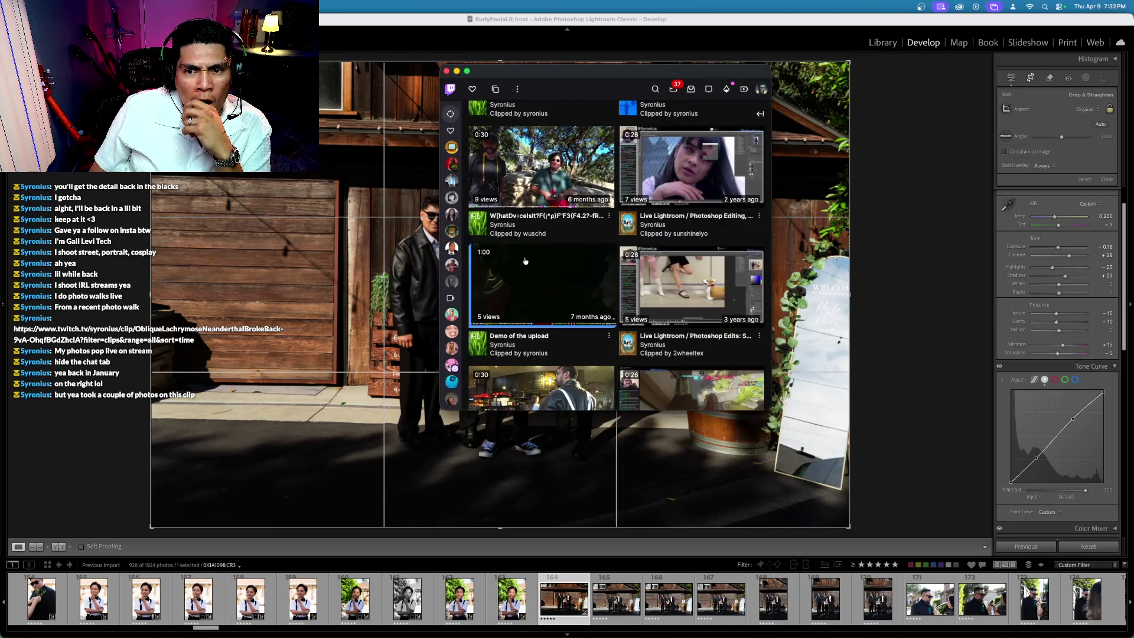
{"action": "scroll", "coordinate": [524, 260], "scroll_direction": "down", "scroll_amount": 5}
{"action": "left_click", "coordinate": [685, 208]}
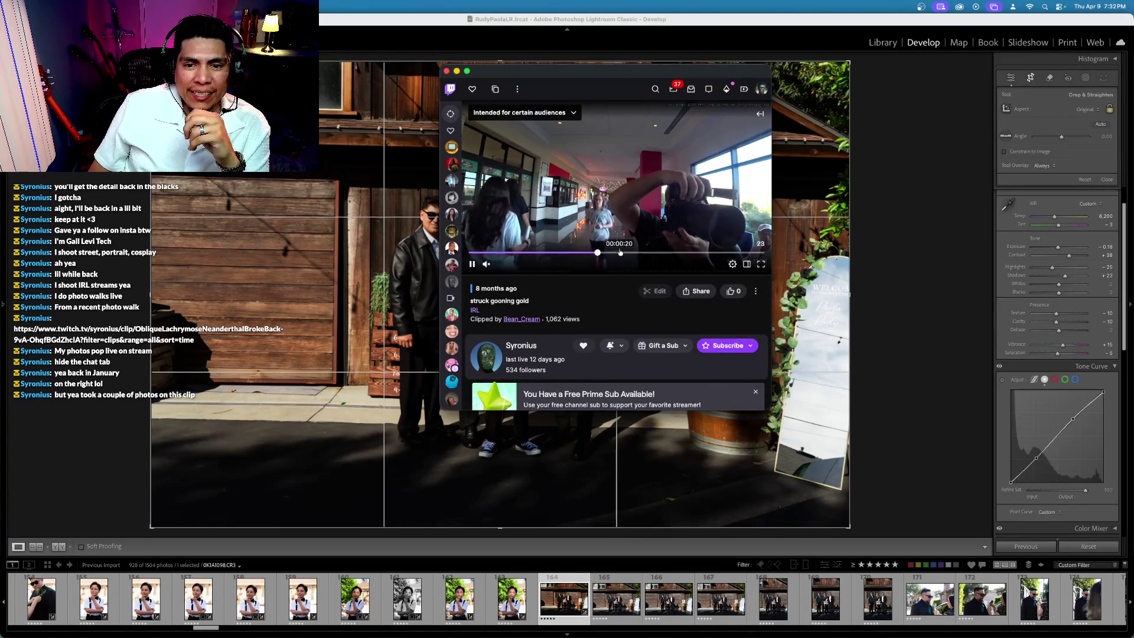
Step: Skim forward and back through the clip, then close the Twitch window
{"action": "left_click", "coordinate": [684, 254]}
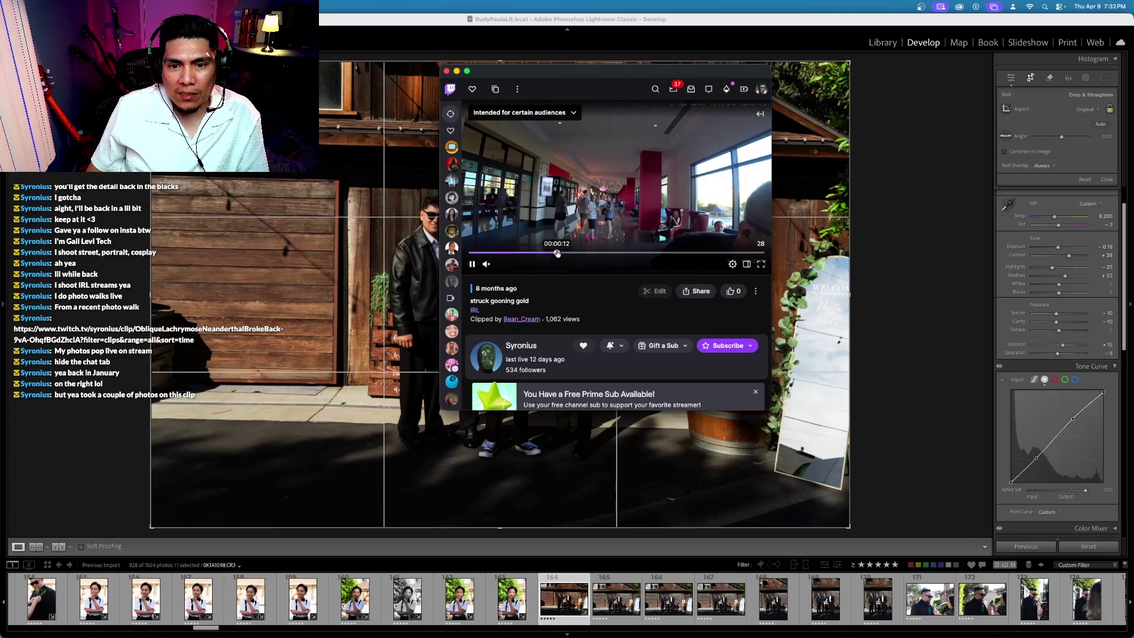
{"action": "left_click", "coordinate": [502, 253]}
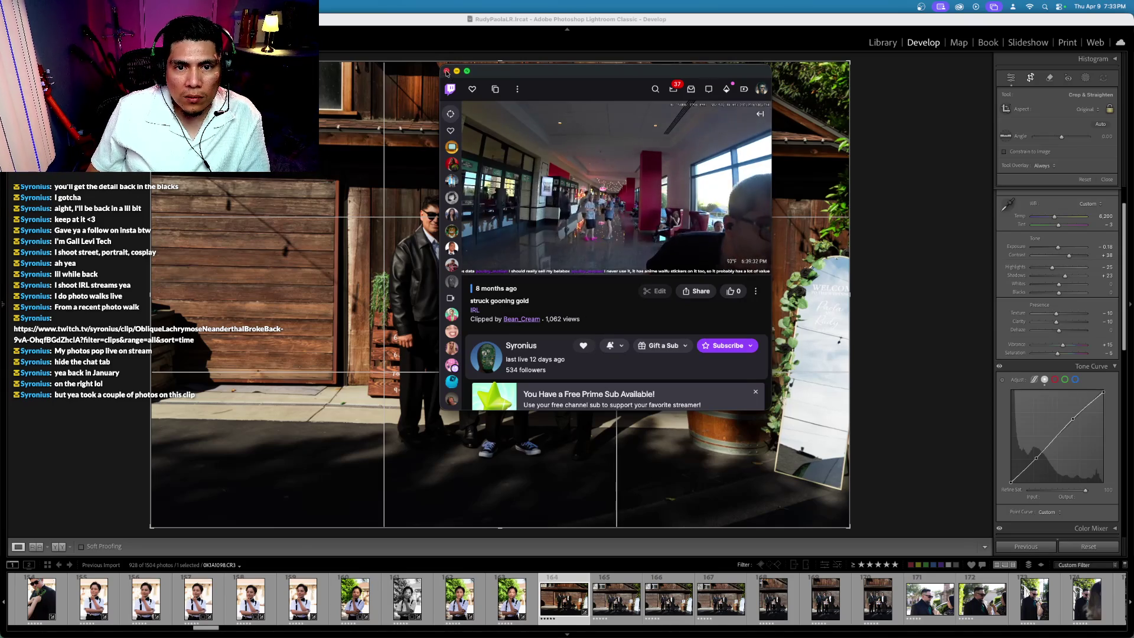
{"action": "key", "text": "super+w"}
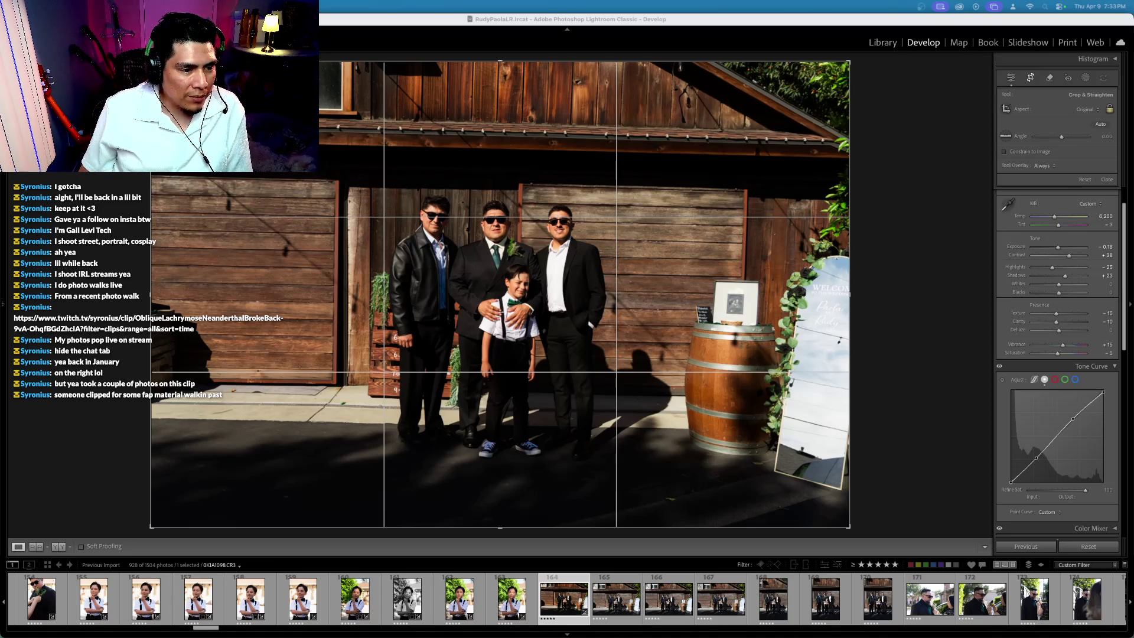
Step: Tilt the group photo slightly to level it and commit the straightened crop
{"action": "key", "text": "F7"}
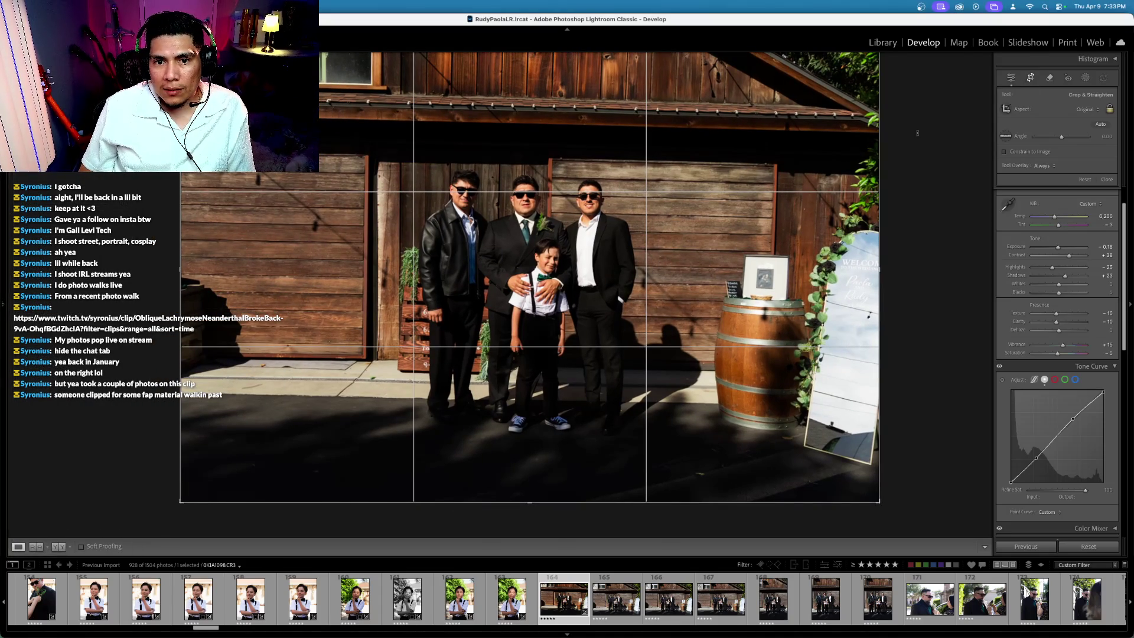
{"action": "left_click_drag", "start_coordinate": [917, 132], "coordinate": [918, 125]}
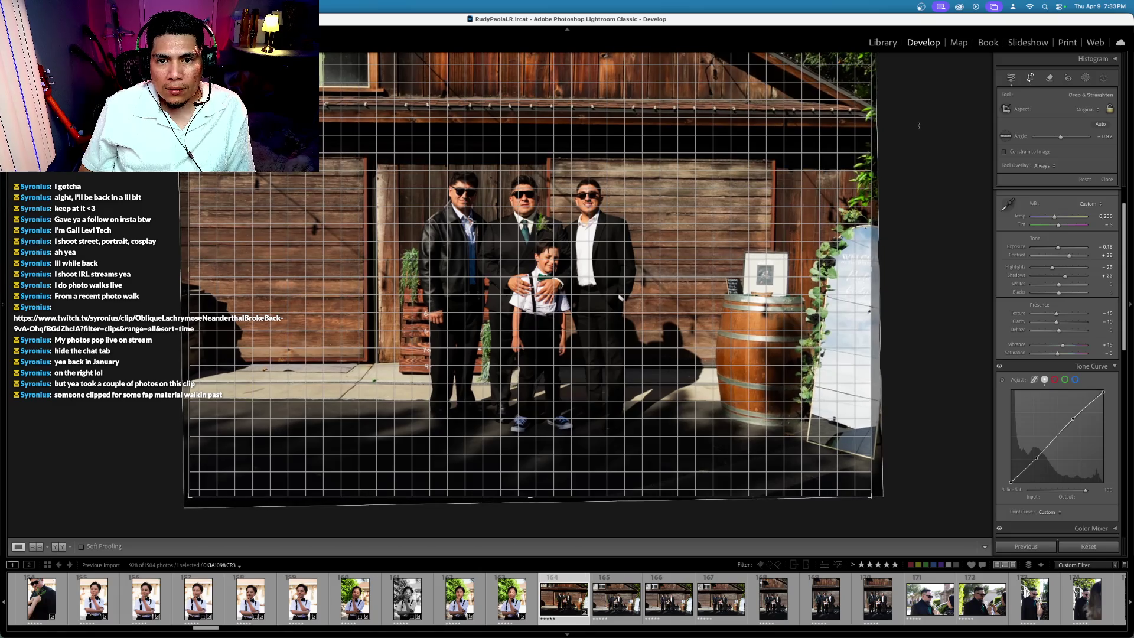
{"action": "key", "text": "Return"}
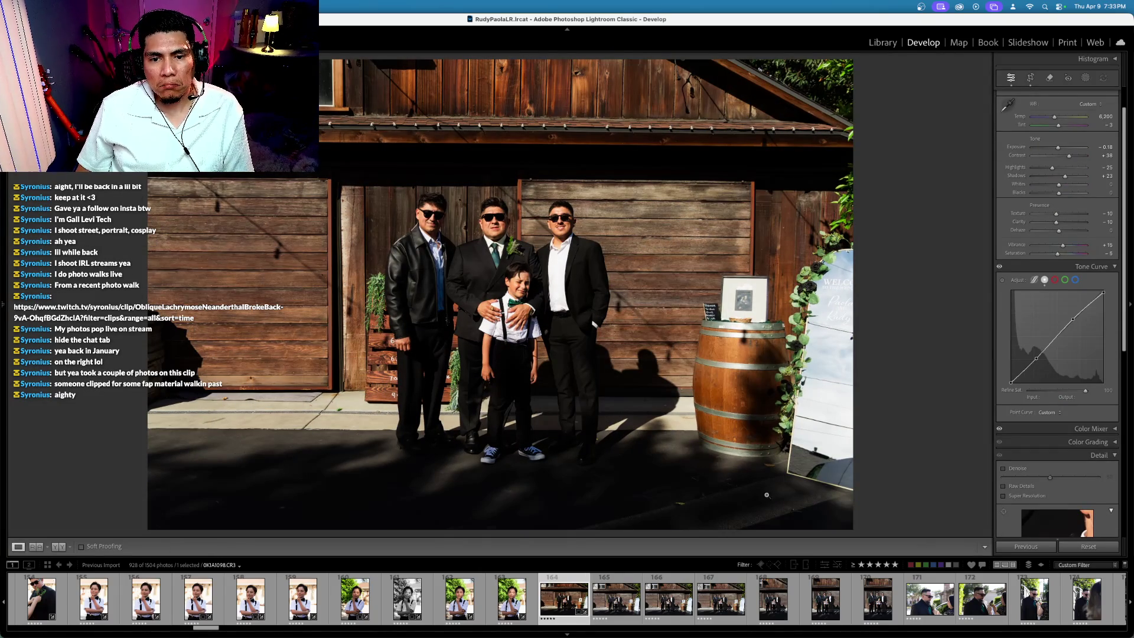
Step: Select group shots 164–170, raise sharpening Amount to 78, and inspect the faces at full size
{"action": "left_click", "coordinate": [857, 578], "text": "shift"}
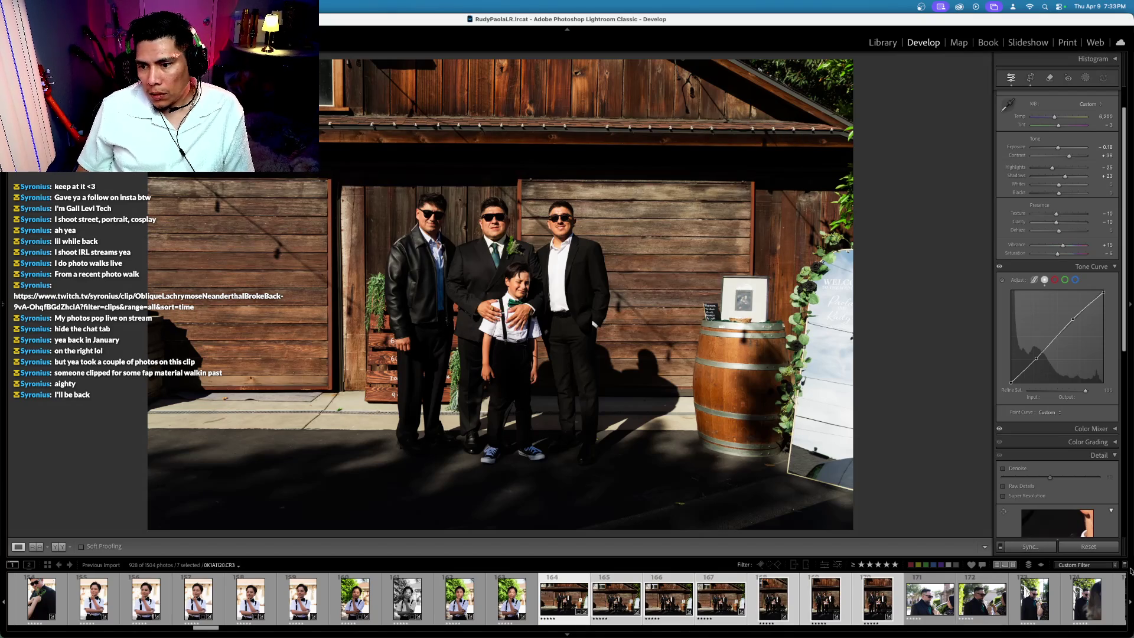
{"action": "scroll", "coordinate": [1071, 482], "scroll_direction": "down", "scroll_amount": 5}
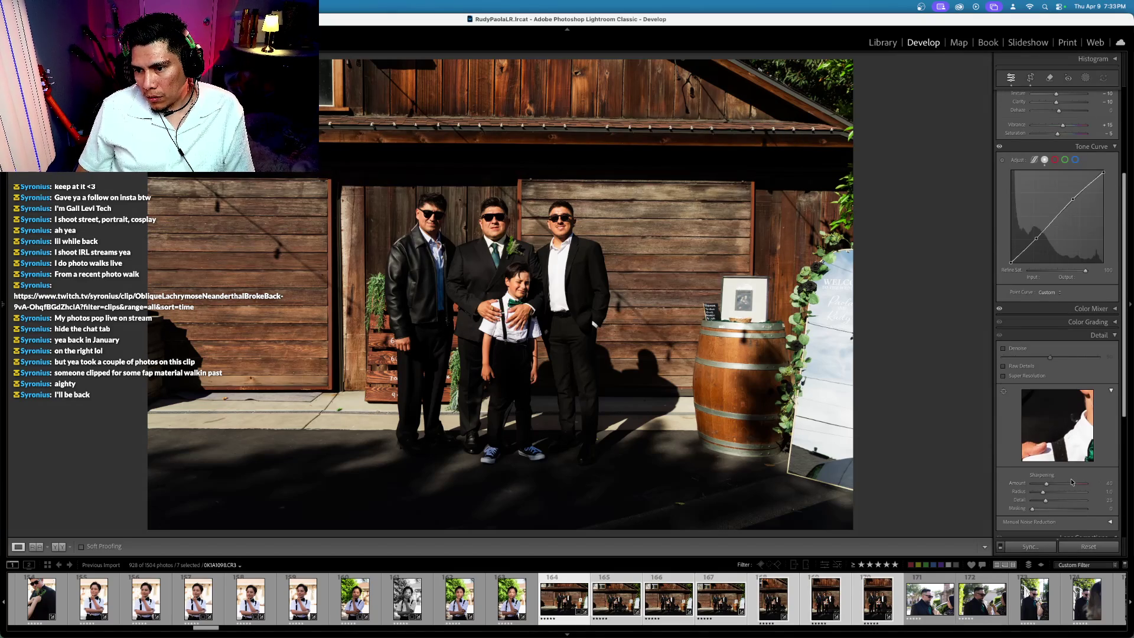
{"action": "left_click_drag", "start_coordinate": [1071, 482], "coordinate": [1056, 484]}
{"action": "key", "text": "v"}
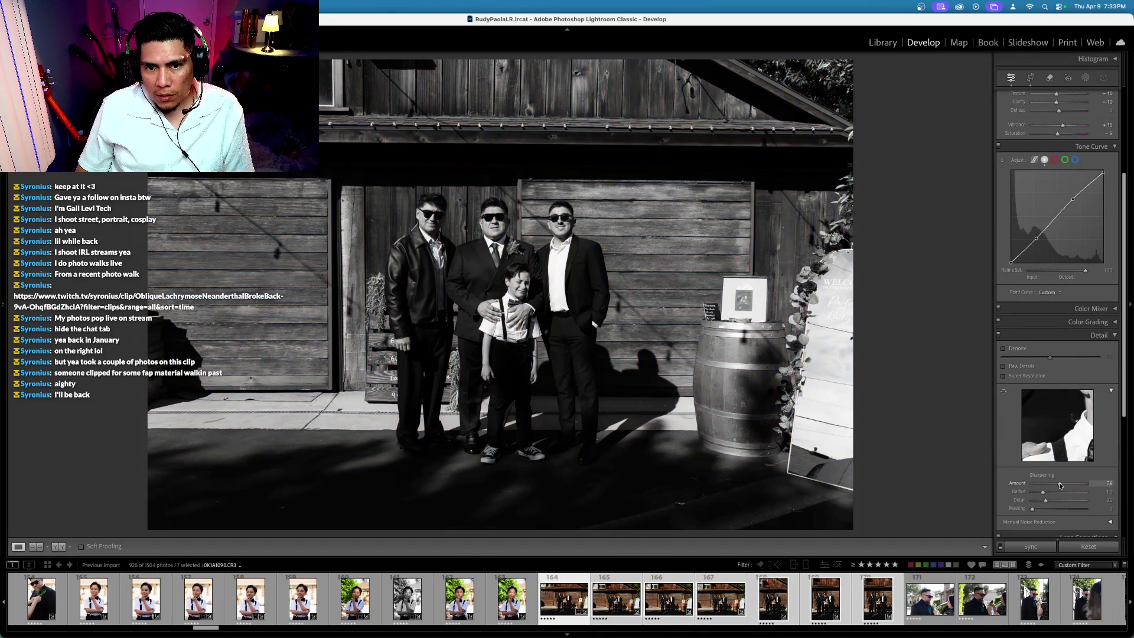
{"action": "key", "text": "v"}
{"action": "left_click", "coordinate": [497, 228]}
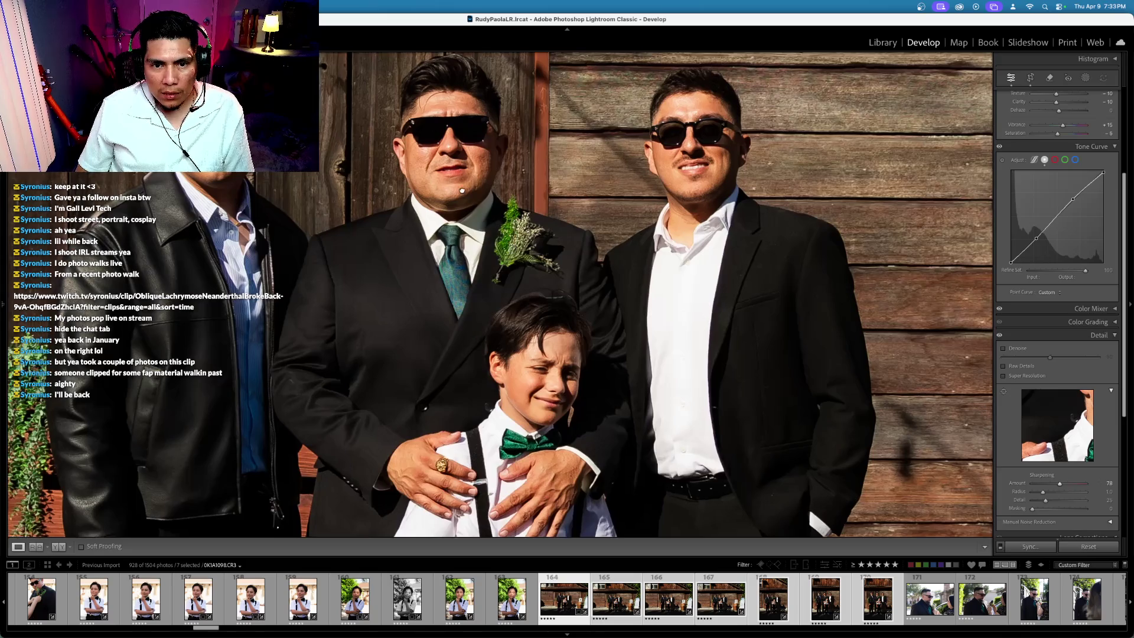
{"action": "left_click", "coordinate": [462, 190]}
Step: Set sharpening Masking to 75 and Radius to 1.2, then collapse Detail and zoom to fit
{"action": "mouse_move", "coordinate": [1032, 508]}
{"action": "left_mouse_down"}
{"action": "mouse_move", "coordinate": [1073, 511]}
{"action": "mouse_move", "coordinate": [1056, 501]}
{"action": "mouse_move", "coordinate": [1075, 500]}
{"action": "mouse_move", "coordinate": [1049, 502]}
{"action": "left_mouse_up"}
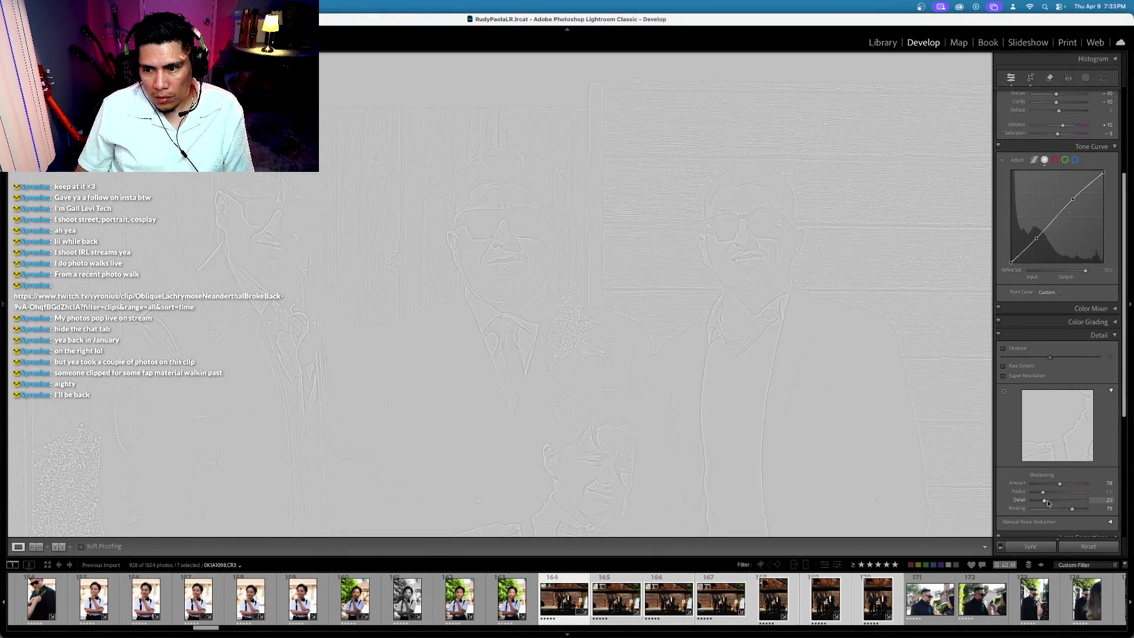
{"action": "left_click_drag", "start_coordinate": [1051, 501], "coordinate": [1047, 493]}
{"action": "scroll", "coordinate": [1056, 497], "scroll_direction": "down", "scroll_amount": 3}
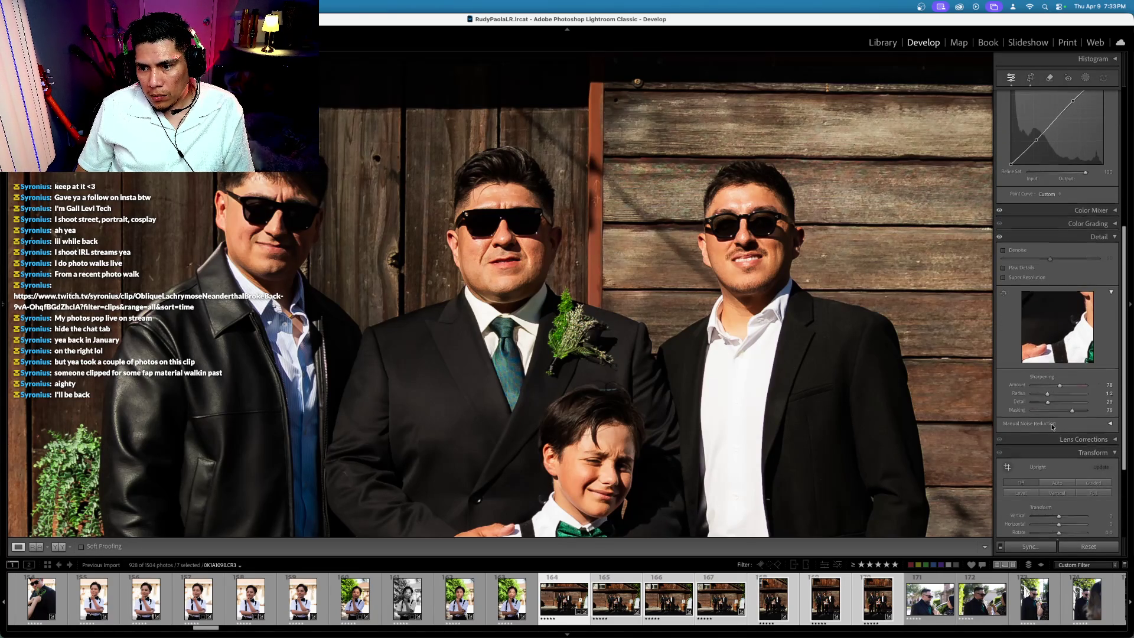
{"action": "scroll", "coordinate": [1050, 424], "scroll_direction": "up", "scroll_amount": 3}
{"action": "scroll", "coordinate": [1051, 424], "scroll_direction": "down", "scroll_amount": 1}
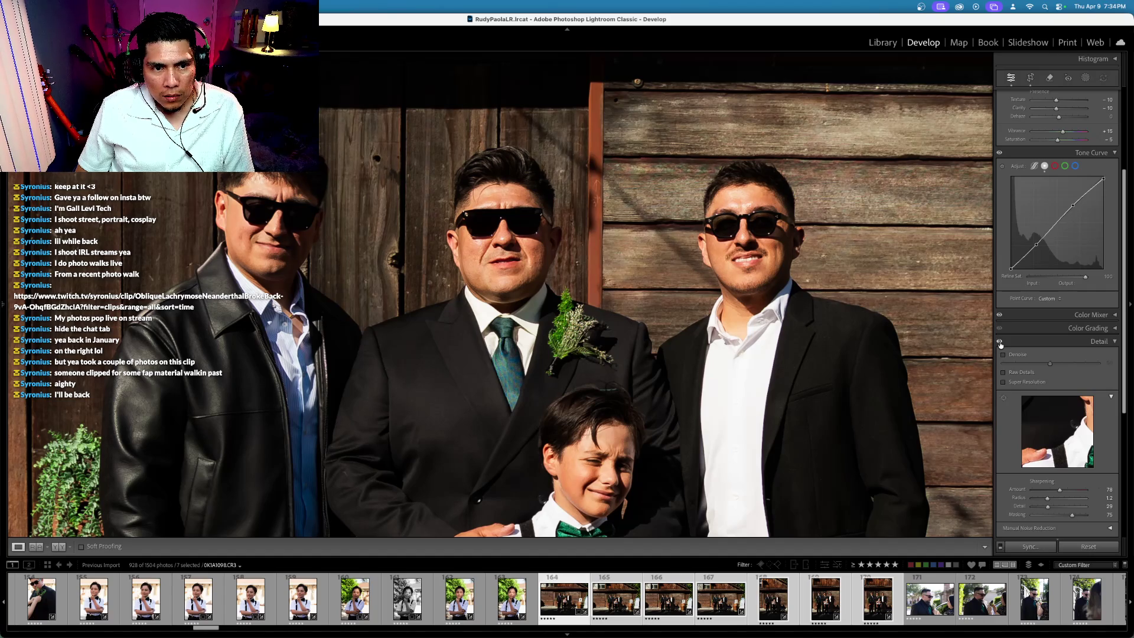
{"action": "left_click", "coordinate": [1000, 343]}
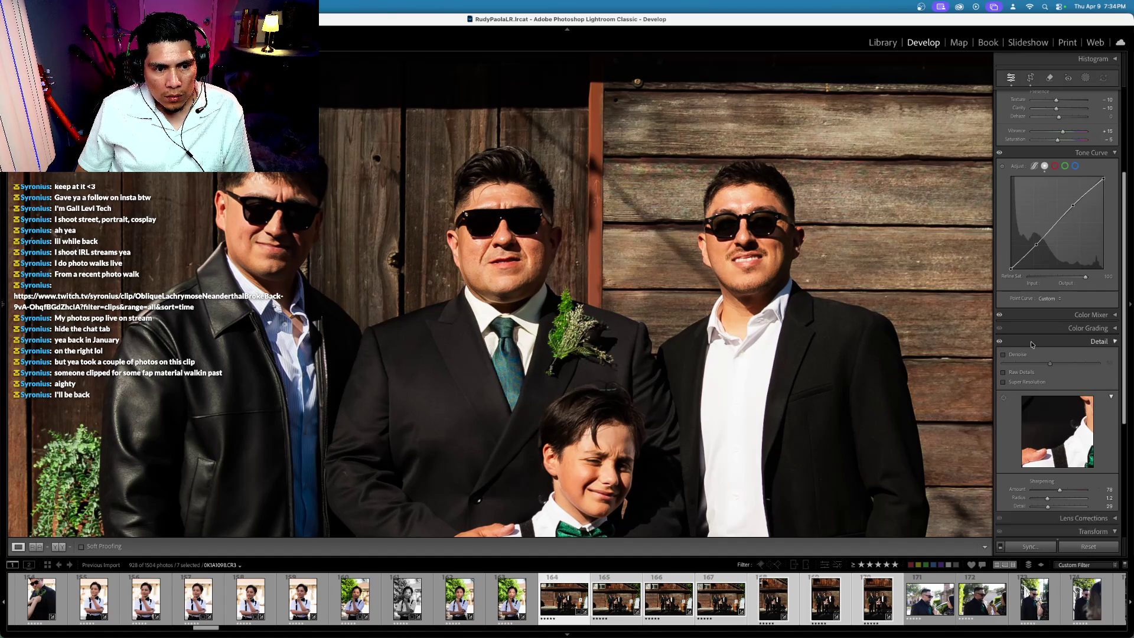
{"action": "left_click", "coordinate": [840, 431]}
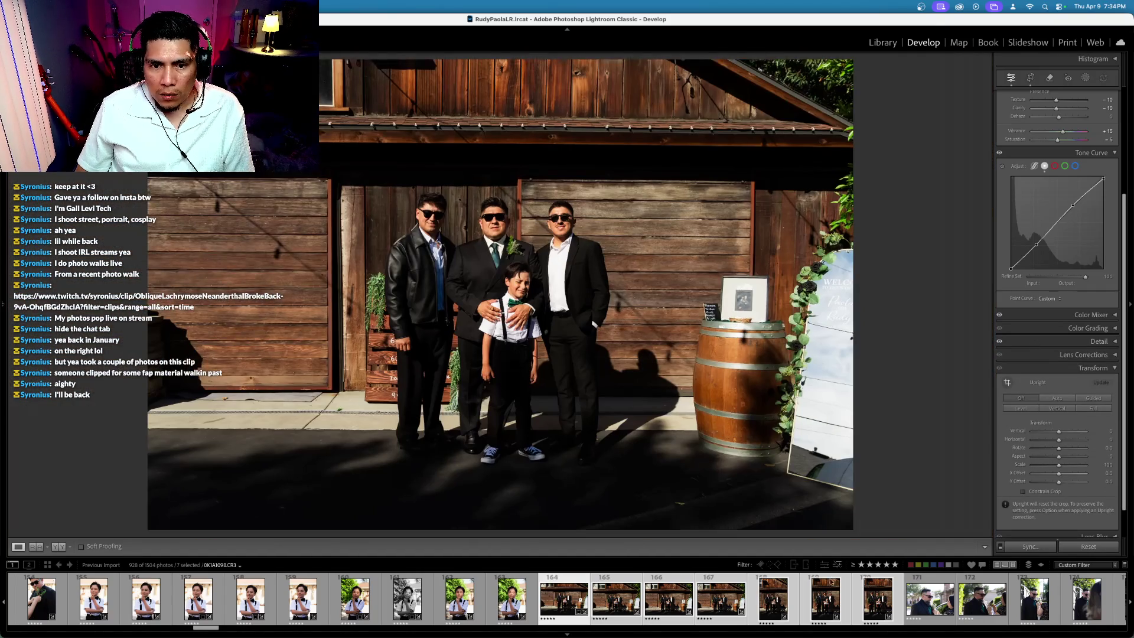
Step: Sync the current edits to the selected group shots and level this photo
{"action": "key", "text": "super+shift+s"}
{"action": "key", "text": "Return"}
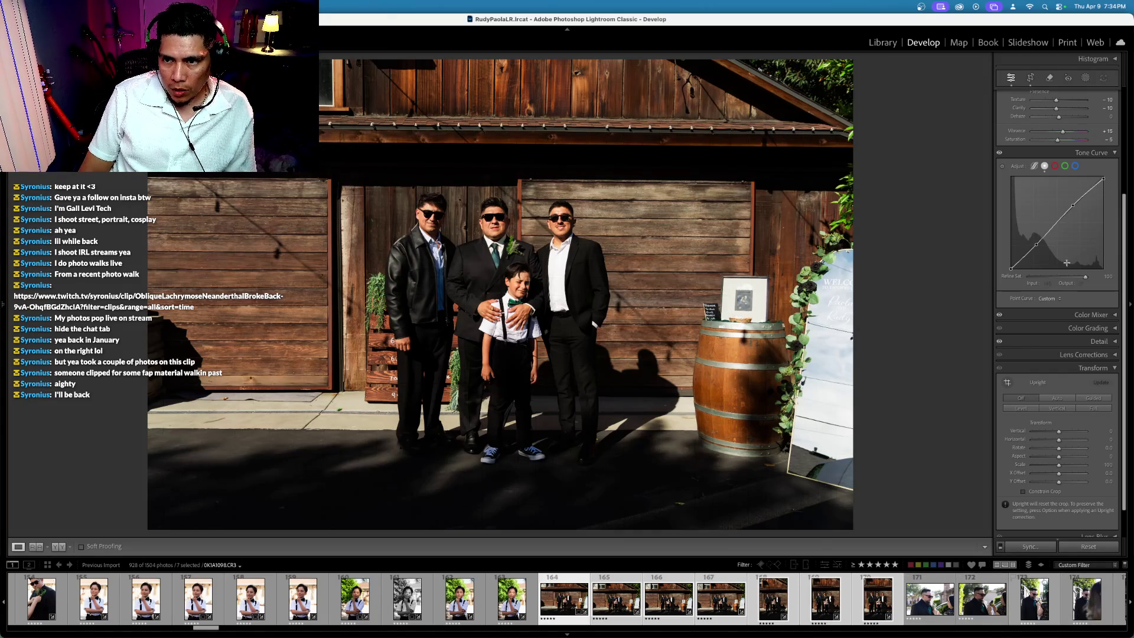
{"action": "left_click", "coordinate": [1030, 77]}
{"action": "left_click_drag", "start_coordinate": [915, 147], "coordinate": [917, 147]}
{"action": "key", "text": "Return"}
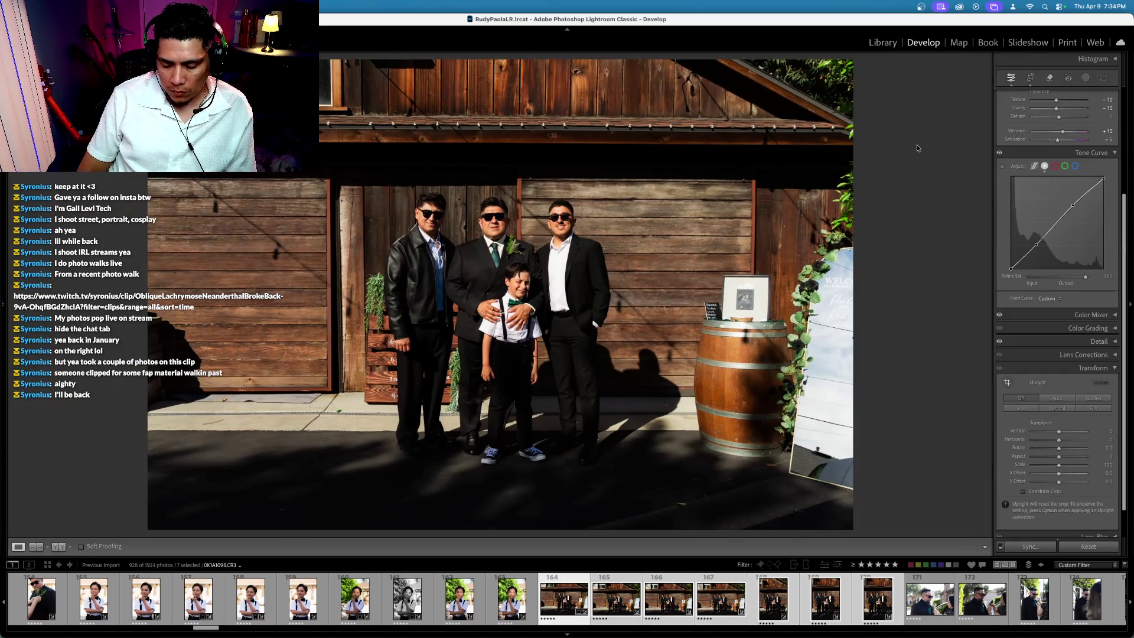
Step: Auto-straighten photo 165 and the following group photo
{"action": "left_click", "coordinate": [596, 590]}
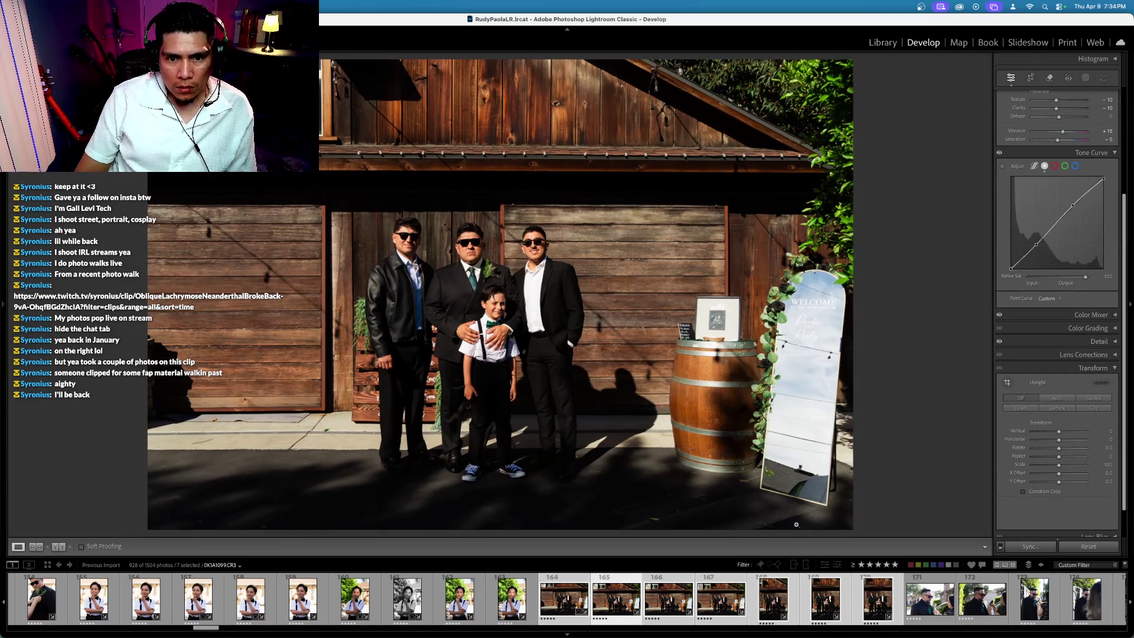
{"action": "left_click", "coordinate": [1025, 408]}
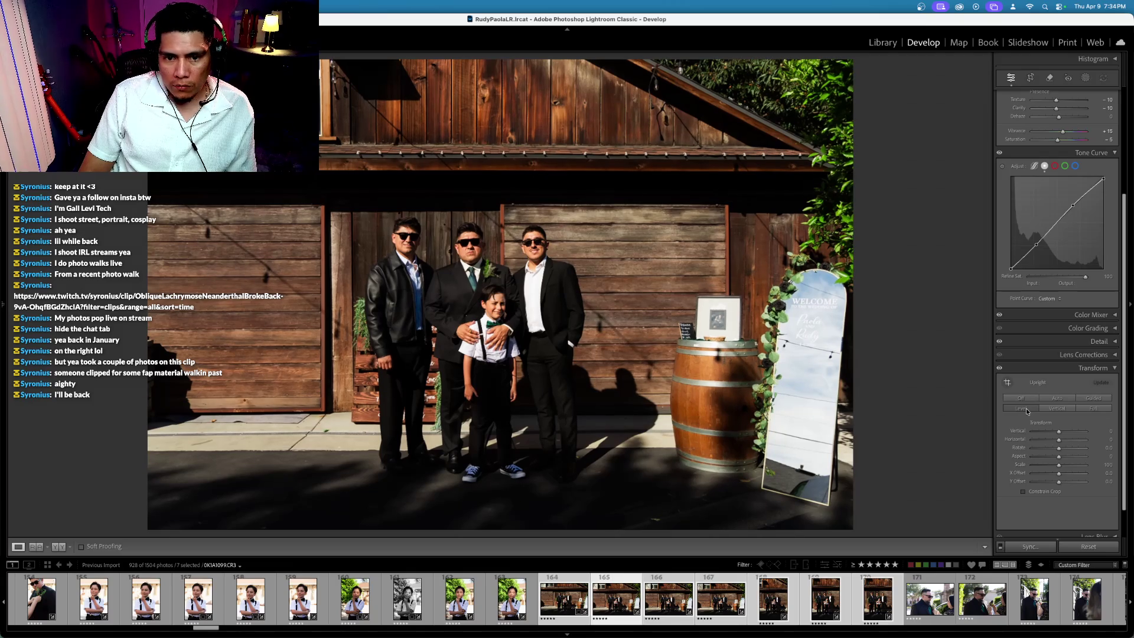
{"action": "left_click", "coordinate": [1023, 398]}
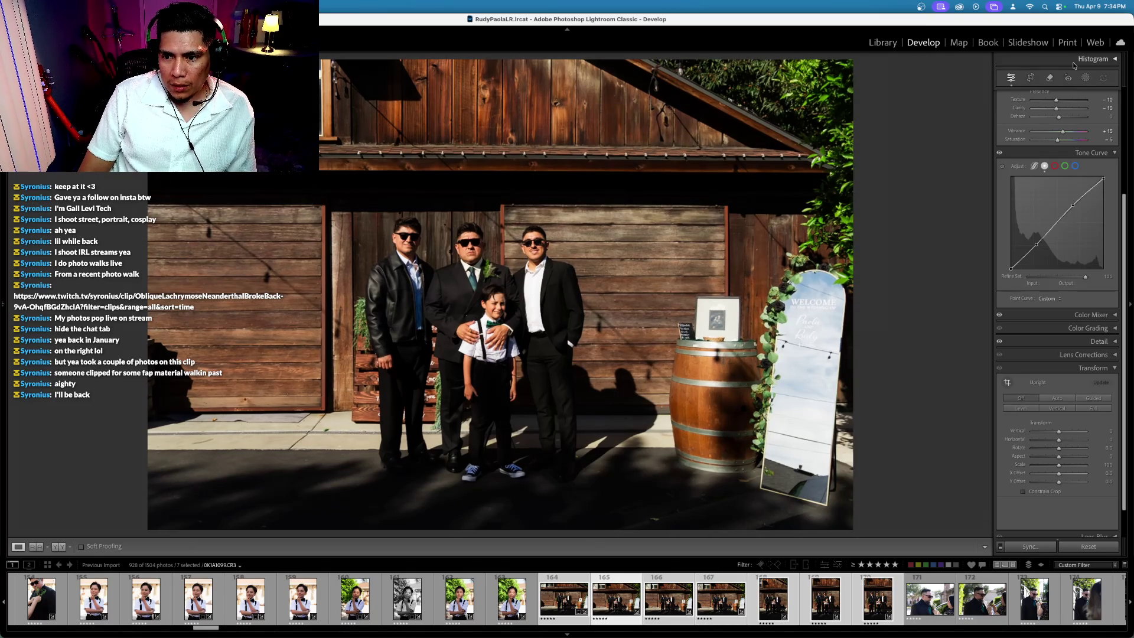
{"action": "left_click", "coordinate": [1031, 79]}
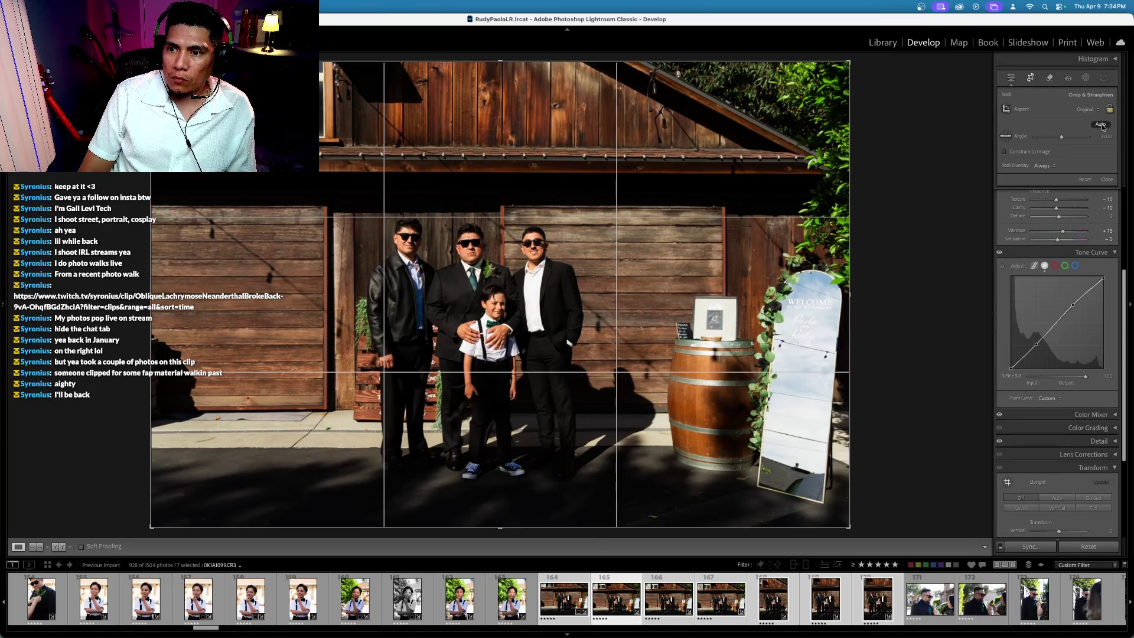
{"action": "left_click", "coordinate": [1101, 125]}
{"action": "key", "text": "Return"}
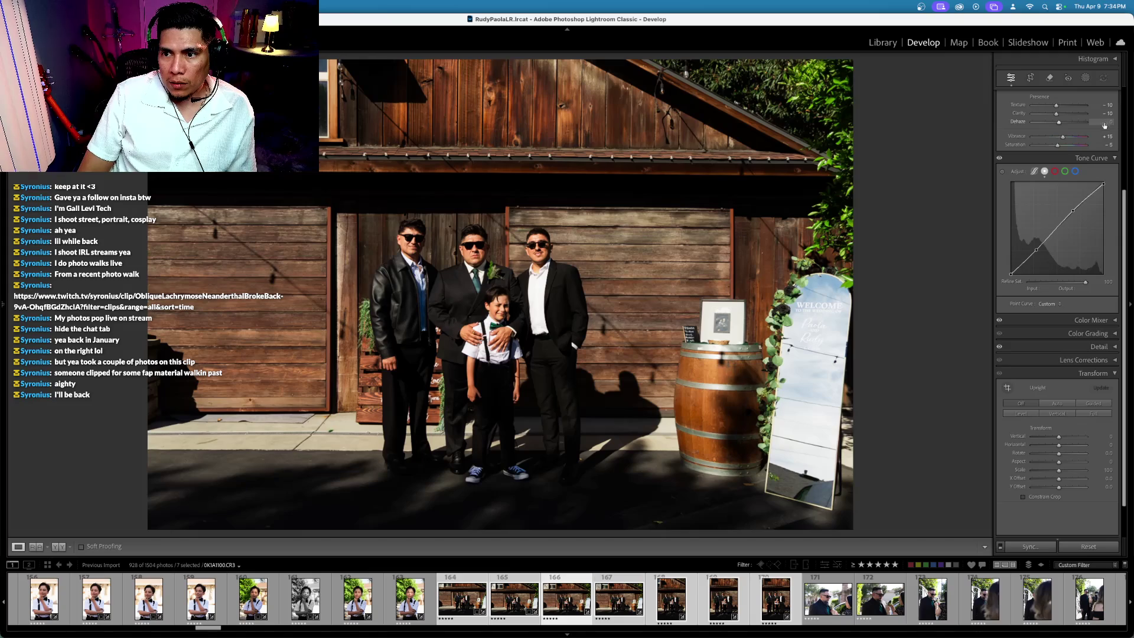
{"action": "key", "text": "r"}
{"action": "left_click", "coordinate": [1101, 125]}
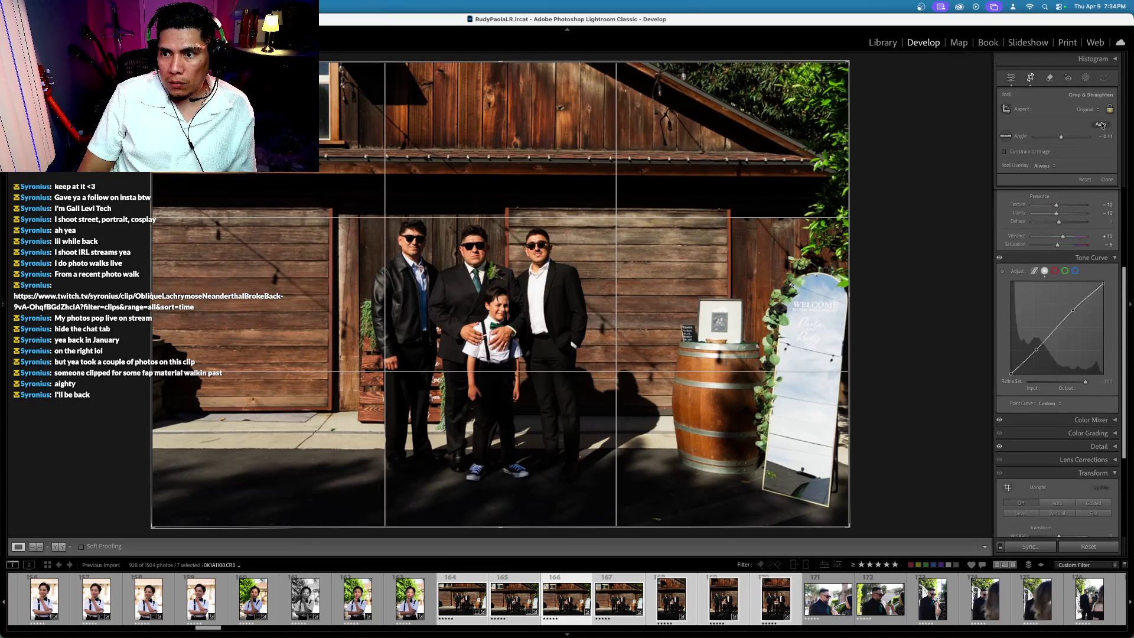
{"action": "key", "text": "Return"}
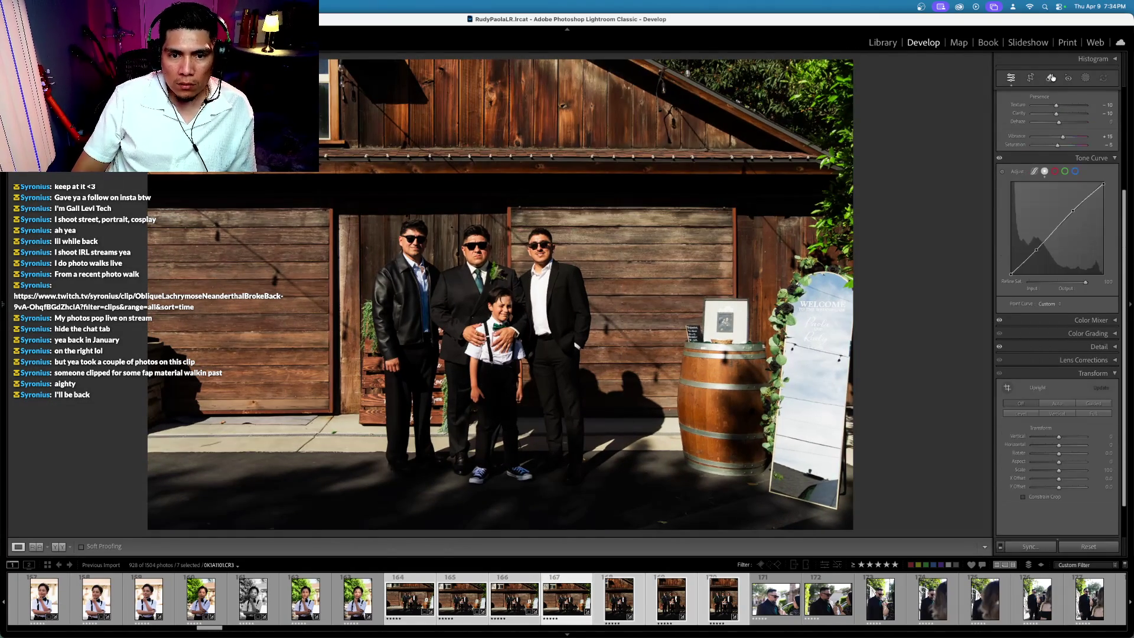
Step: Turn a group shot black and white by draining saturation, and brighten its exposure slightly
{"action": "key", "text": "r"}
{"action": "key", "text": "Return"}
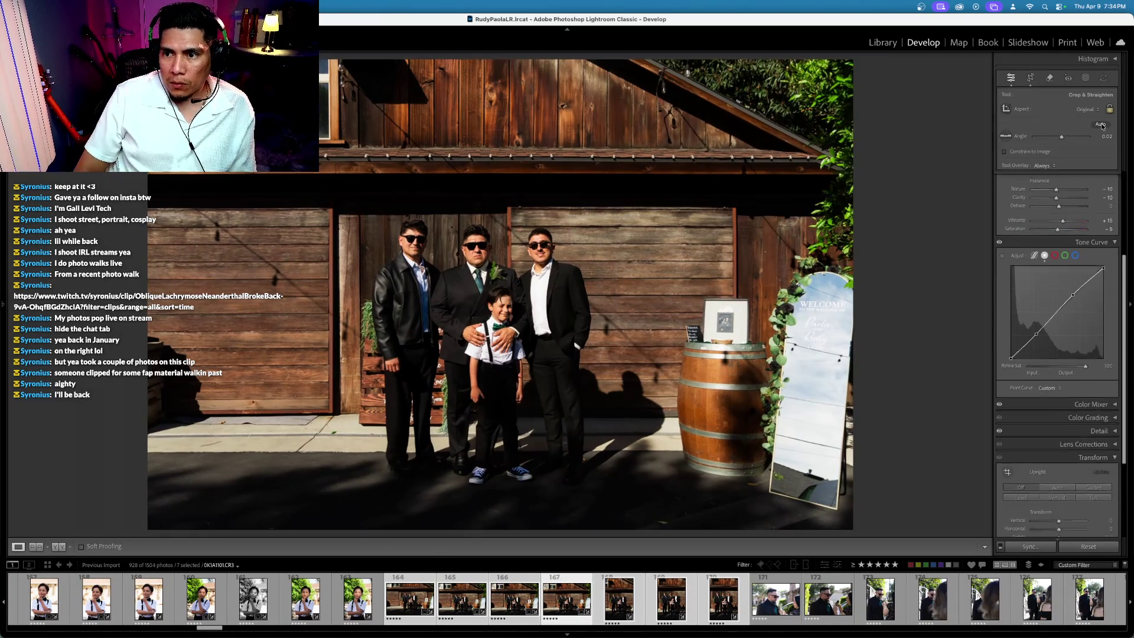
{"action": "left_click_drag", "start_coordinate": [1057, 146], "coordinate": [873, 170]}
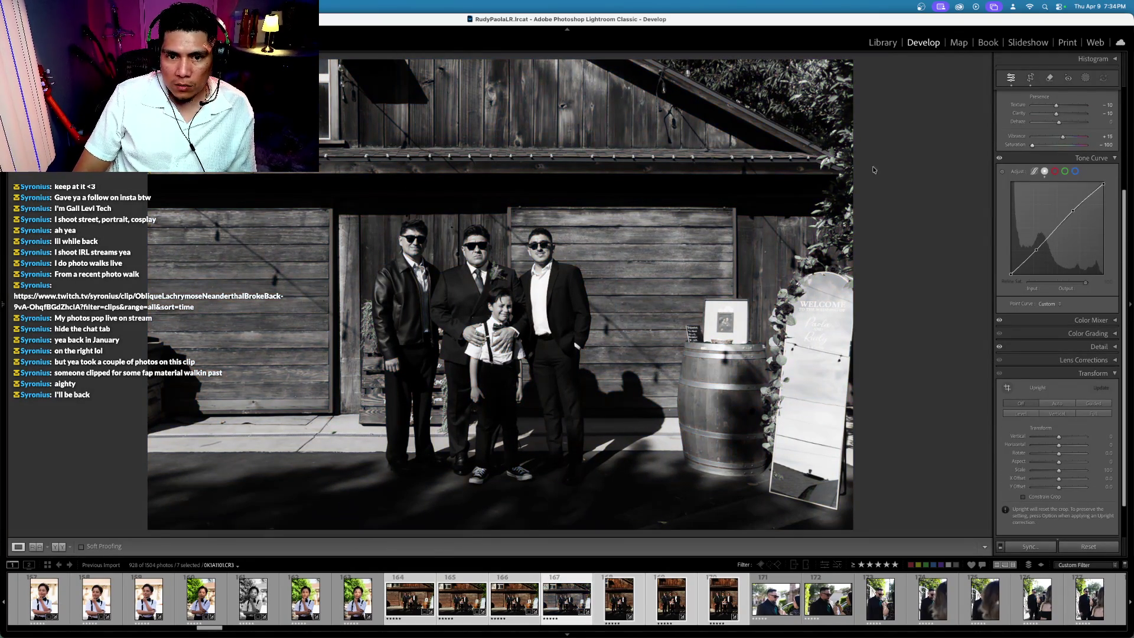
{"action": "scroll", "coordinate": [1039, 142], "scroll_direction": "up", "scroll_amount": 5}
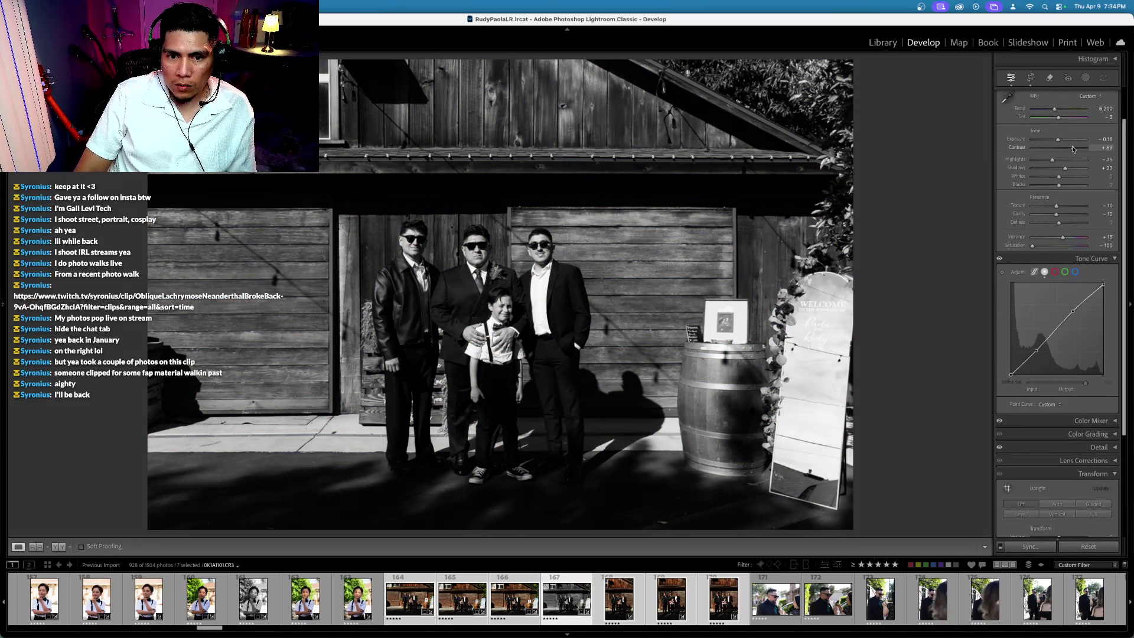
{"action": "left_click_drag", "start_coordinate": [1014, 140], "coordinate": [1018, 141]}
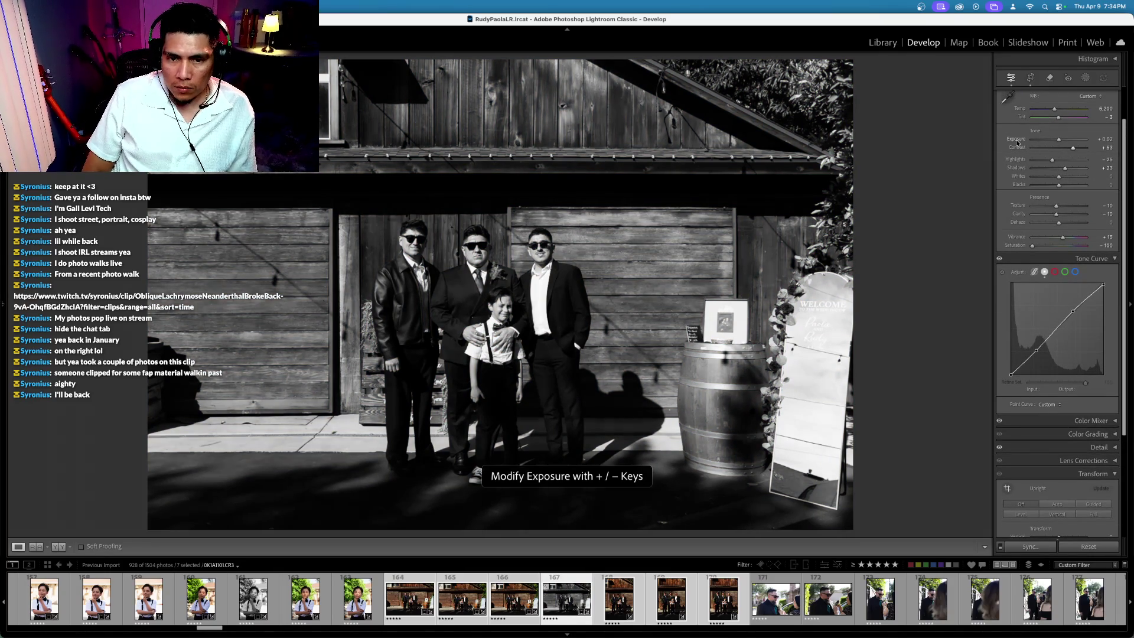
{"action": "key", "text": "Right"}
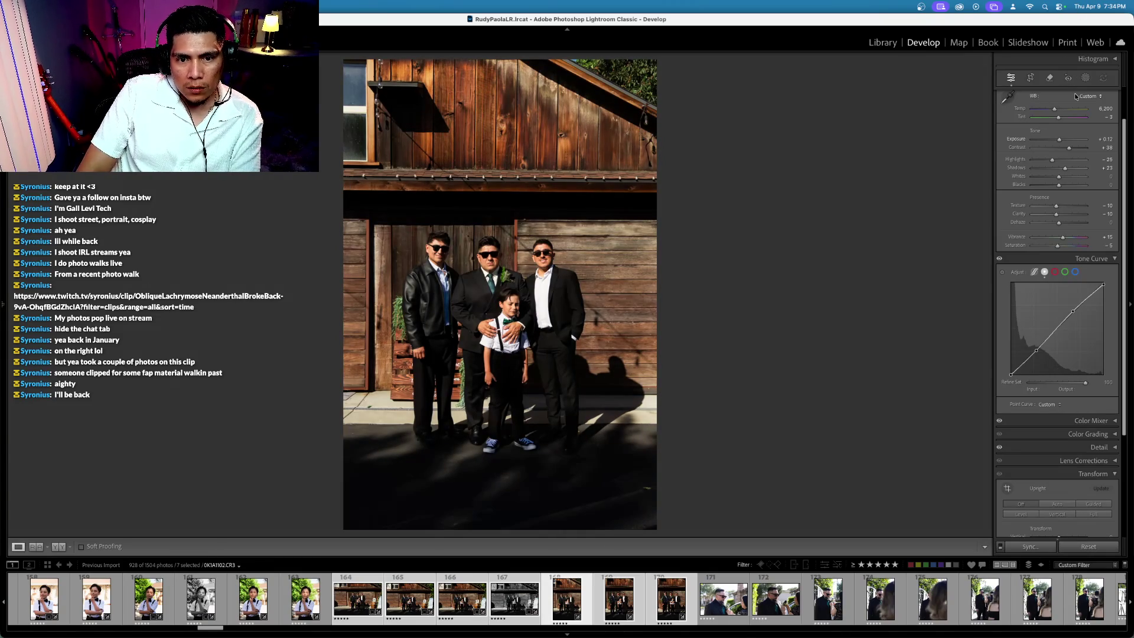
Step: Step through the remaining group shots, then open boutonniere frame 171
{"action": "key", "text": "Right"}
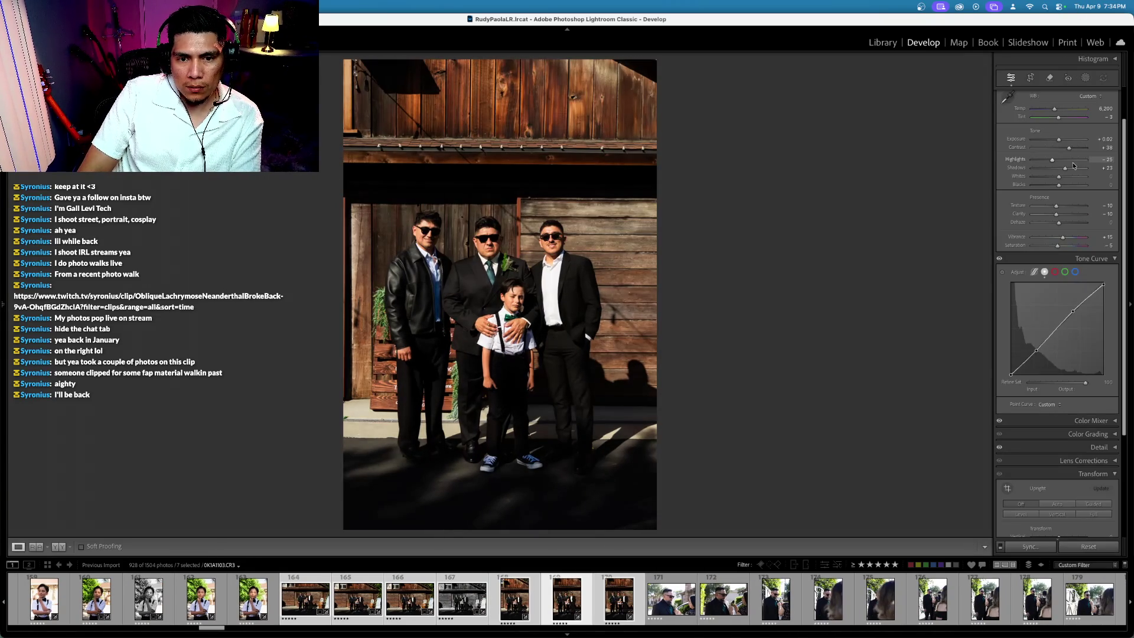
{"action": "key", "text": "Right"}
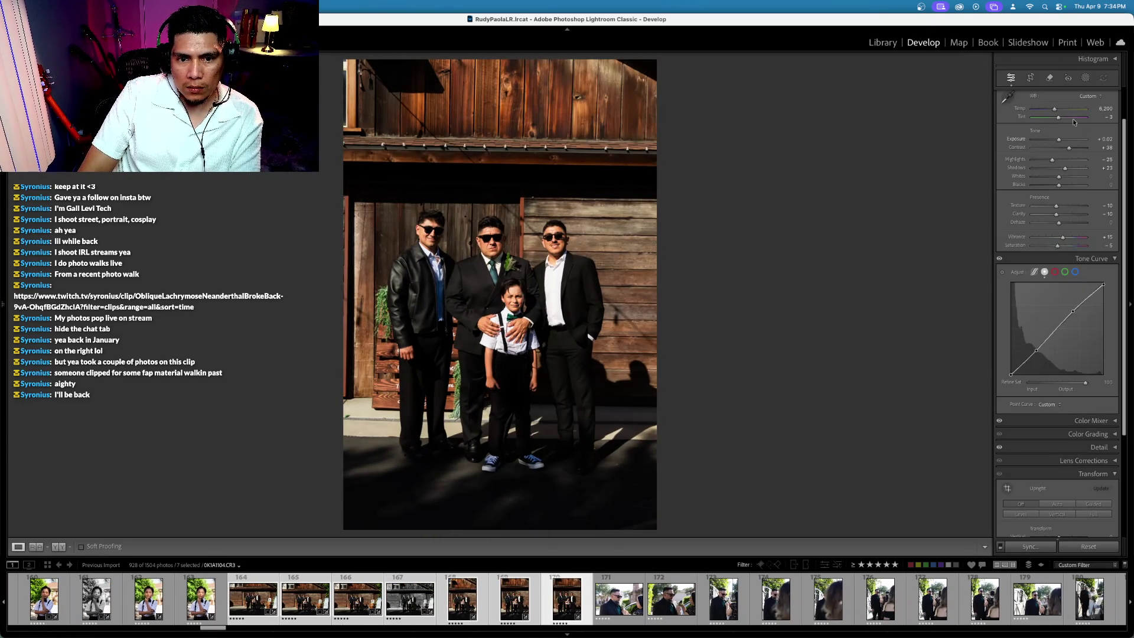
{"action": "left_click", "coordinate": [1029, 79]}
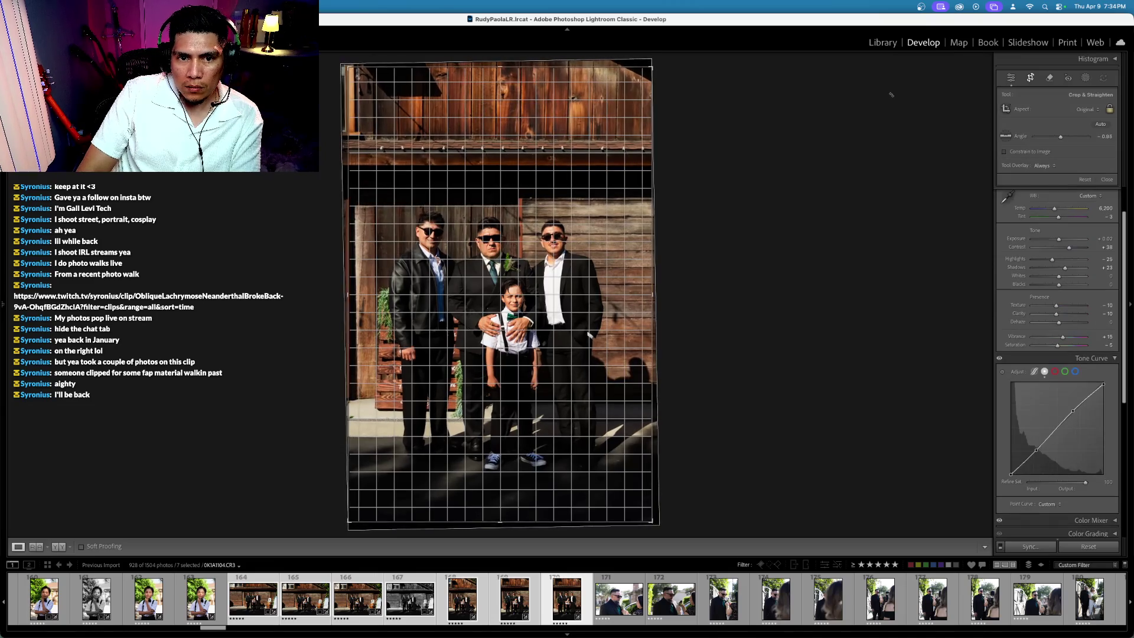
{"action": "key", "text": "r"}
{"action": "key", "text": "Left"}
{"action": "key", "text": "Left"}
{"action": "key", "text": "Left"}
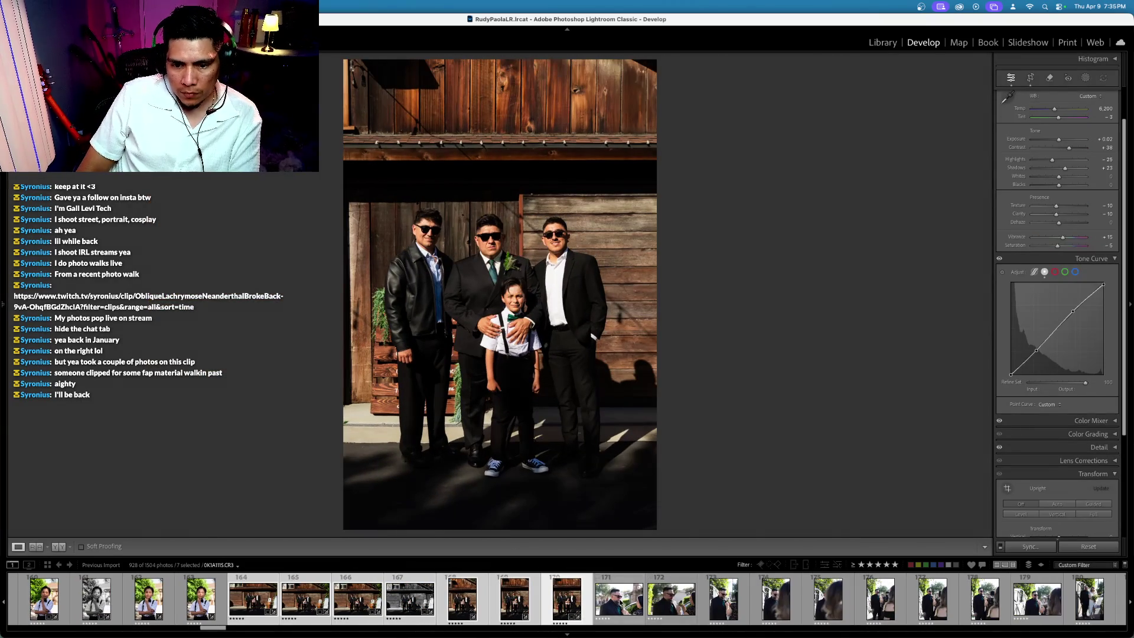
{"action": "left_click", "coordinate": [629, 614]}
{"action": "scroll", "coordinate": [630, 614], "scroll_direction": "up", "scroll_amount": 10}
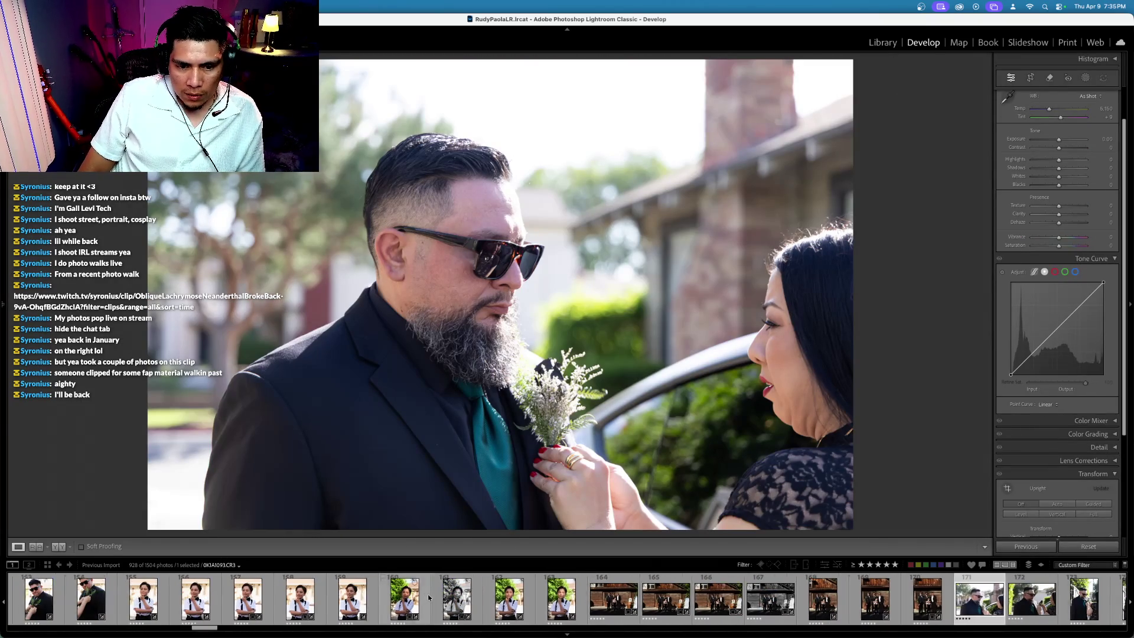
Step: Add a second garden portrait to the selection and sync settings across them
{"action": "scroll", "coordinate": [431, 597], "scroll_direction": "up", "scroll_amount": 20}
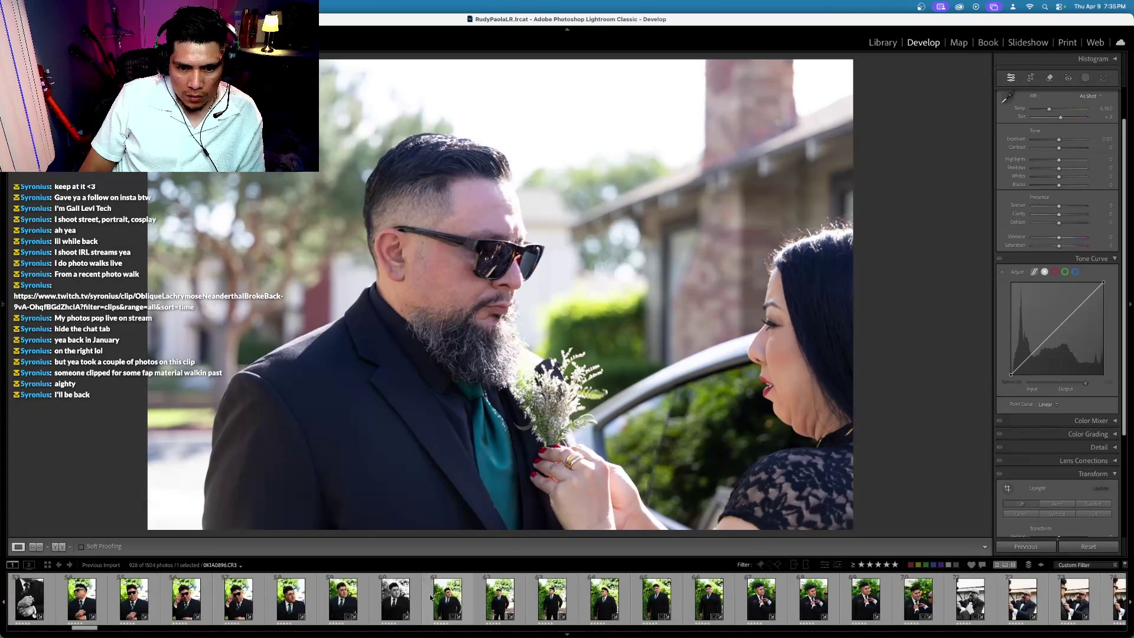
{"action": "scroll", "coordinate": [815, 589], "scroll_direction": "down", "scroll_amount": 7}
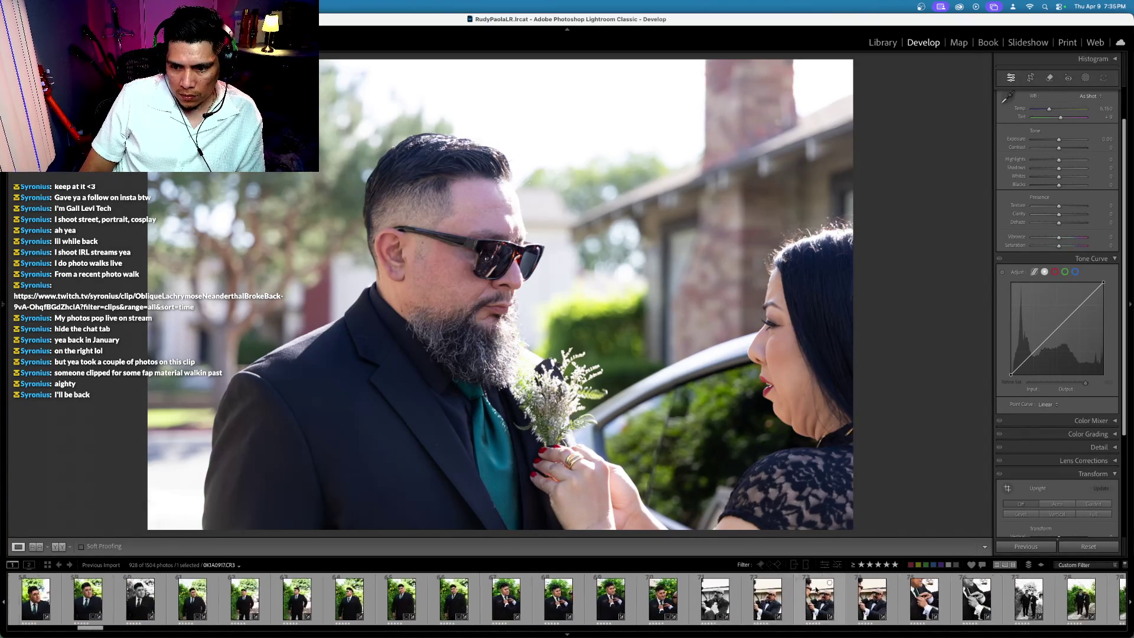
{"action": "left_click", "coordinate": [165, 600], "text": "super"}
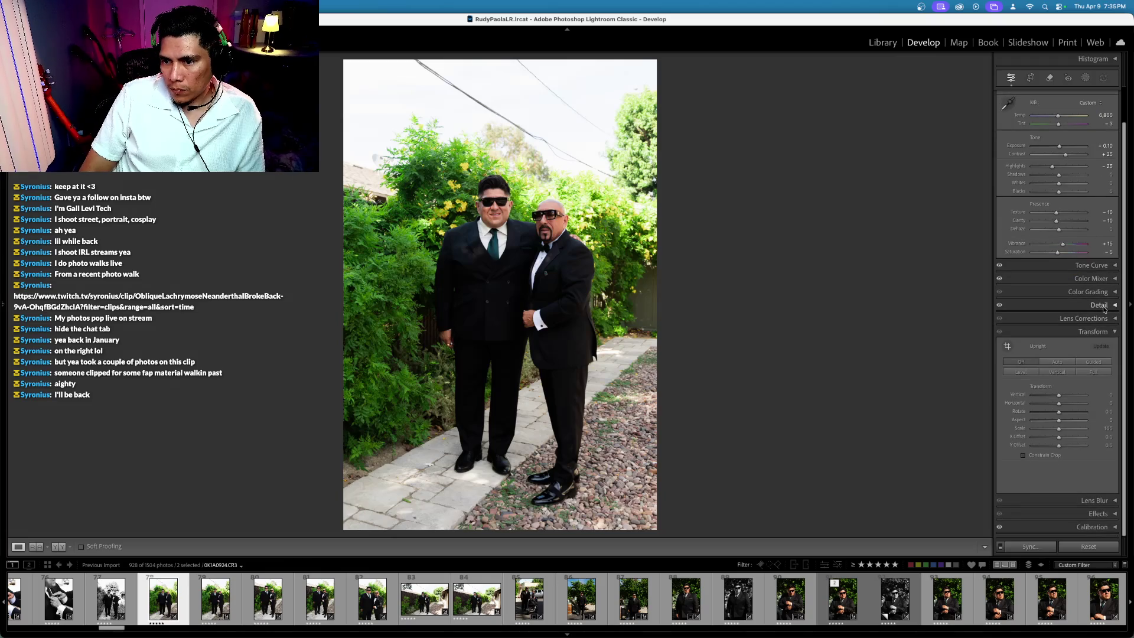
{"action": "left_click", "coordinate": [1100, 305]}
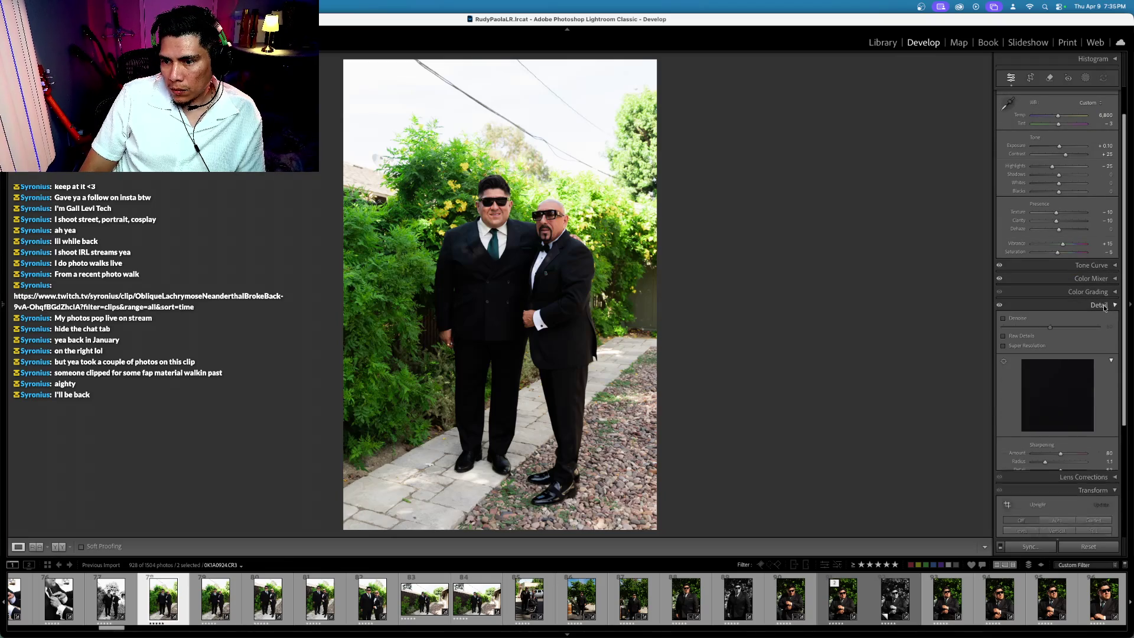
{"action": "left_click", "coordinate": [1102, 306]}
{"action": "key", "text": "super+shift+s"}
{"action": "key", "text": "Return"}
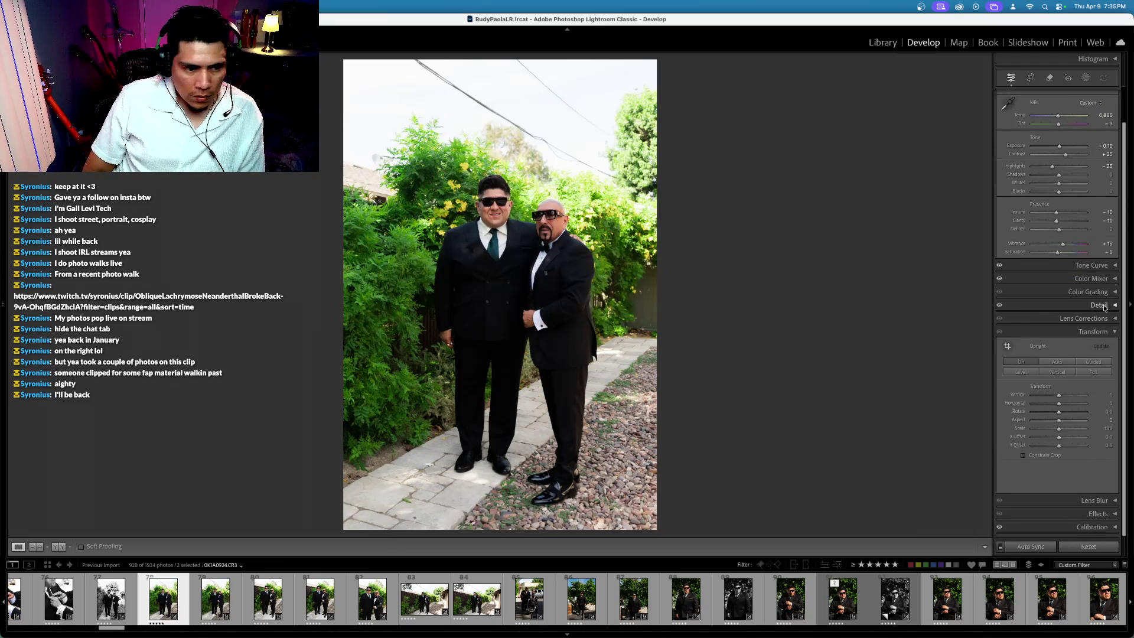
Step: Darken boutonniere frame 171 with the exposure shortcut and select frames 171–184
{"action": "left_click", "coordinate": [170, 603]}
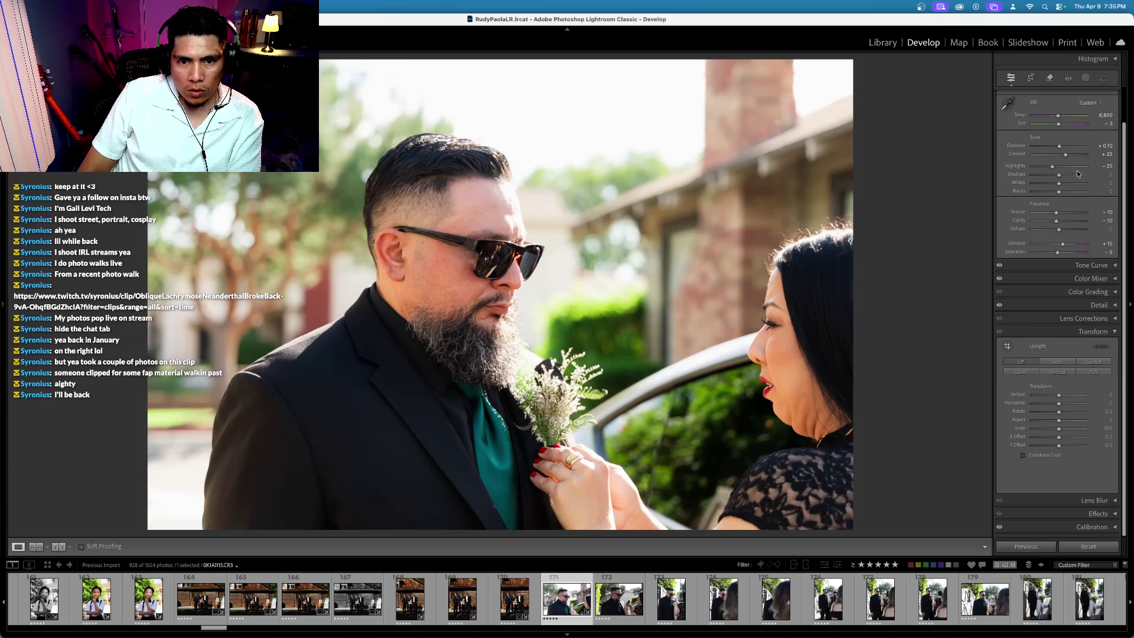
{"action": "scroll", "coordinate": [1023, 186], "scroll_direction": "up", "scroll_amount": 3}
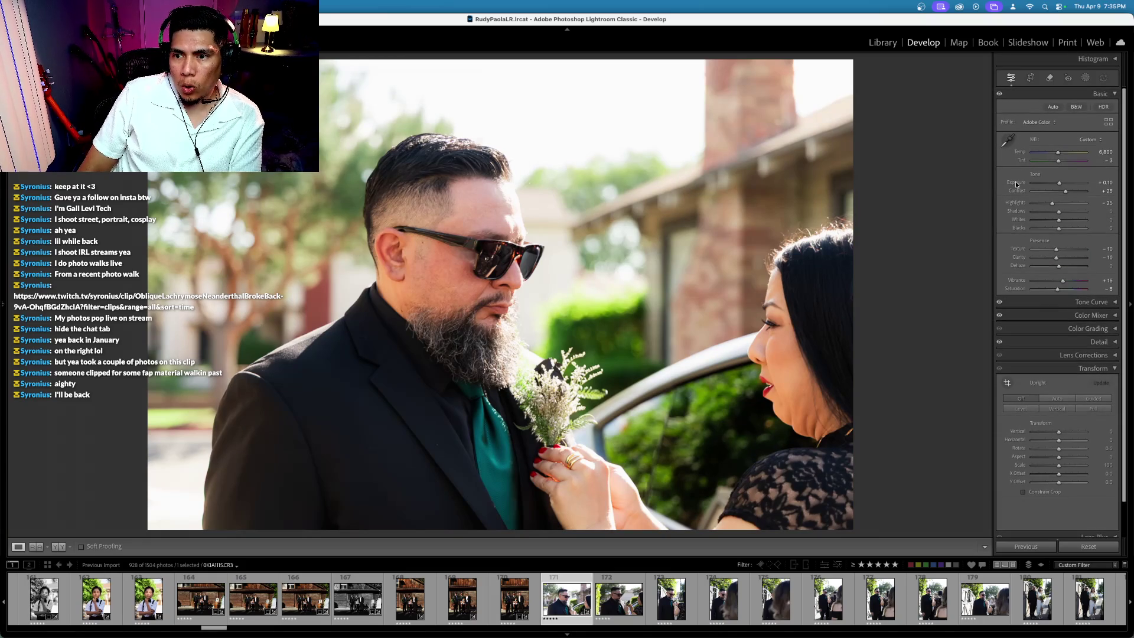
{"action": "key", "text": "minus"}
{"action": "key", "text": "minus"}
{"action": "key", "text": "minus"}
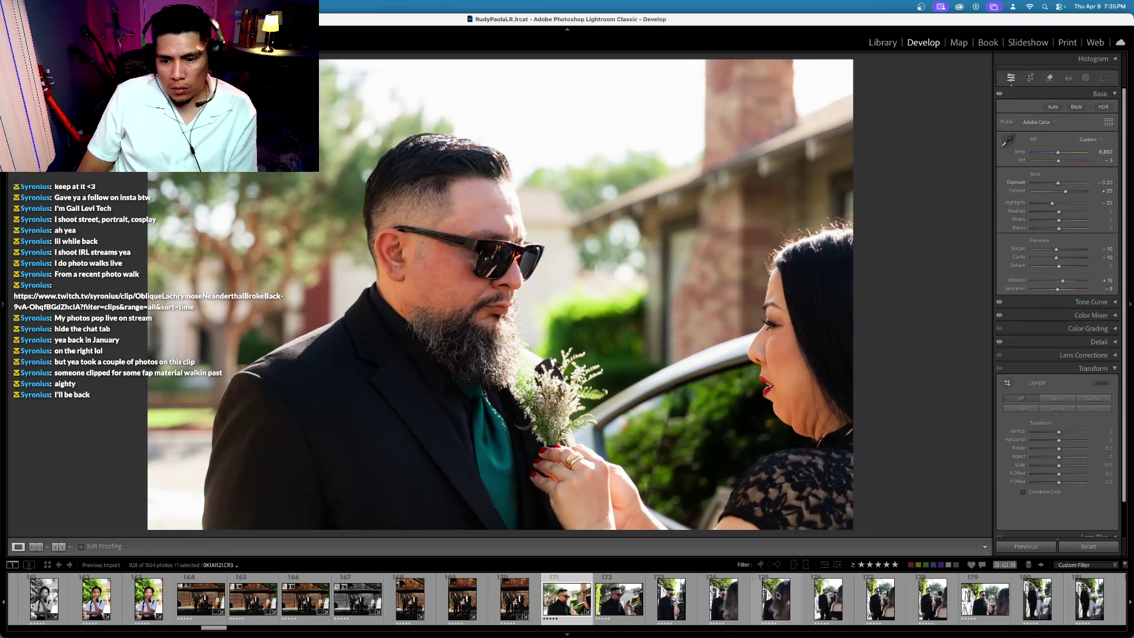
{"action": "scroll", "coordinate": [809, 592], "scroll_direction": "down", "scroll_amount": 2}
{"action": "scroll", "coordinate": [808, 592], "scroll_direction": "down", "scroll_amount": 8}
{"action": "left_click", "coordinate": [704, 598], "text": "shift"}
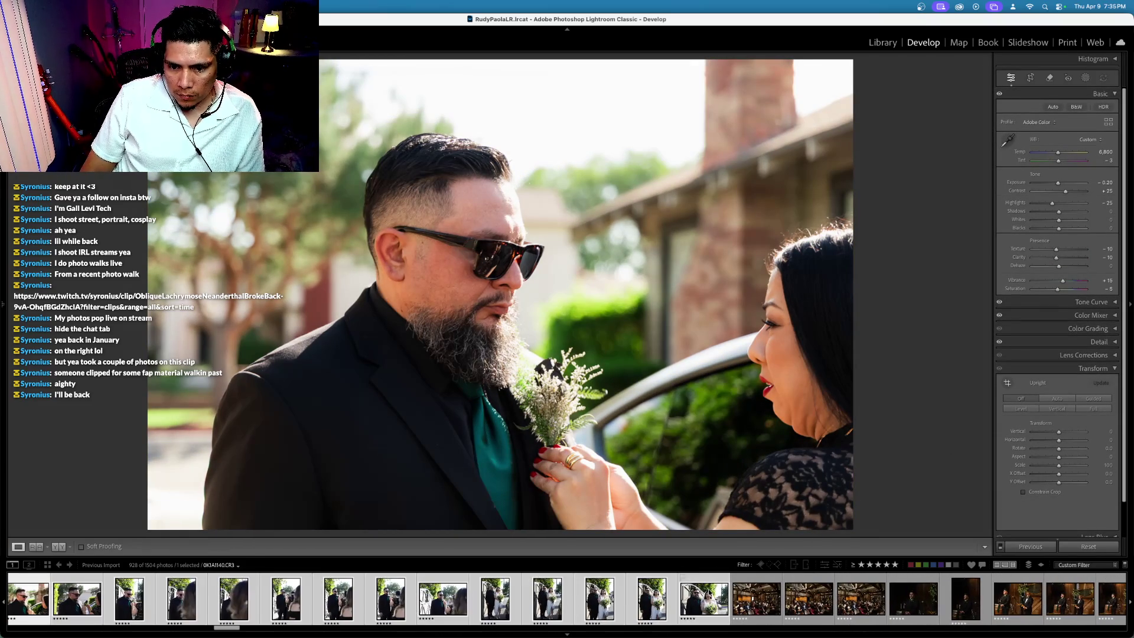
{"action": "key", "text": "super+alt+shift+comma"}
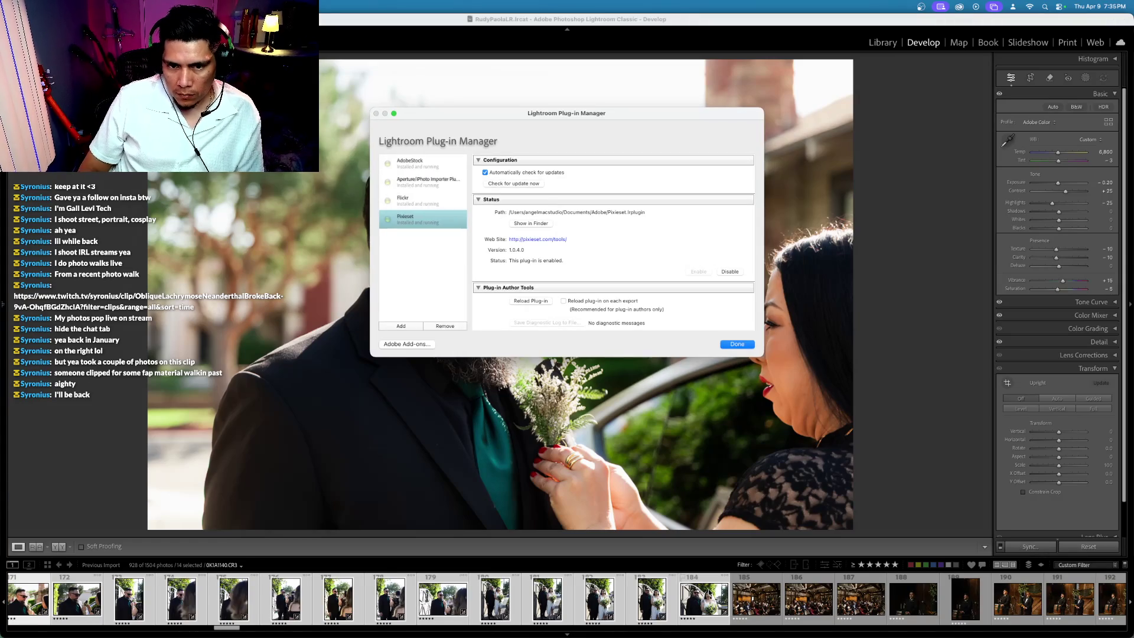
{"action": "key", "text": "Return"}
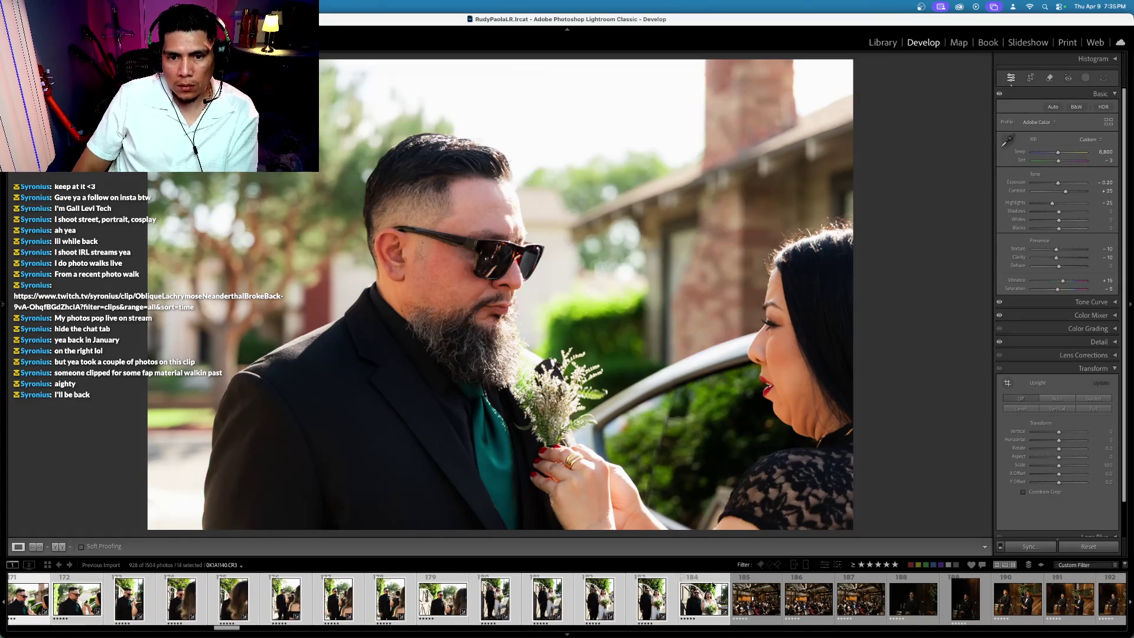
{"action": "key", "text": "Left"}
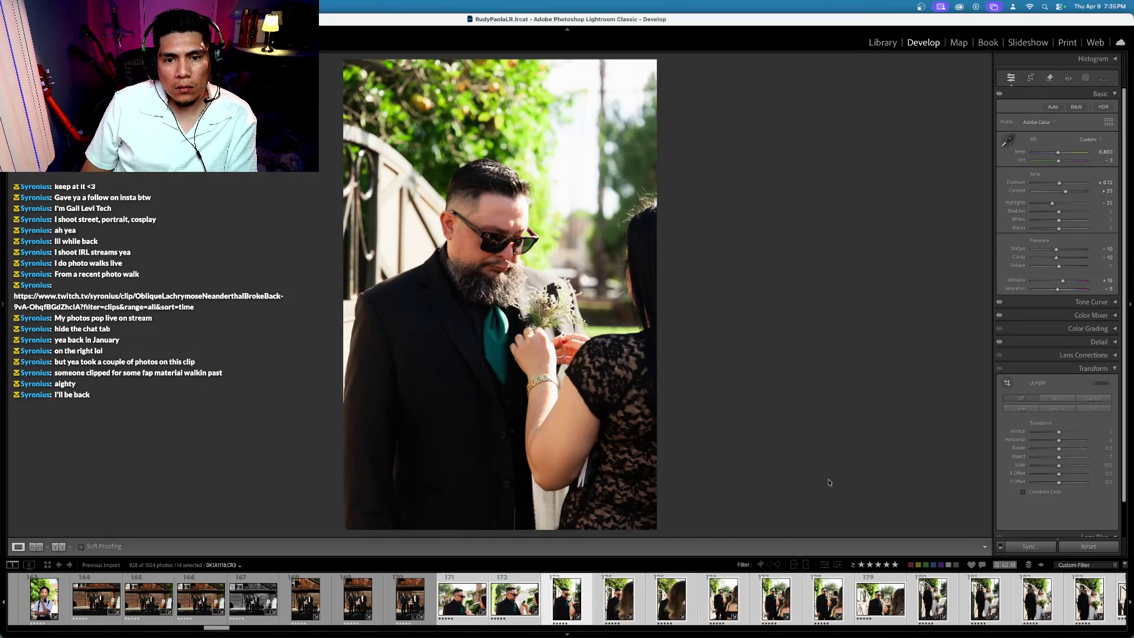
Step: Lower the current photo's exposure slightly, then advance to the landscape boutonniere close-up
{"action": "key", "text": "minus"}
{"action": "key", "text": "Right"}
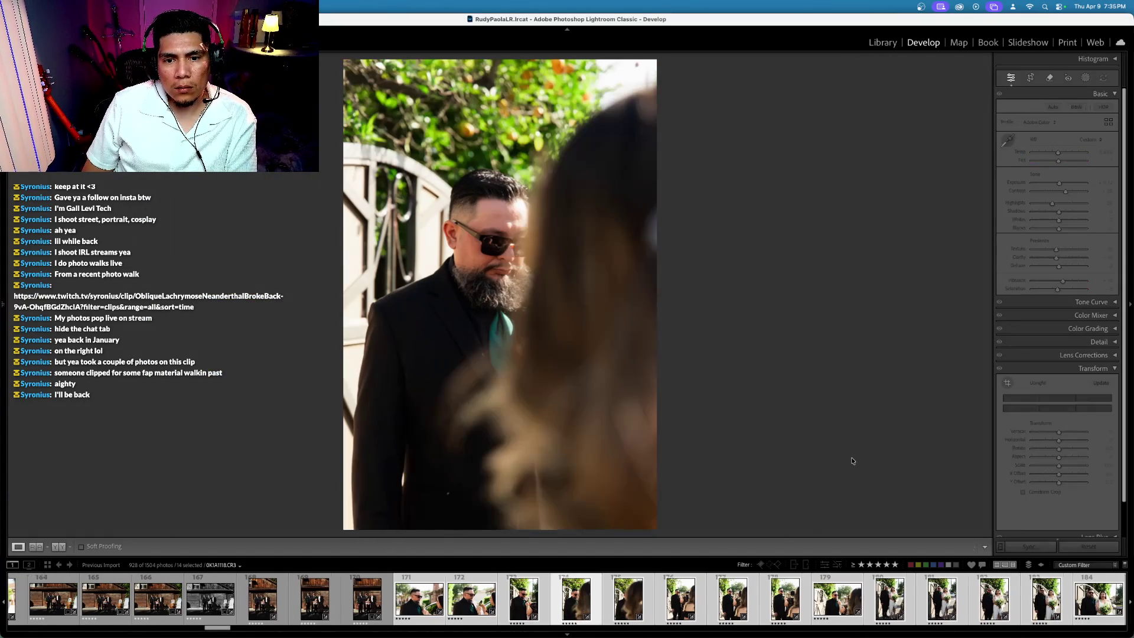
{"action": "key", "text": "Right"}
{"action": "key", "text": "Right"}
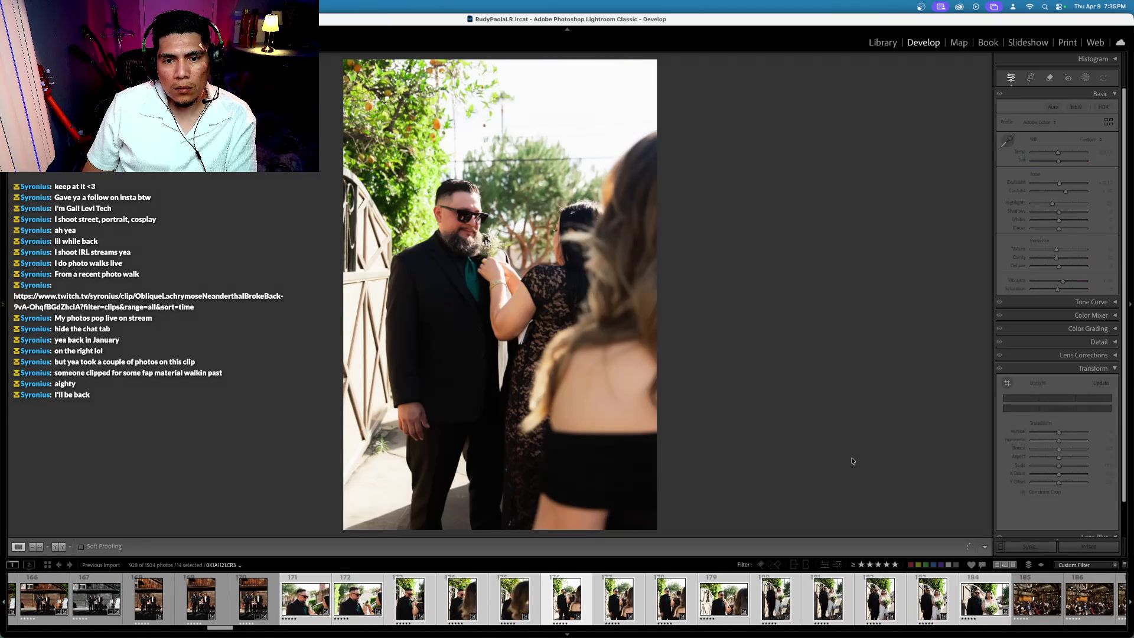
{"action": "key", "text": "Right"}
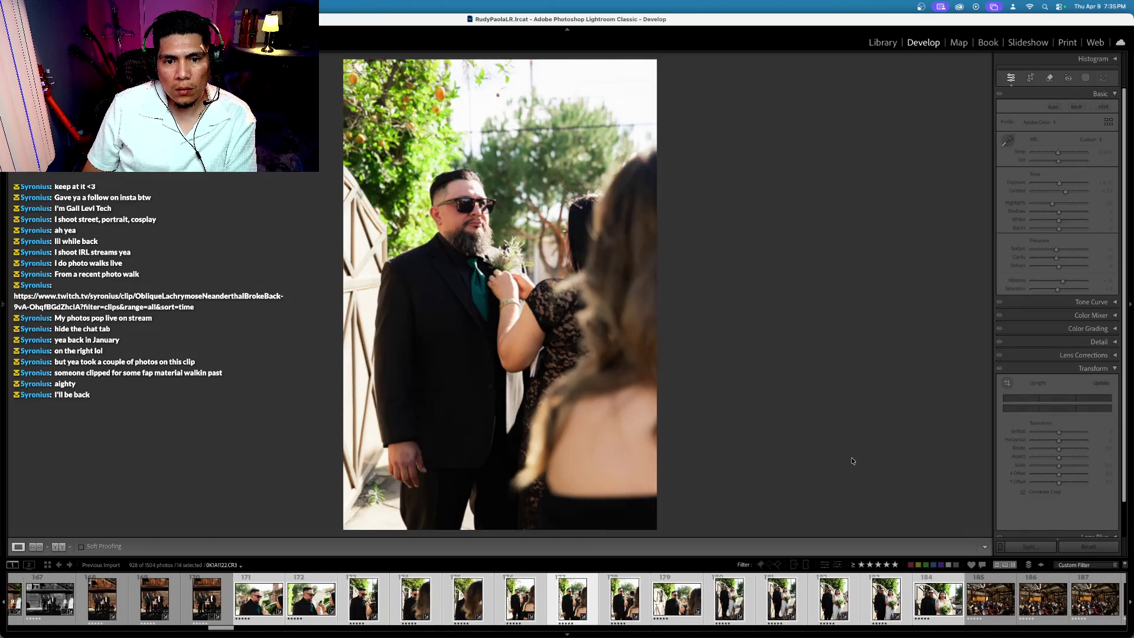
{"action": "key", "text": "Right"}
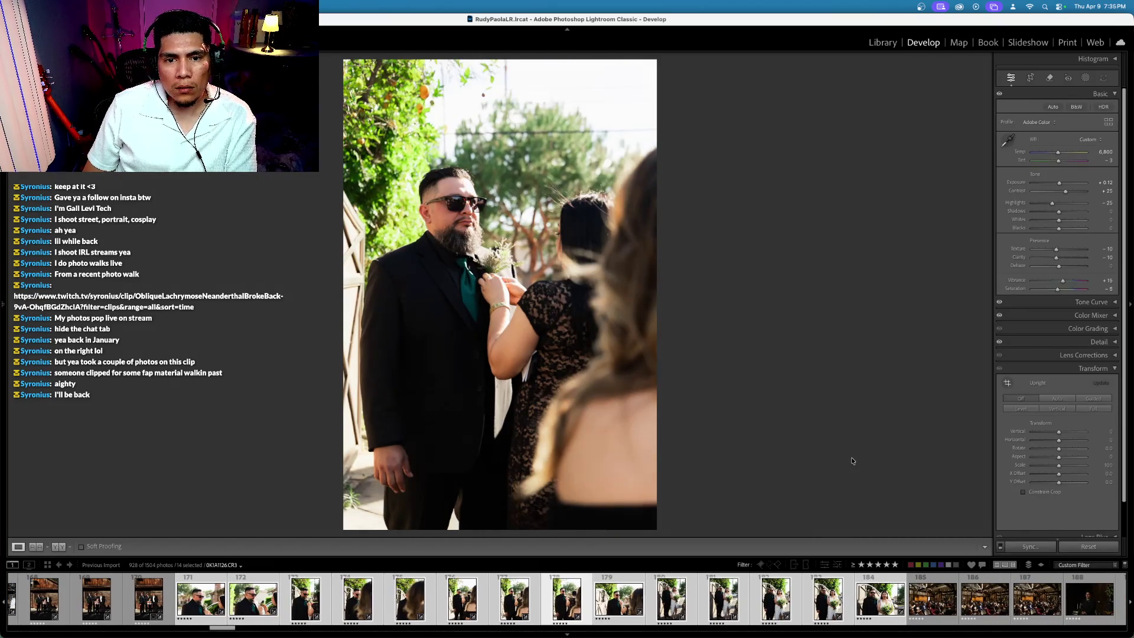
{"action": "key", "text": "Right"}
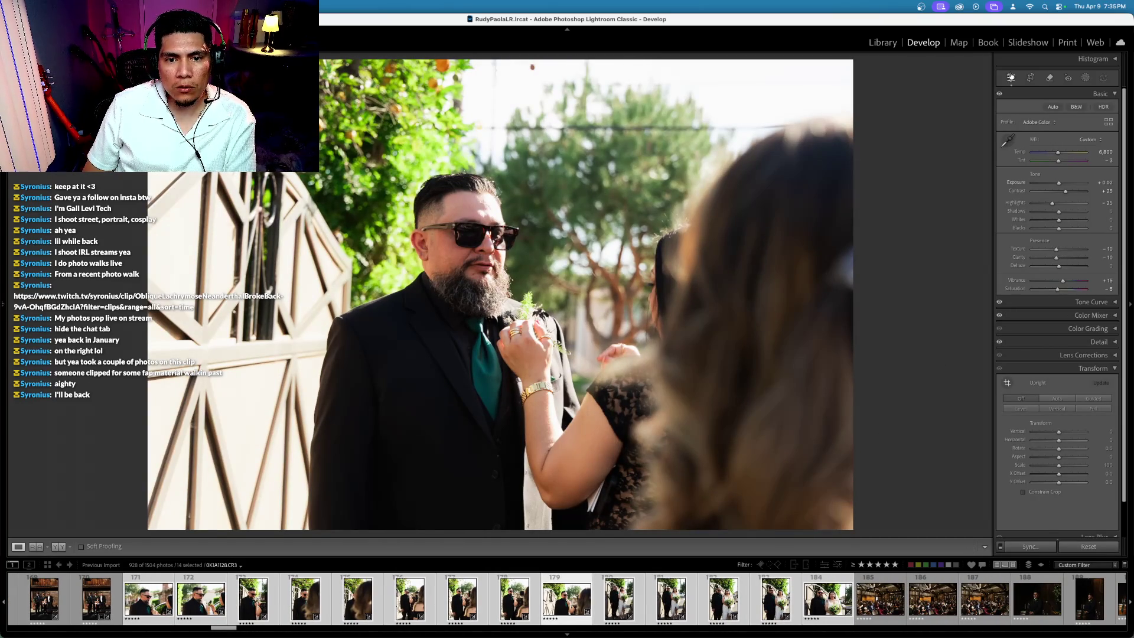
Step: Rotate the landscape boutonniere close-up slightly so it sits level
{"action": "left_click", "coordinate": [1031, 78]}
{"action": "left_click_drag", "start_coordinate": [903, 117], "coordinate": [909, 113]}
{"action": "key", "text": "Return"}
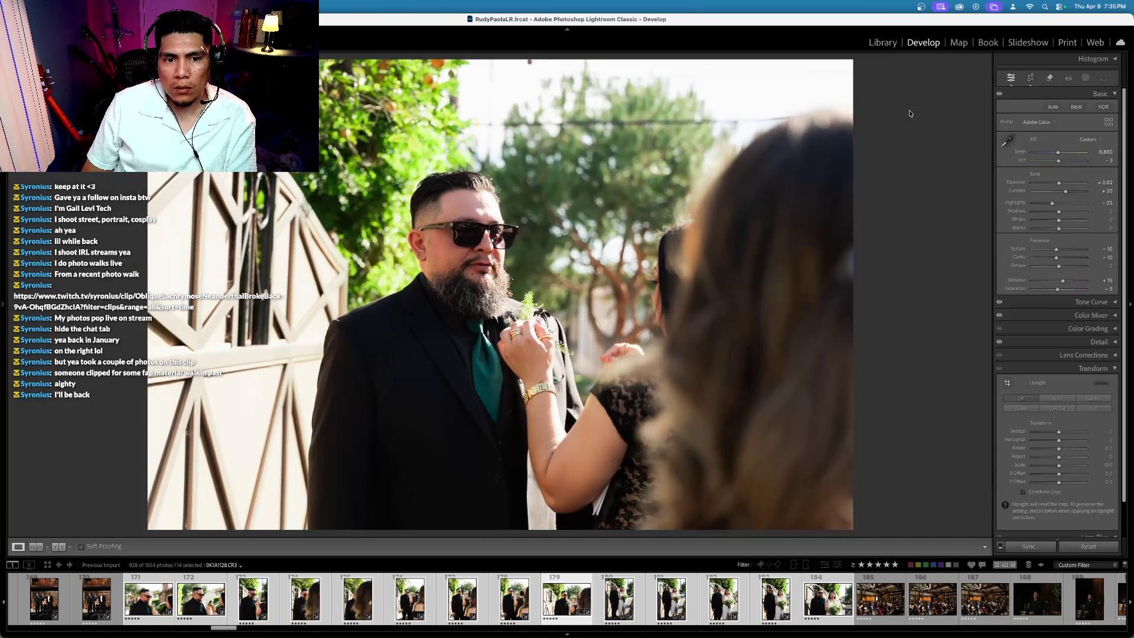
Step: Compare the bride-and-groom portrait with its before view, then crop the next portrait tighter around the couple
{"action": "key", "text": "Right"}
{"action": "key", "text": "backslash"}
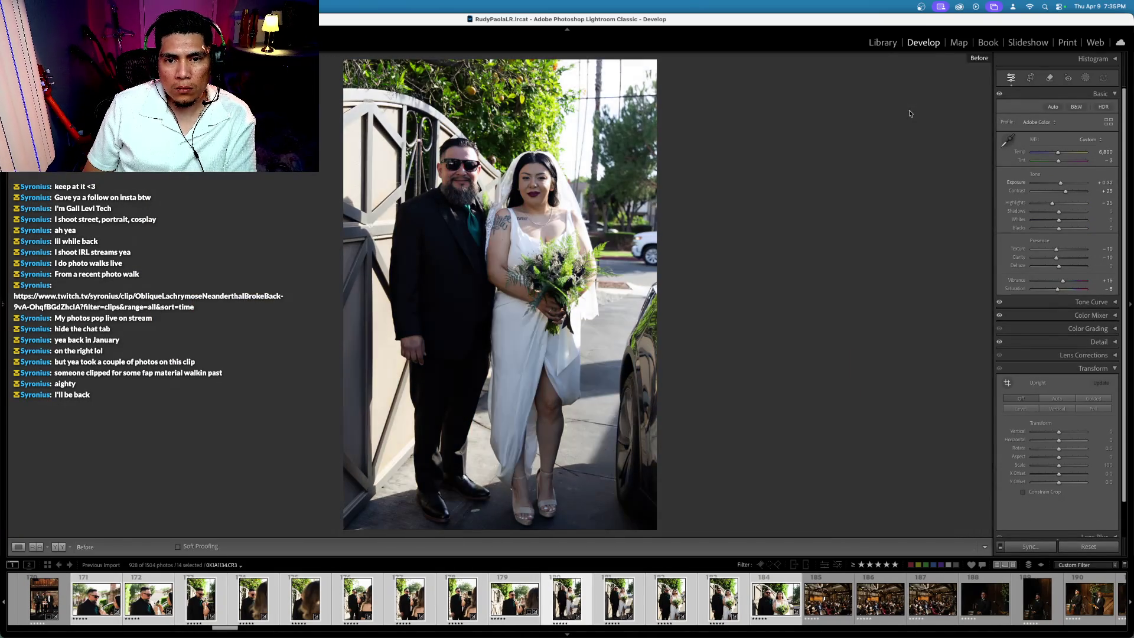
{"action": "key", "text": "backslash"}
{"action": "key", "text": "Right"}
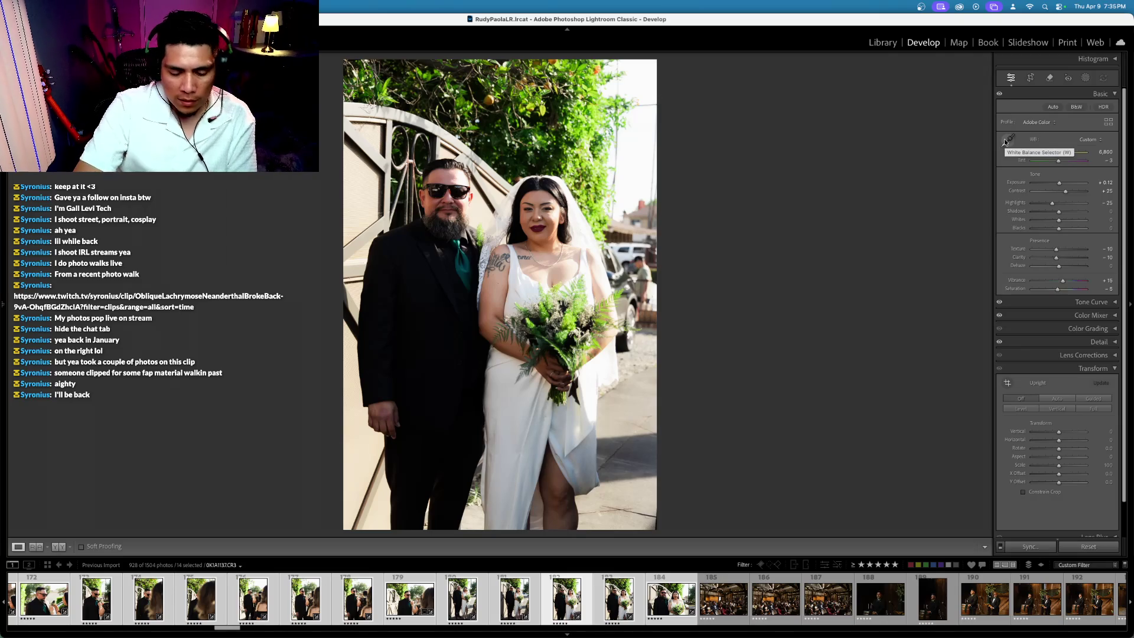
{"action": "left_click", "coordinate": [1030, 78]}
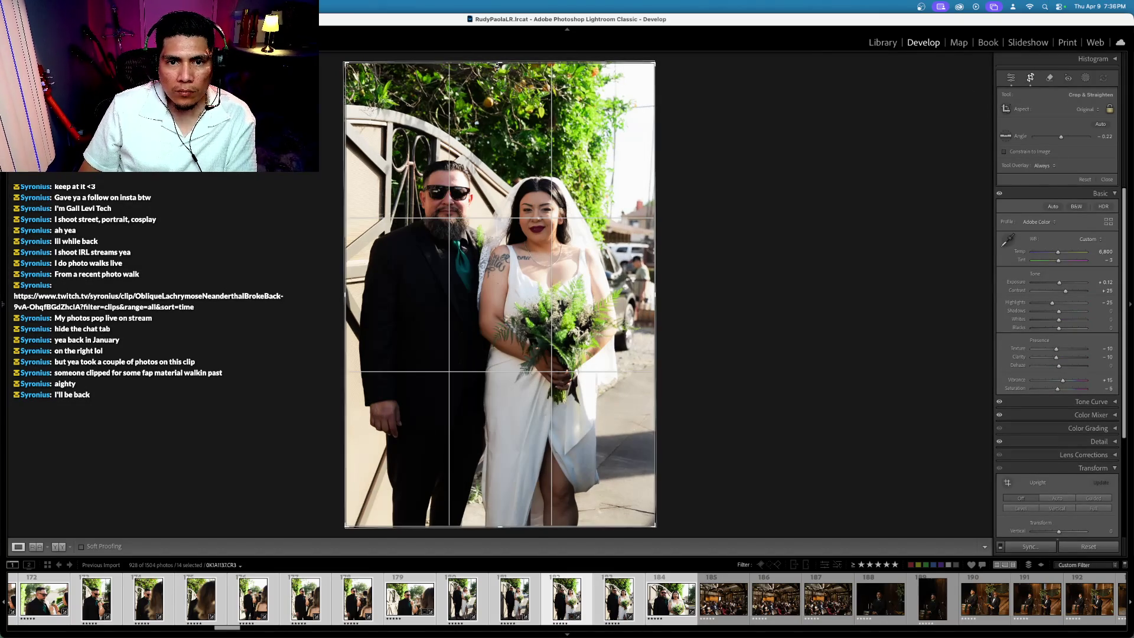
{"action": "left_click_drag", "start_coordinate": [499, 62], "coordinate": [490, 97]}
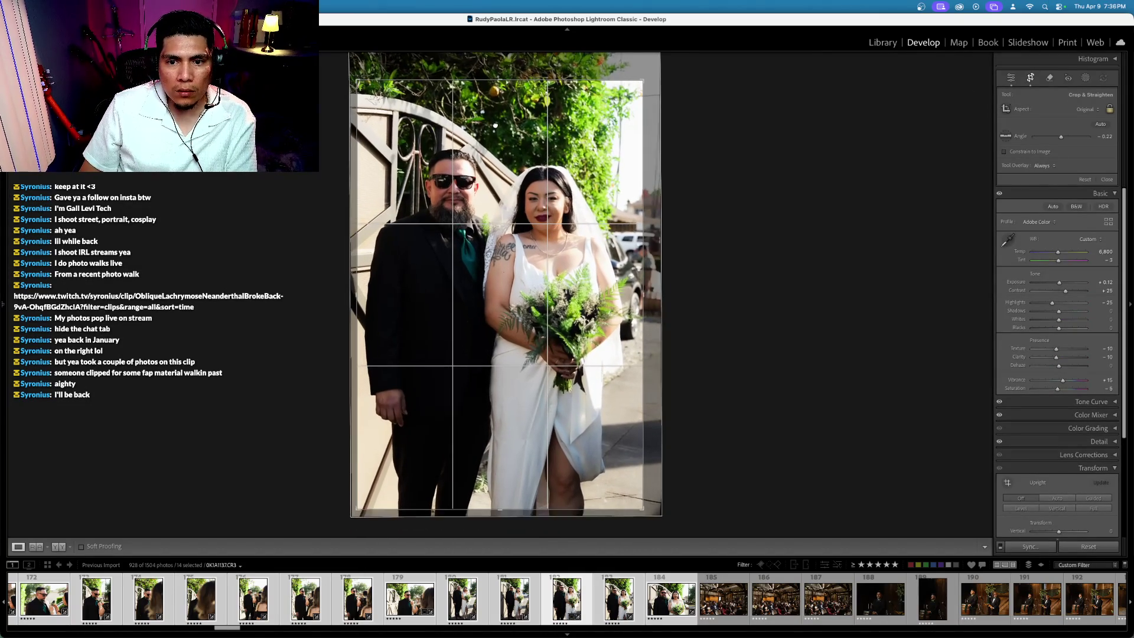
{"action": "key", "text": "Return"}
{"action": "key", "text": "Right"}
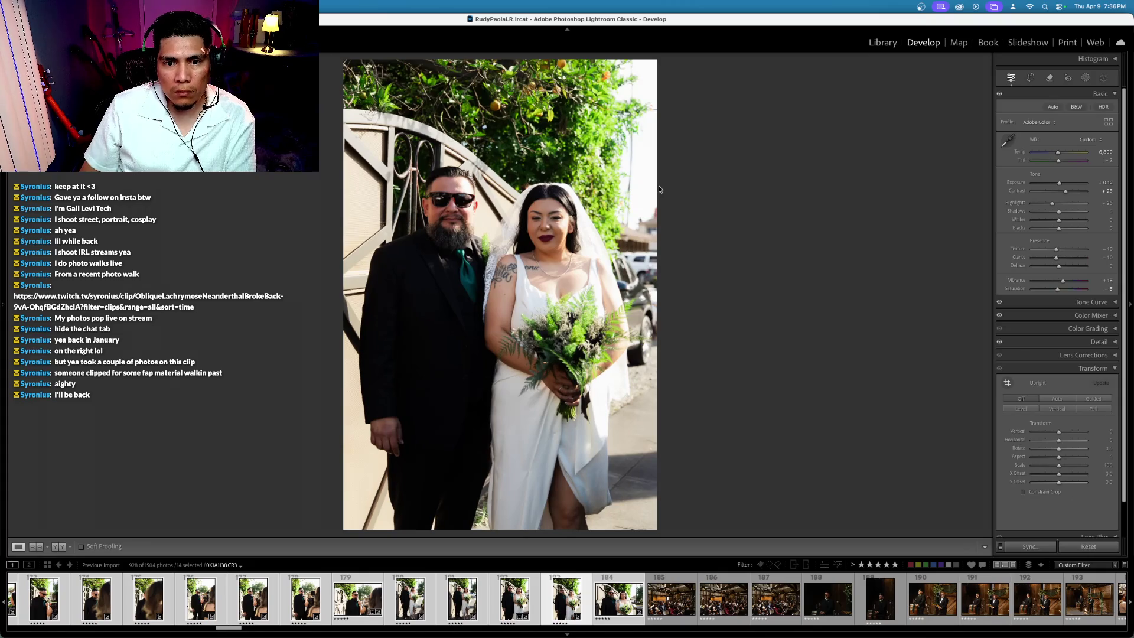
Step: Reject the current portrait and browse over to the wedding audience photo
{"action": "key", "text": "x"}
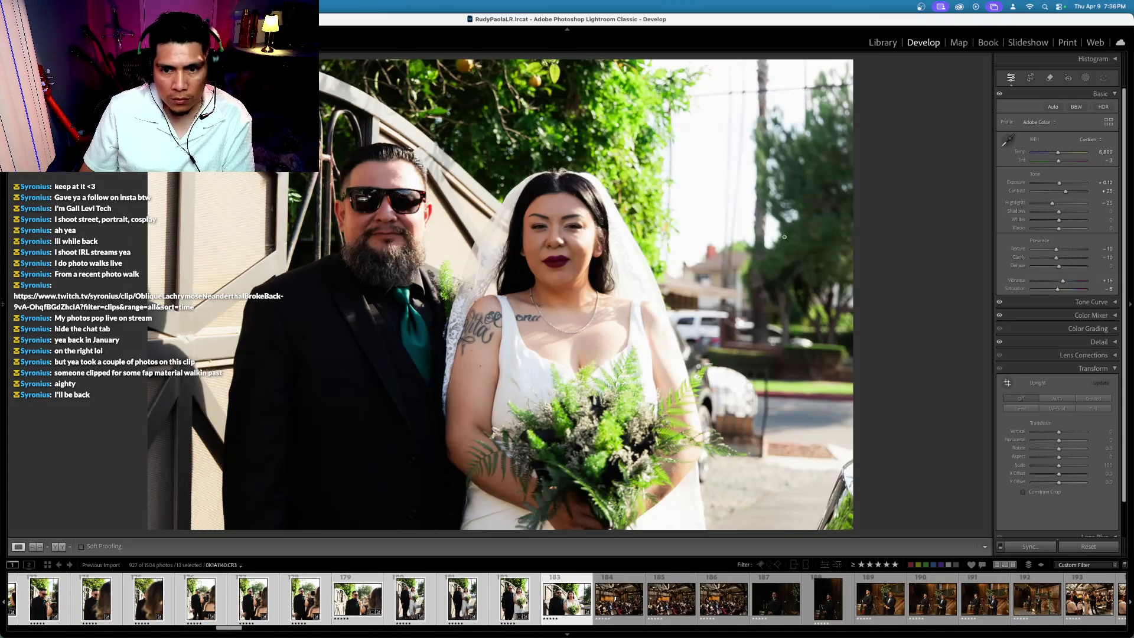
{"action": "key", "text": "Left"}
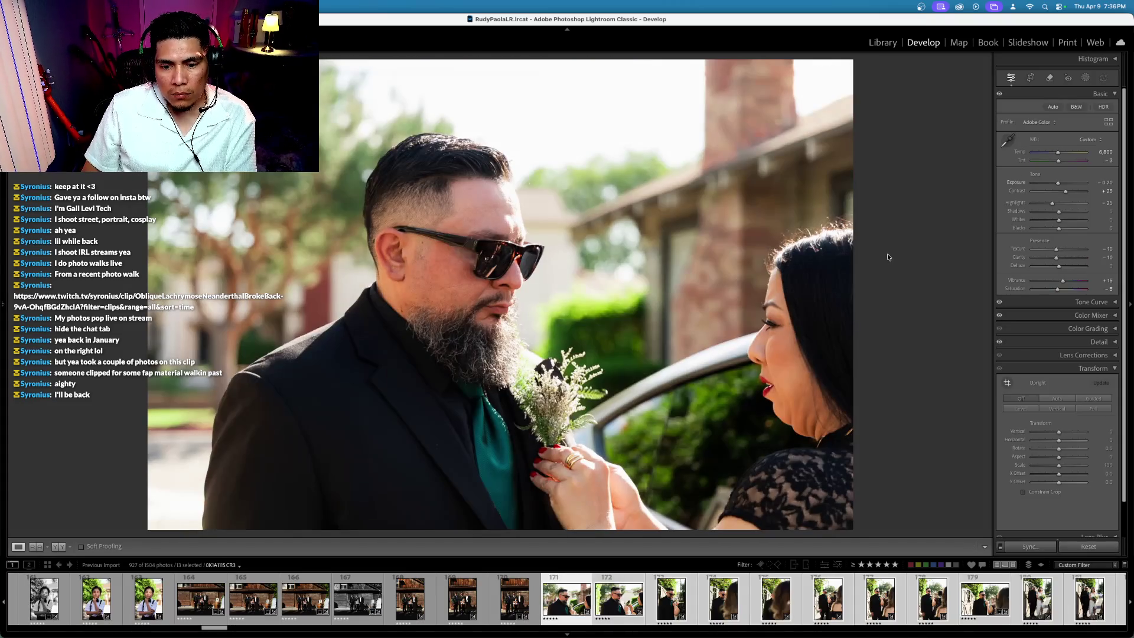
{"action": "key", "text": "Right"}
{"action": "left_click", "coordinate": [630, 620]}
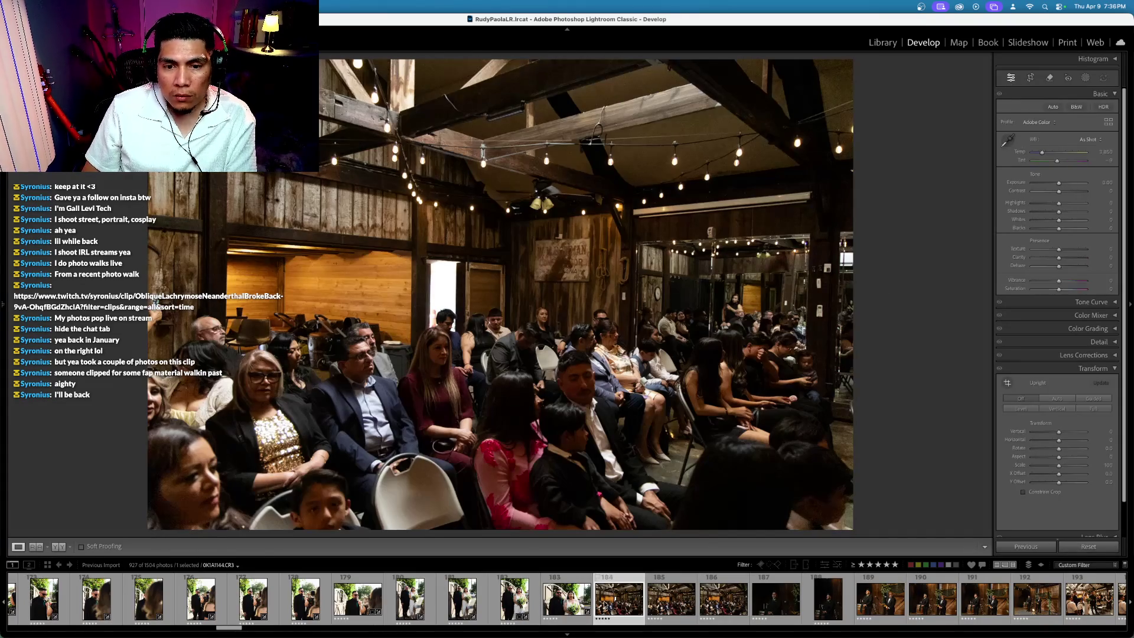
{"action": "scroll", "coordinate": [604, 603], "scroll_direction": "up", "scroll_amount": 20}
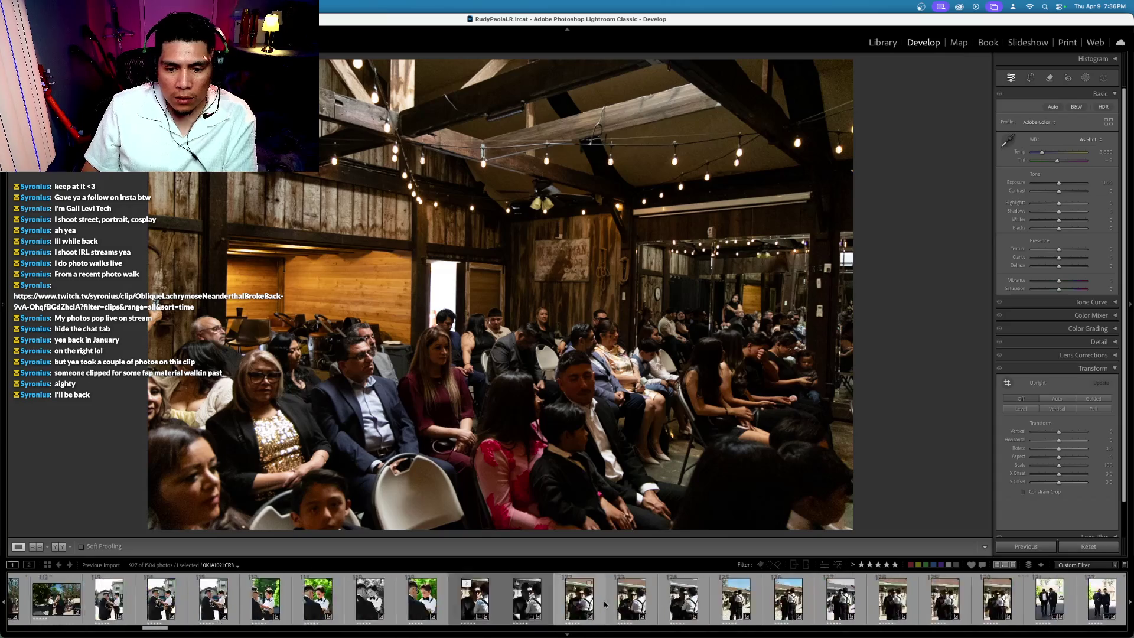
{"action": "scroll", "coordinate": [604, 604], "scroll_direction": "down", "scroll_amount": 10}
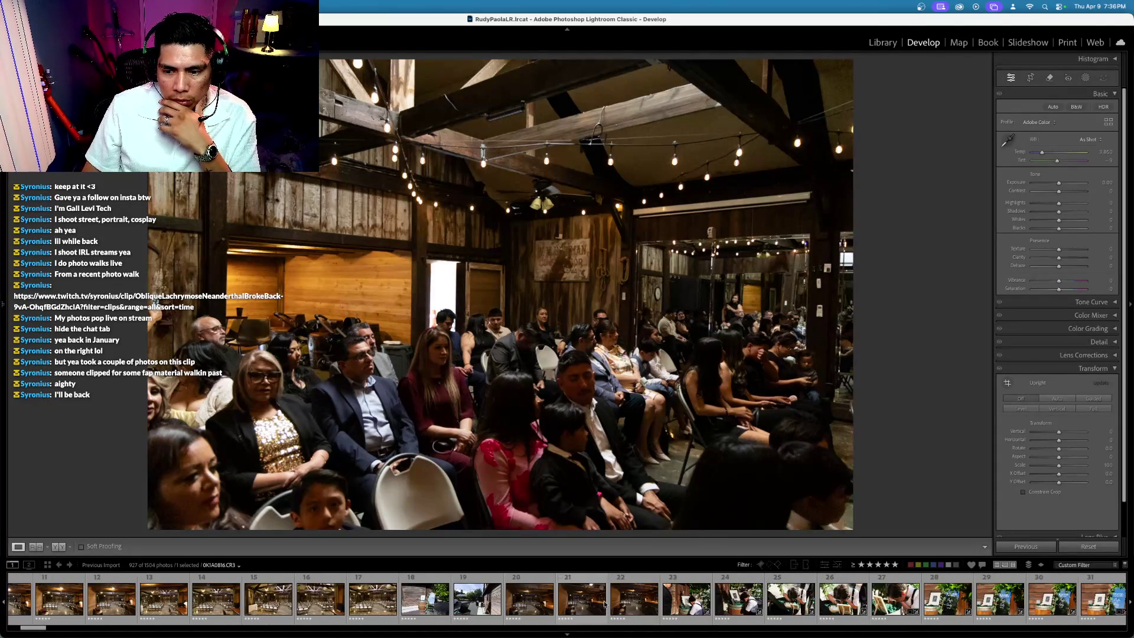
{"action": "scroll", "coordinate": [604, 603], "scroll_direction": "up", "scroll_amount": 10}
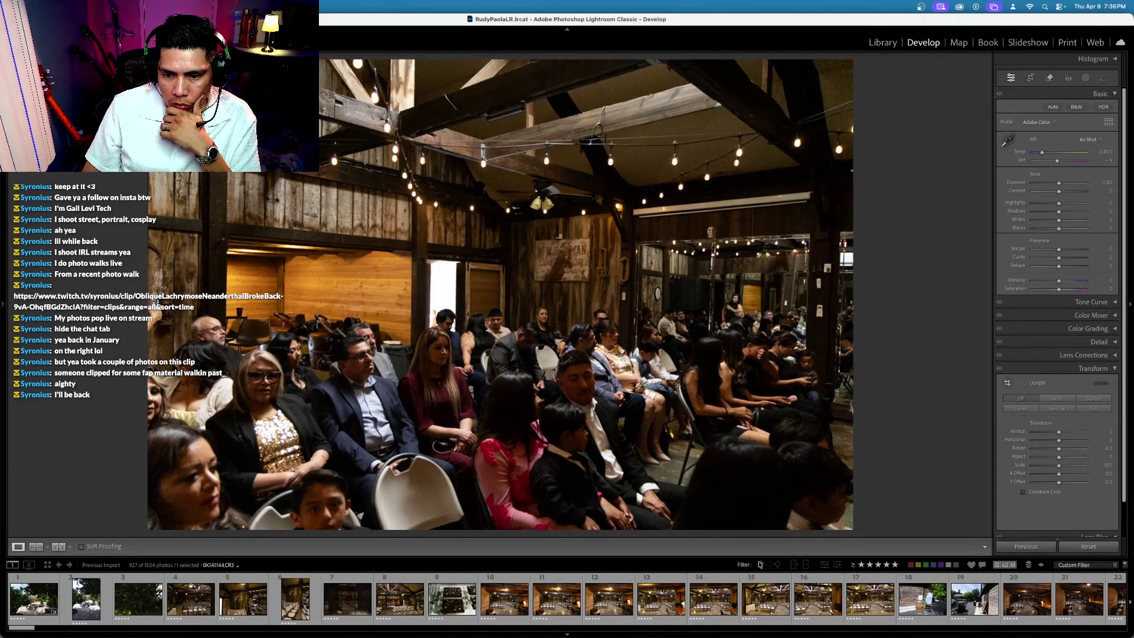
Step: Filter the filmstrip to edited photos only and open the first-dance photo
{"action": "left_click", "coordinate": [824, 564]}
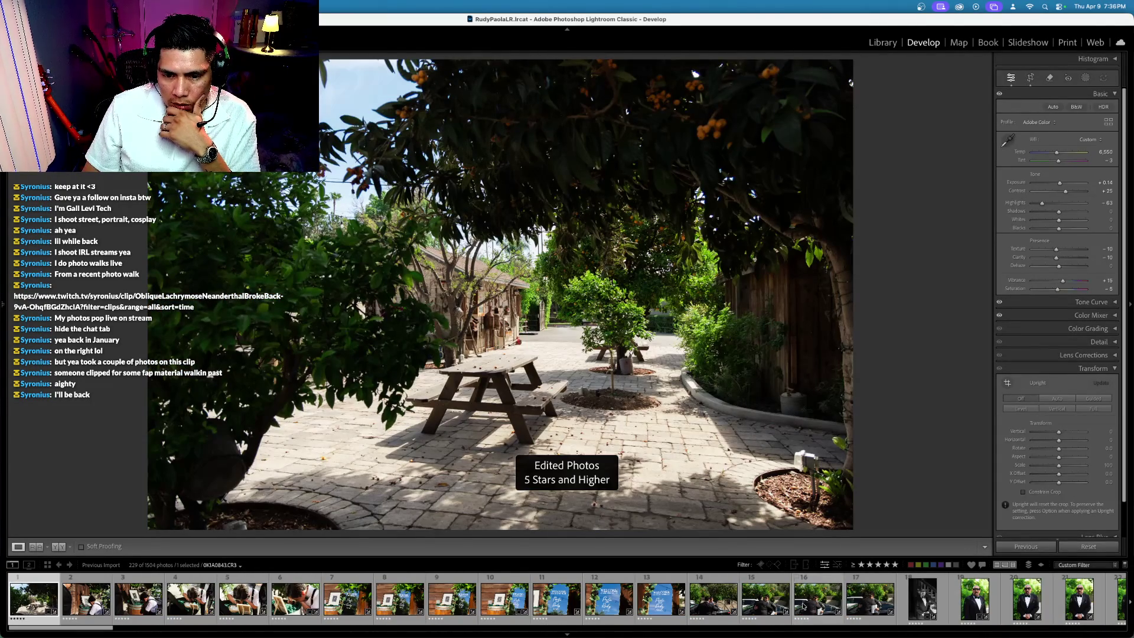
{"action": "scroll", "coordinate": [803, 605], "scroll_direction": "down", "scroll_amount": 20}
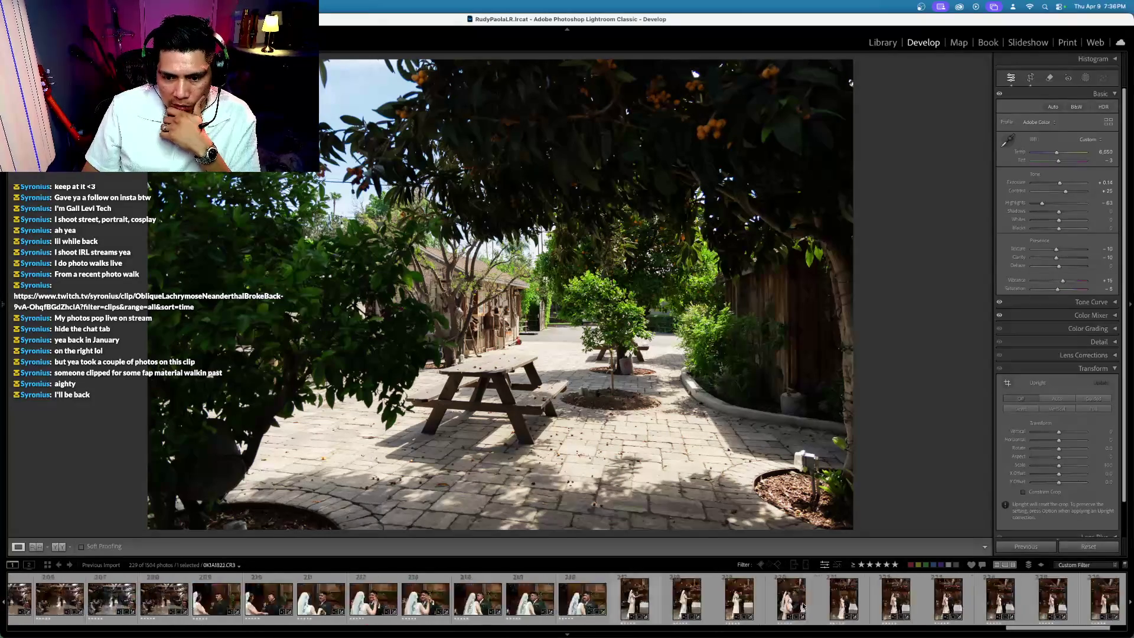
{"action": "scroll", "coordinate": [574, 601], "scroll_direction": "up", "scroll_amount": 10}
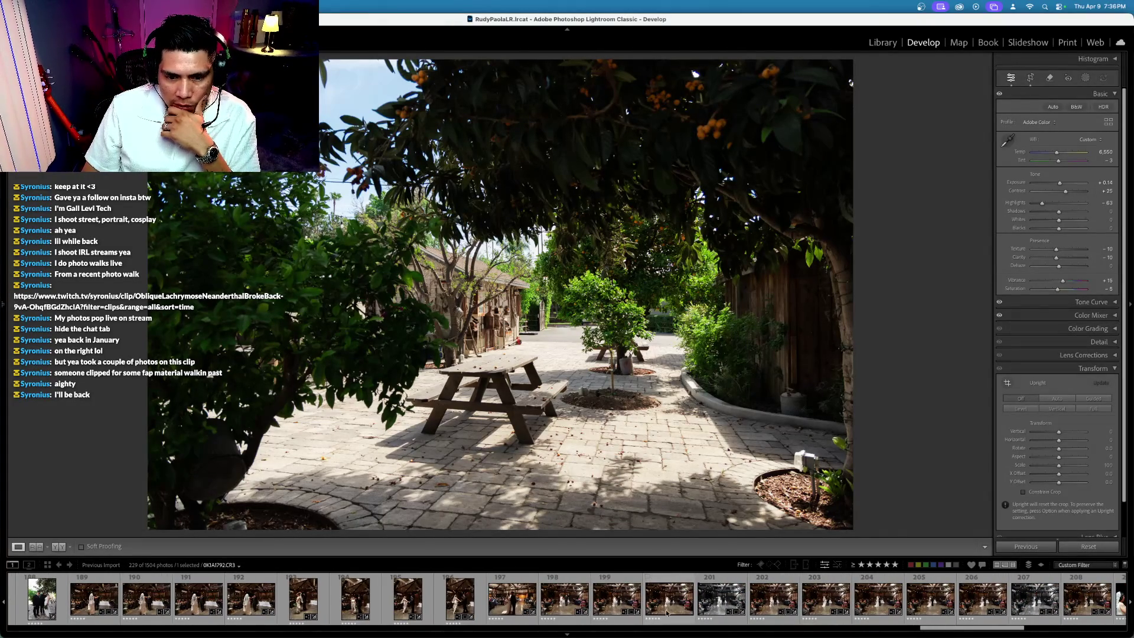
{"action": "left_click", "coordinate": [574, 601]}
{"action": "scroll", "coordinate": [585, 597], "scroll_direction": "up", "scroll_amount": 5}
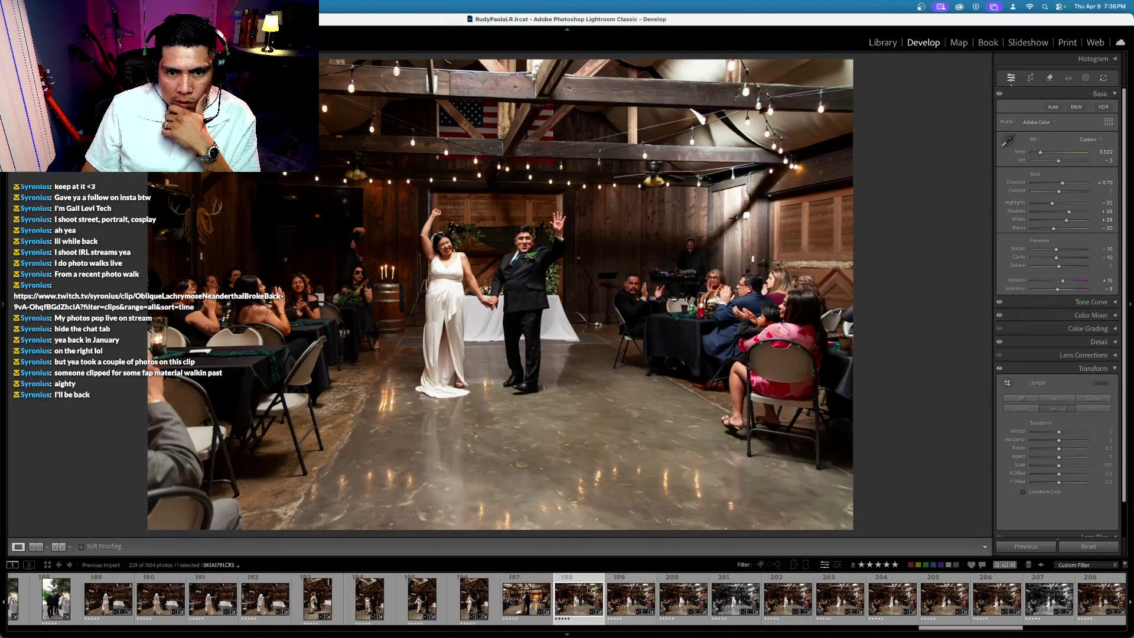
{"action": "left_click", "coordinate": [627, 598]}
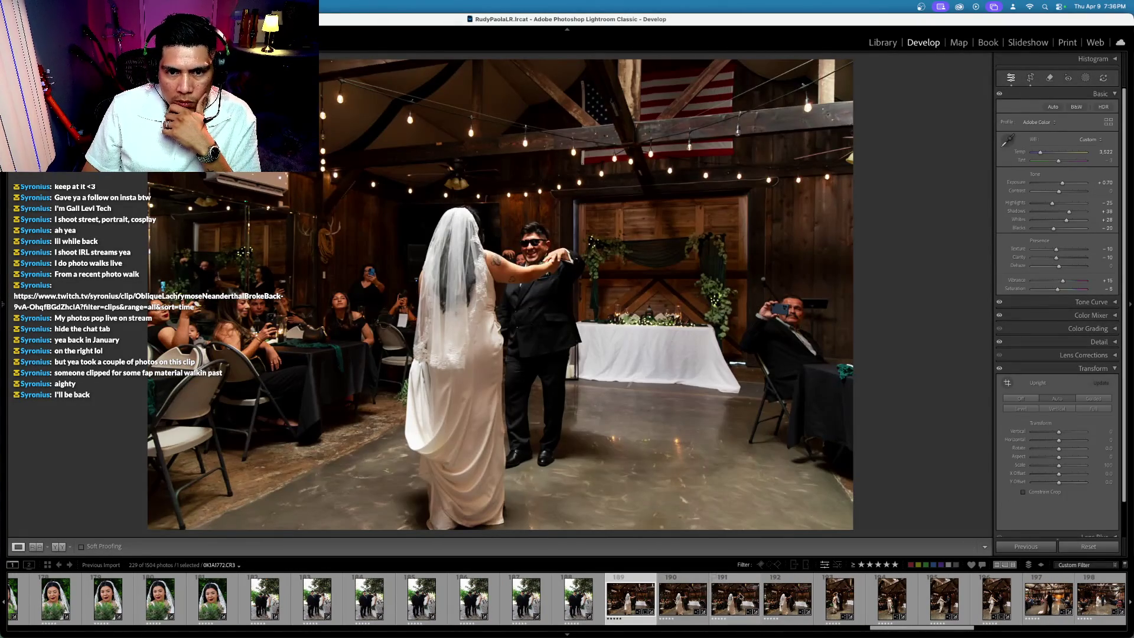
Step: Clear the edited filter and make the empty ceremony chairs photo the active selection
{"action": "left_click", "coordinate": [895, 565]}
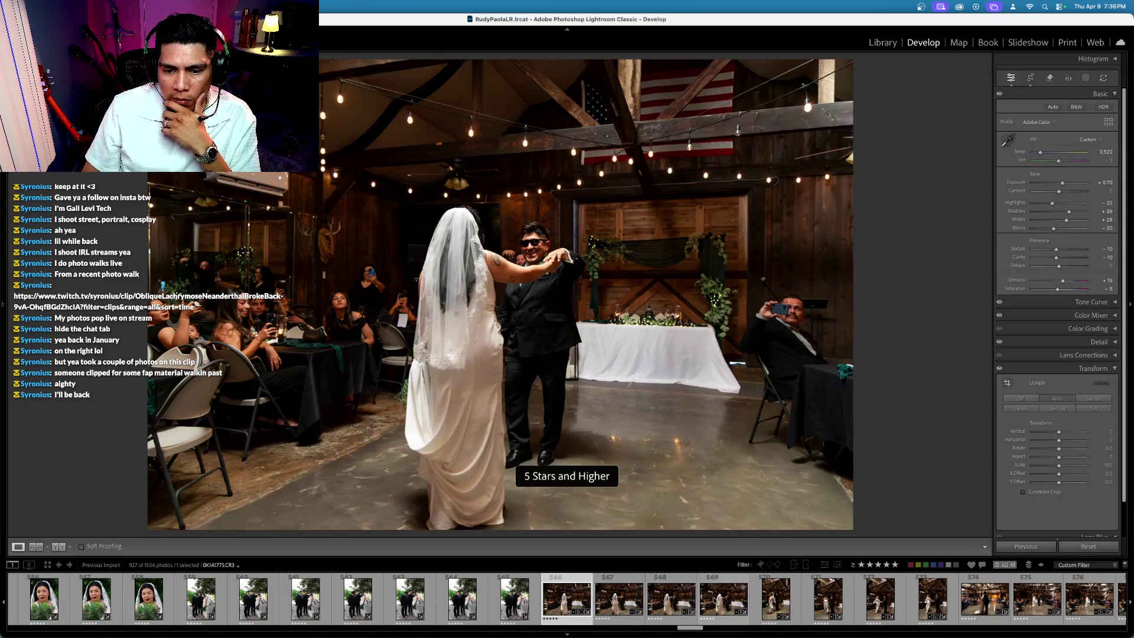
{"action": "scroll", "coordinate": [706, 600], "scroll_direction": "up", "scroll_amount": 15}
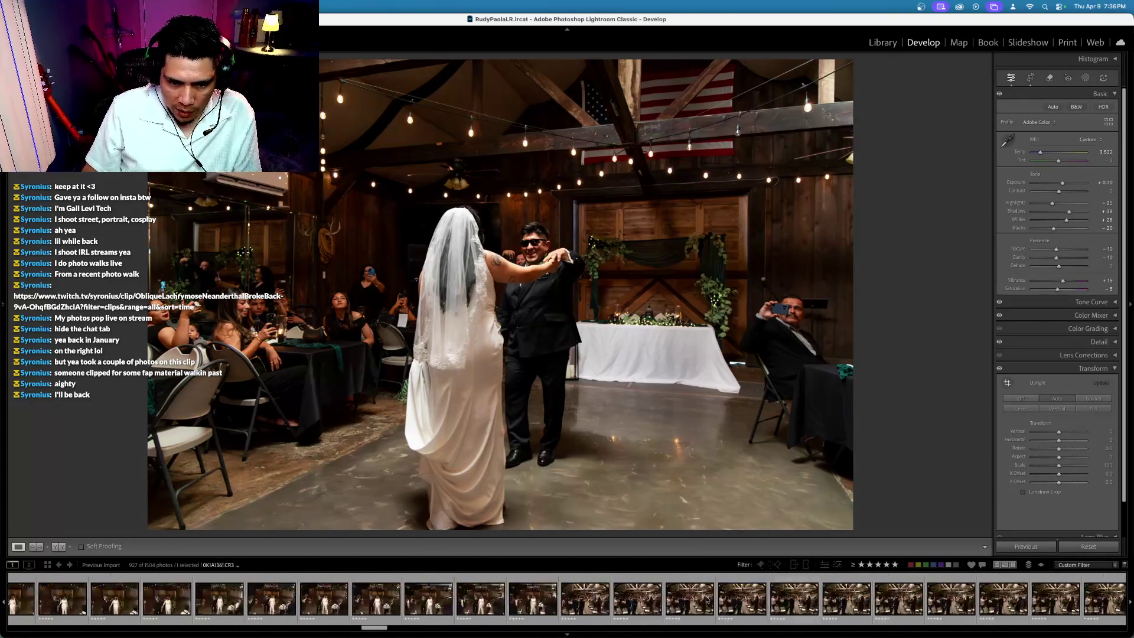
{"action": "scroll", "coordinate": [707, 601], "scroll_direction": "up", "scroll_amount": 6}
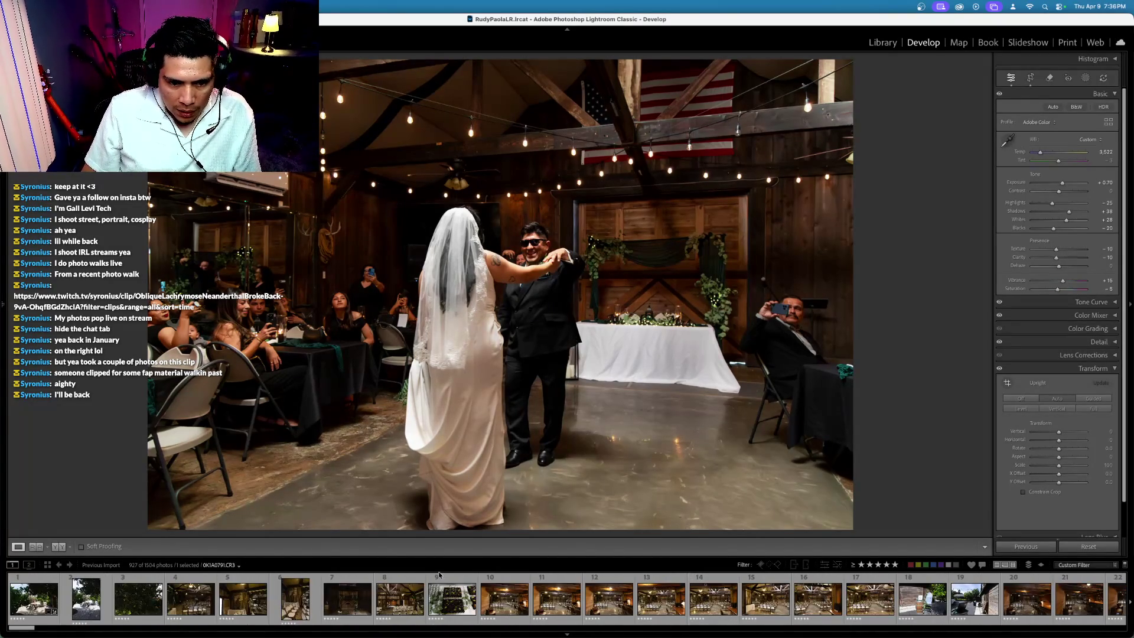
{"action": "left_click", "coordinate": [868, 600], "text": "super"}
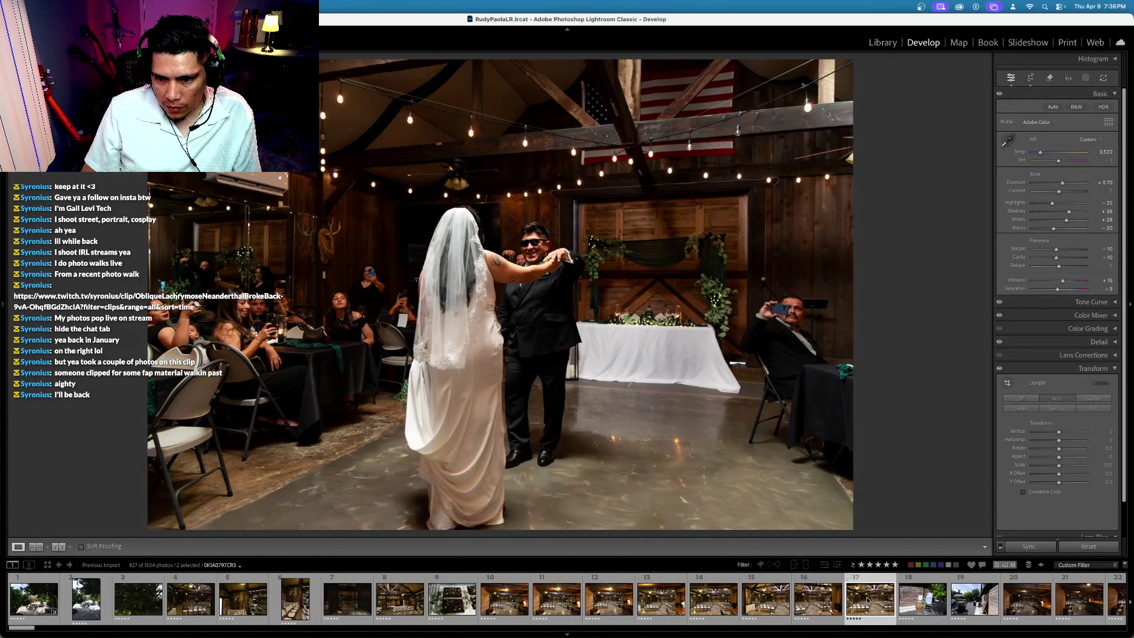
{"action": "left_click", "coordinate": [867, 600]}
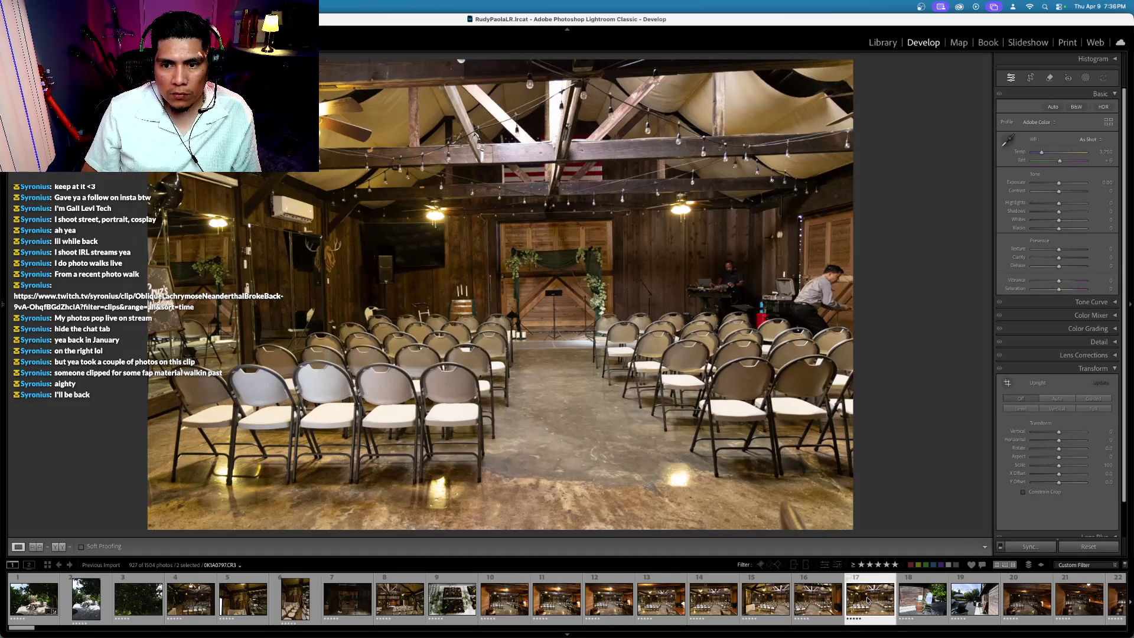
Step: Try Level and Vertical Upright corrections on the ceremony room photo, comparing the transform on and off
{"action": "left_click", "coordinate": [1029, 78]}
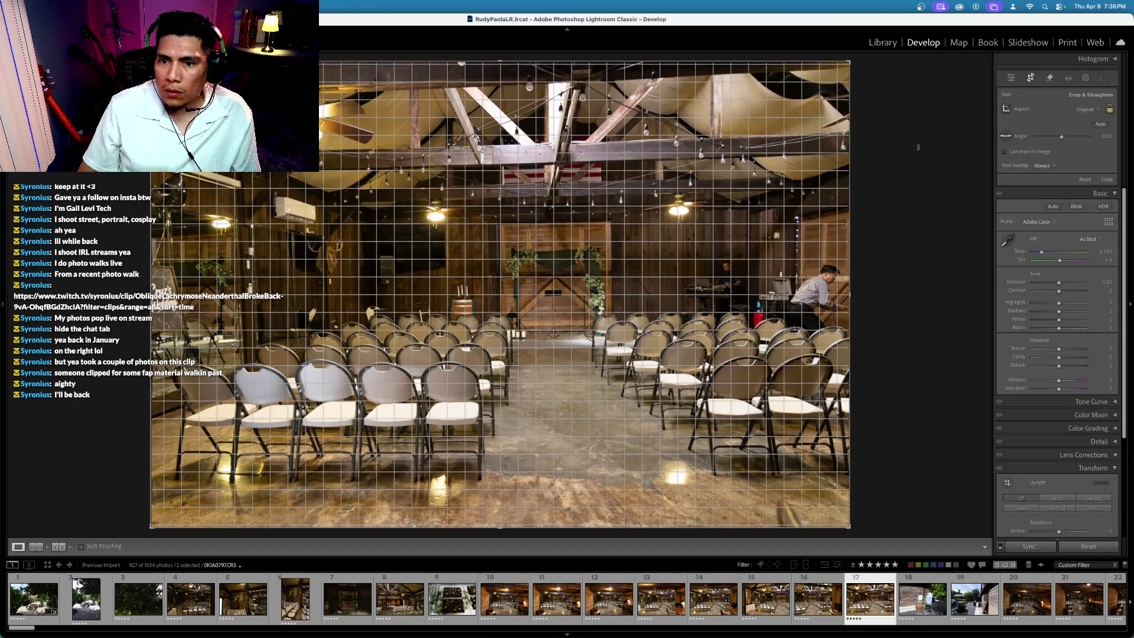
{"action": "key", "text": "backslash"}
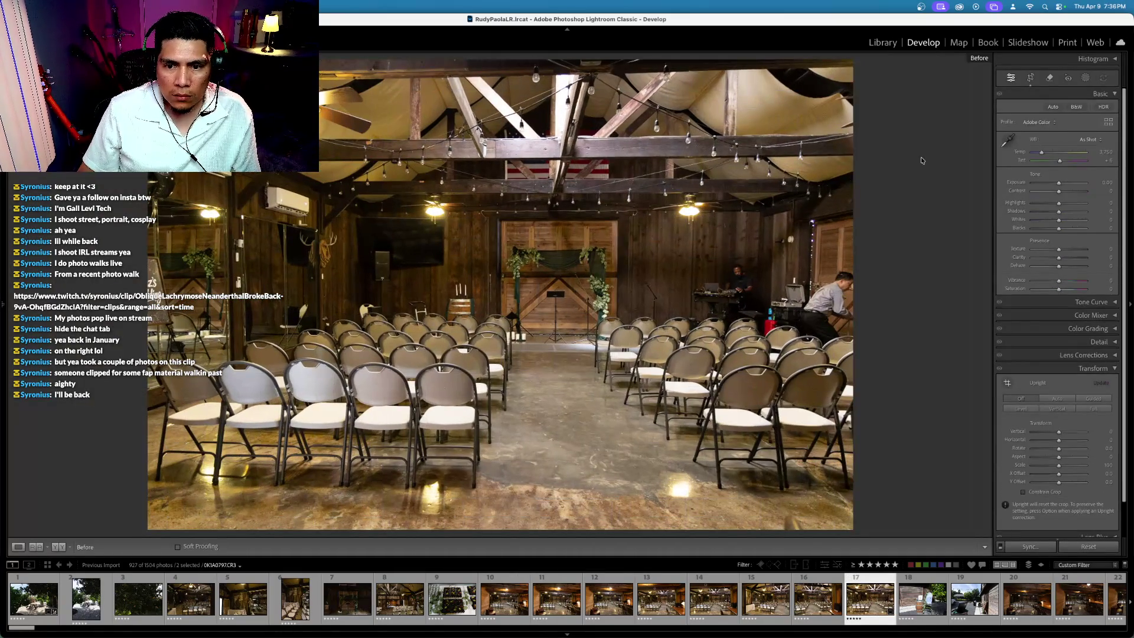
{"action": "left_click", "coordinate": [1026, 412]}
{"action": "left_click", "coordinate": [1055, 409]}
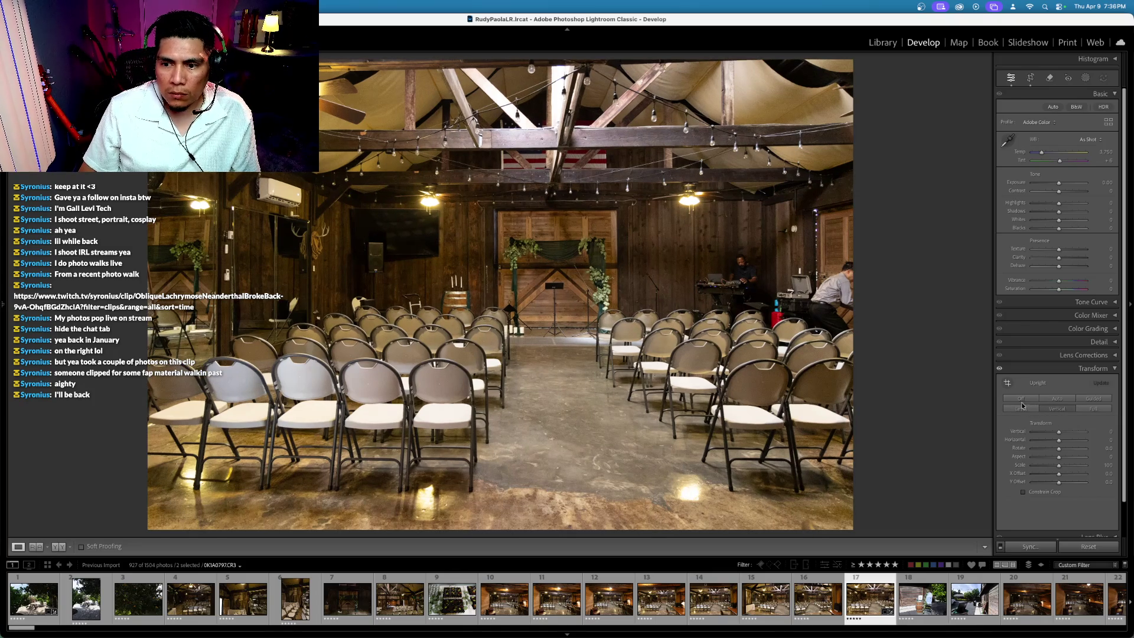
{"action": "scroll", "coordinate": [997, 368], "scroll_direction": "down", "scroll_amount": 1}
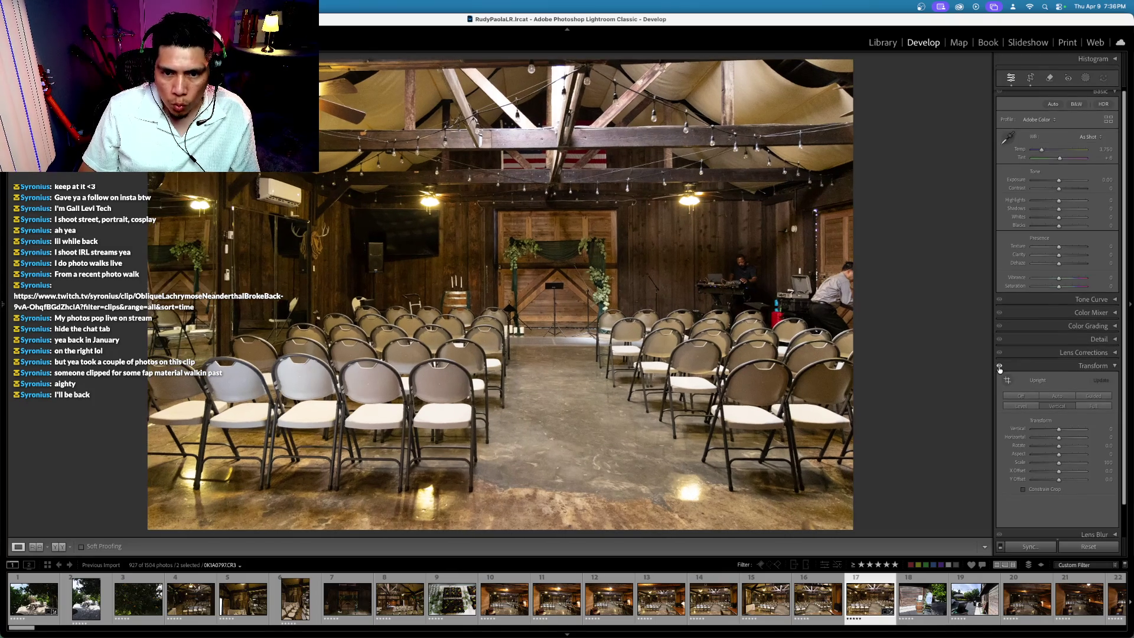
{"action": "left_click", "coordinate": [999, 361]}
{"action": "left_click", "coordinate": [999, 361]}
Step: Go back to the Level Upright correction and apply the straightened crop
{"action": "scroll", "coordinate": [999, 369], "scroll_direction": "up", "scroll_amount": 1}
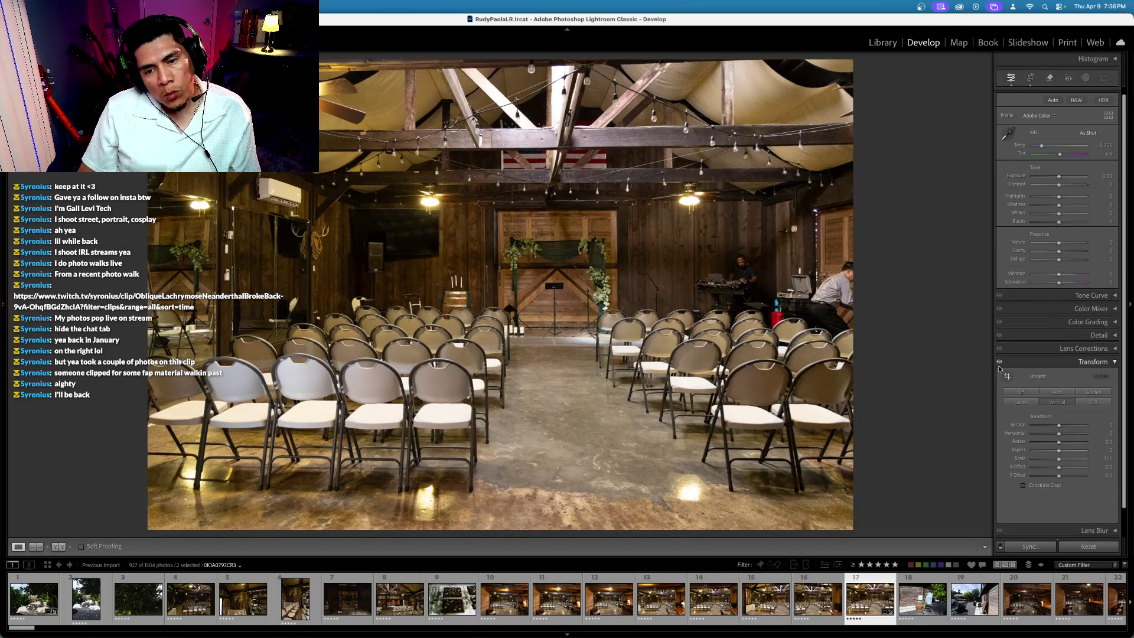
{"action": "scroll", "coordinate": [1004, 377], "scroll_direction": "up", "scroll_amount": 1}
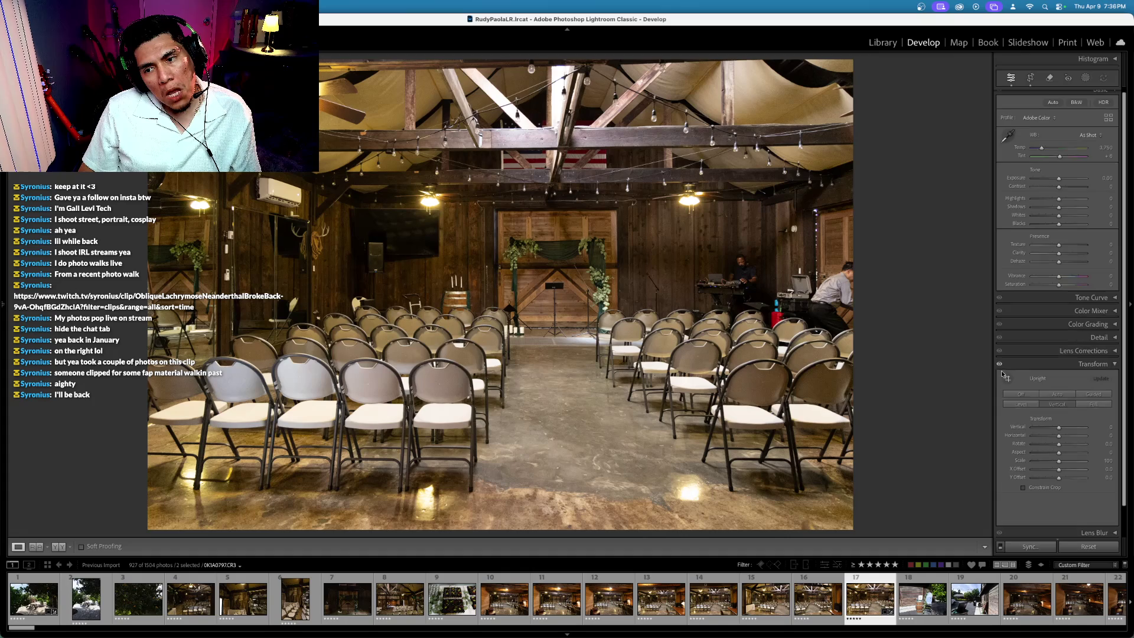
{"action": "left_click", "coordinate": [1026, 406]}
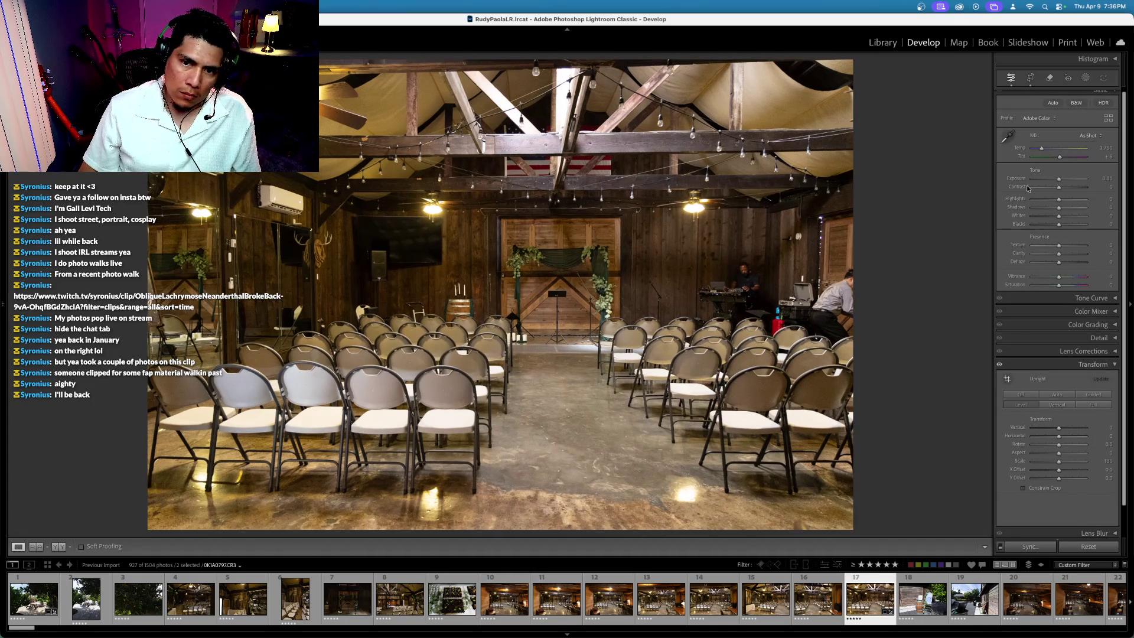
{"action": "left_click", "coordinate": [1030, 77]}
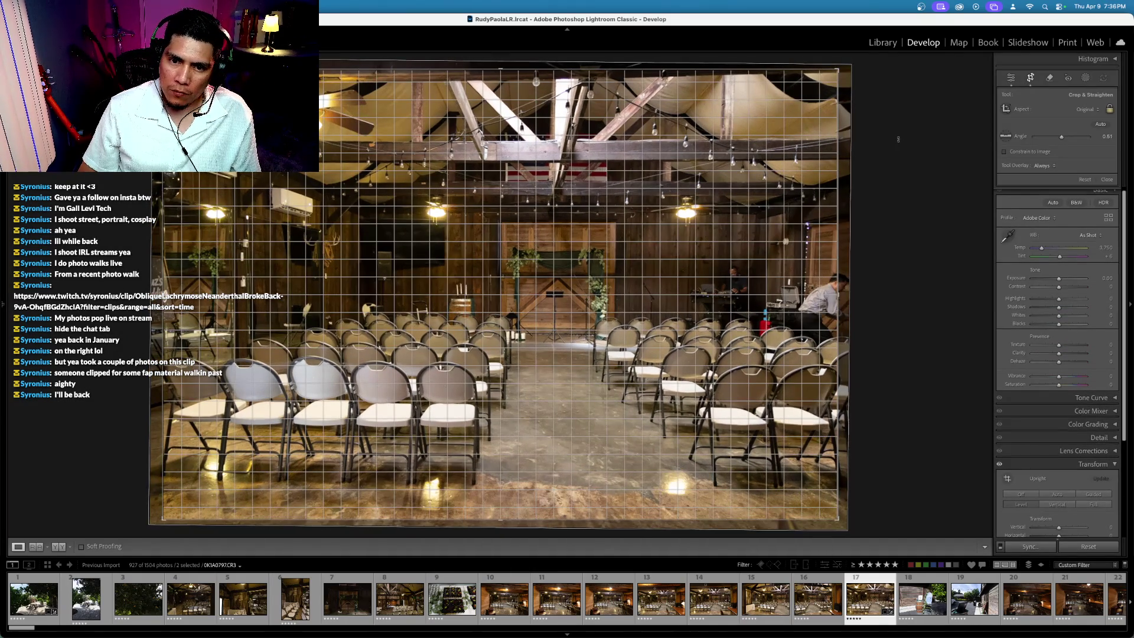
{"action": "key", "text": "Return"}
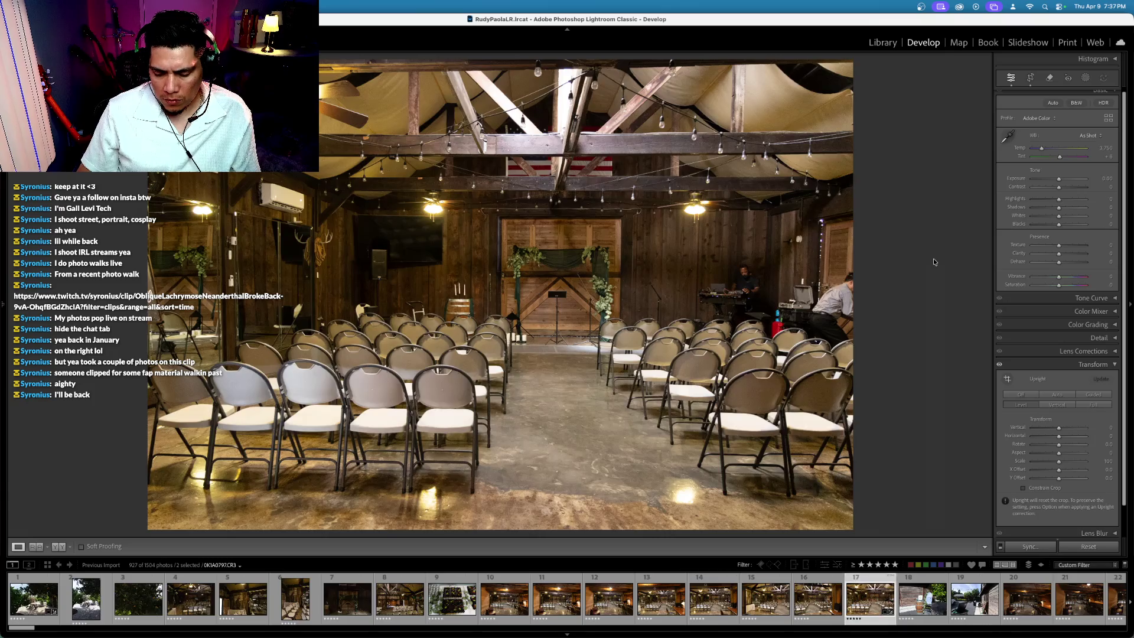
{"action": "key", "text": "super+shift+s"}
Step: Synchronize the first-dance look (temperature 3,522, vibrance +15) onto the chairs photo and return to it
{"action": "key", "text": "Return"}
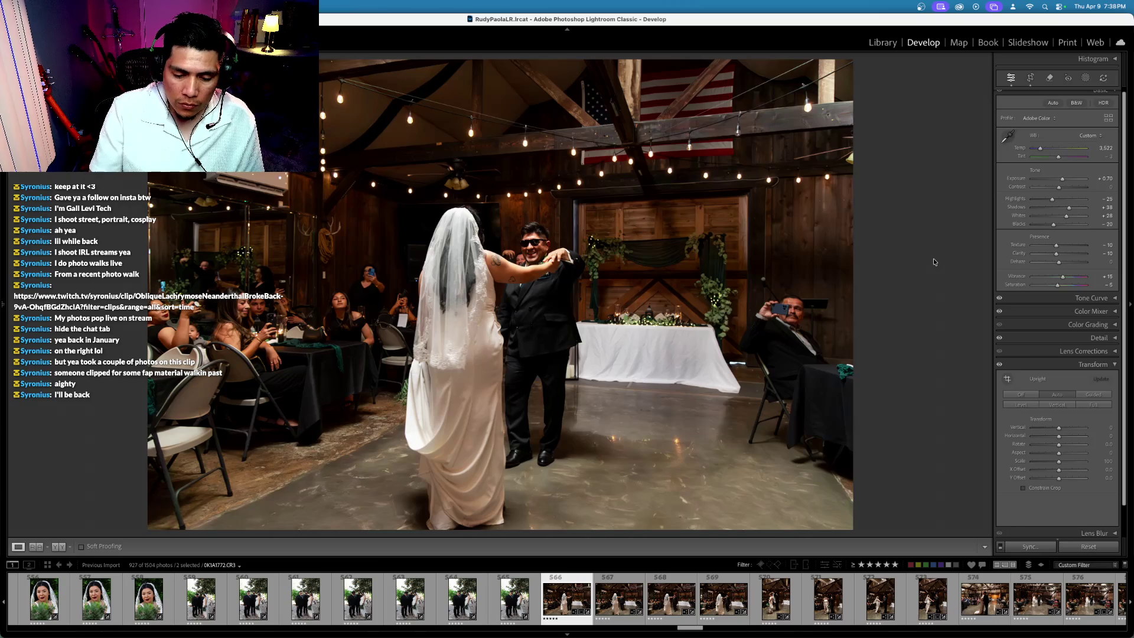
{"action": "key", "text": "Left"}
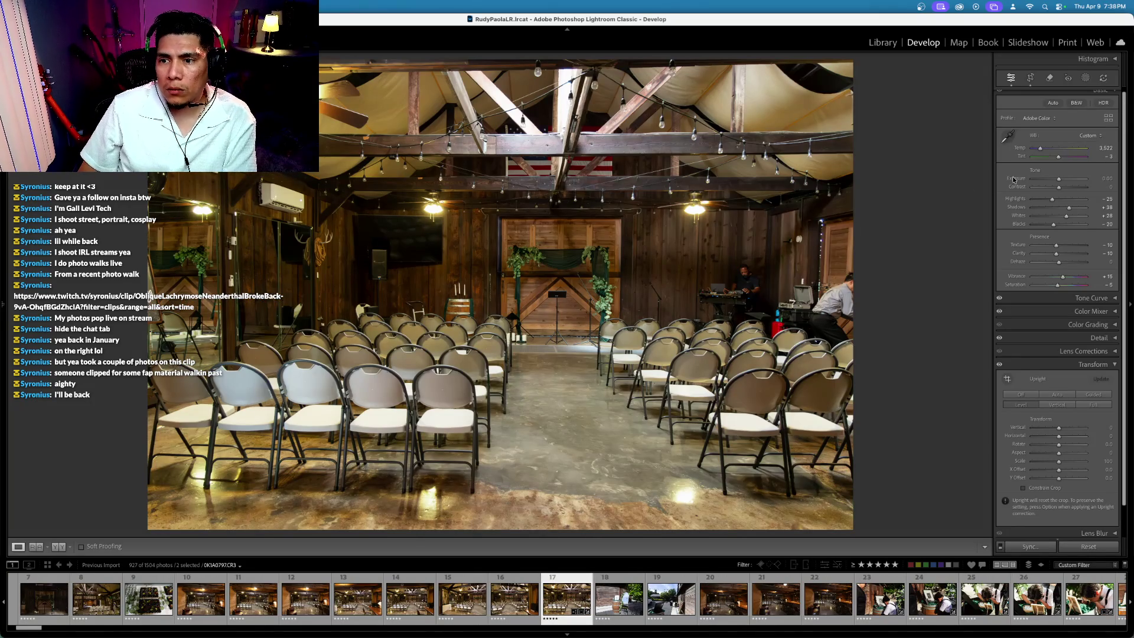
Step: Set exposure to −0.30 and tint to +2, and reset the Shadows slider
{"action": "left_click", "coordinate": [1015, 179]}
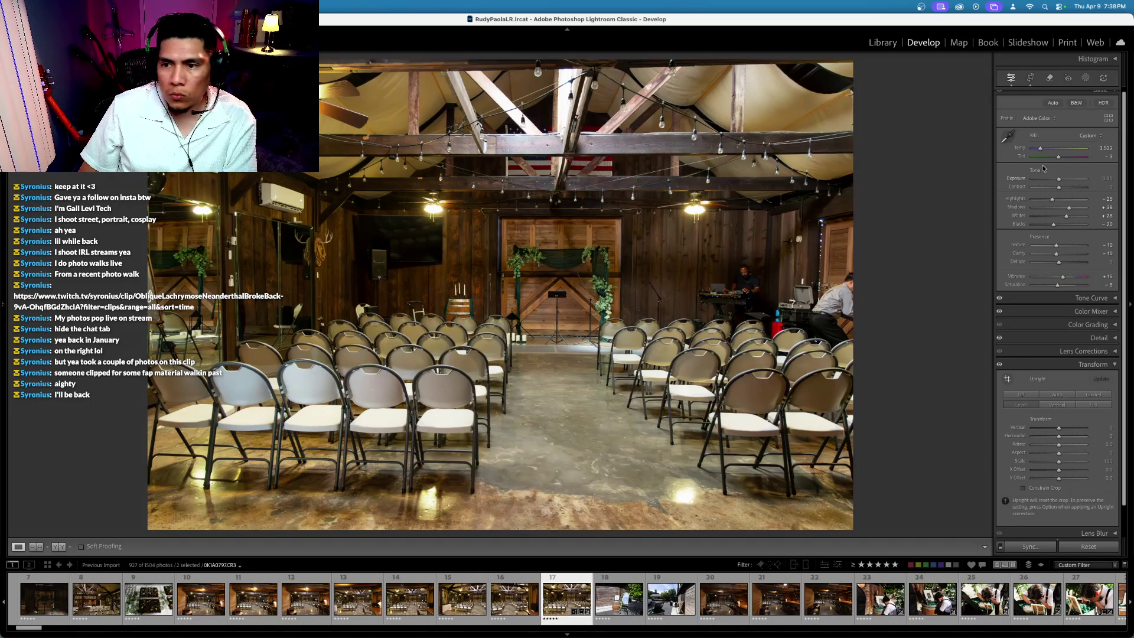
{"action": "key", "text": "minus"}
{"action": "key", "text": "minus"}
{"action": "key", "text": "minus"}
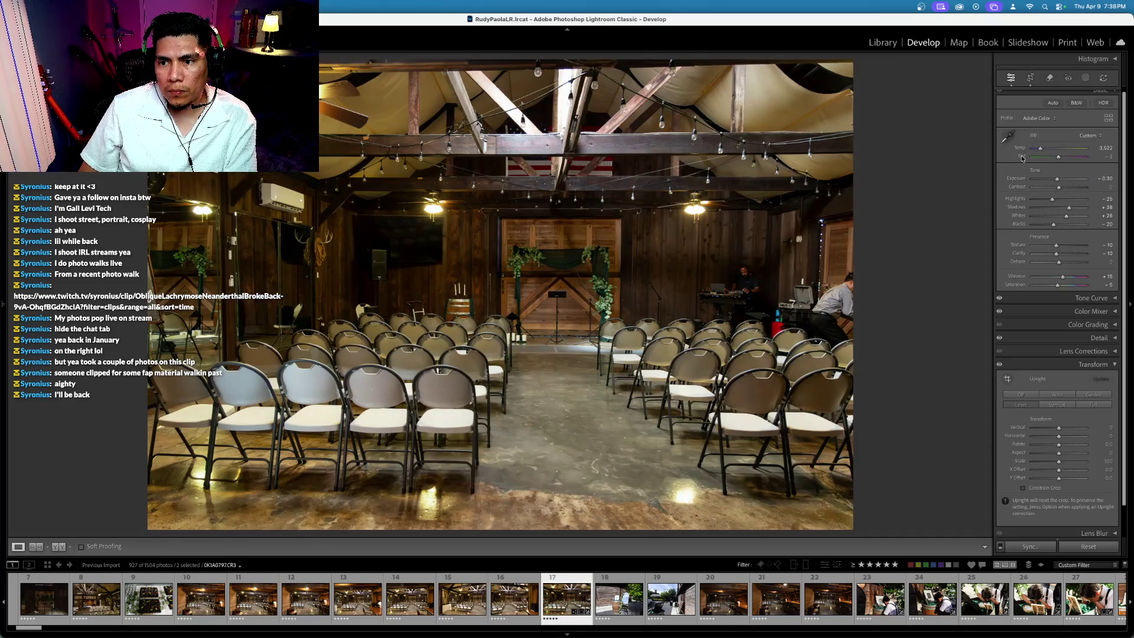
{"action": "left_click", "coordinate": [1021, 158]}
{"action": "scroll", "coordinate": [1021, 158], "scroll_direction": "up", "scroll_amount": 1}
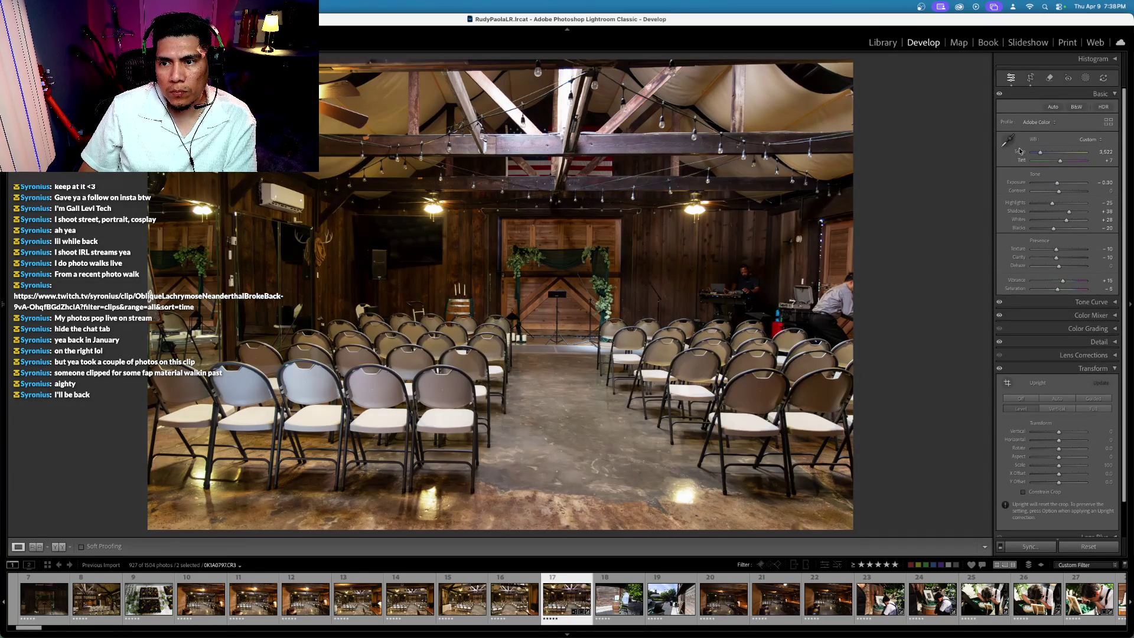
{"action": "left_click", "coordinate": [1019, 153]}
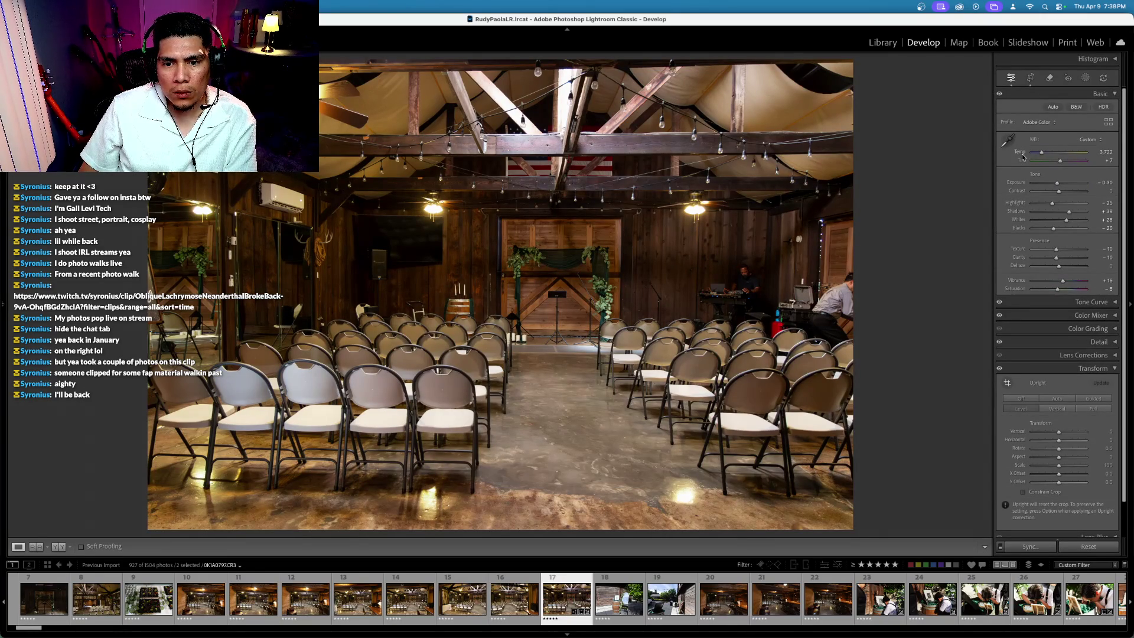
{"action": "left_click", "coordinate": [1022, 160]}
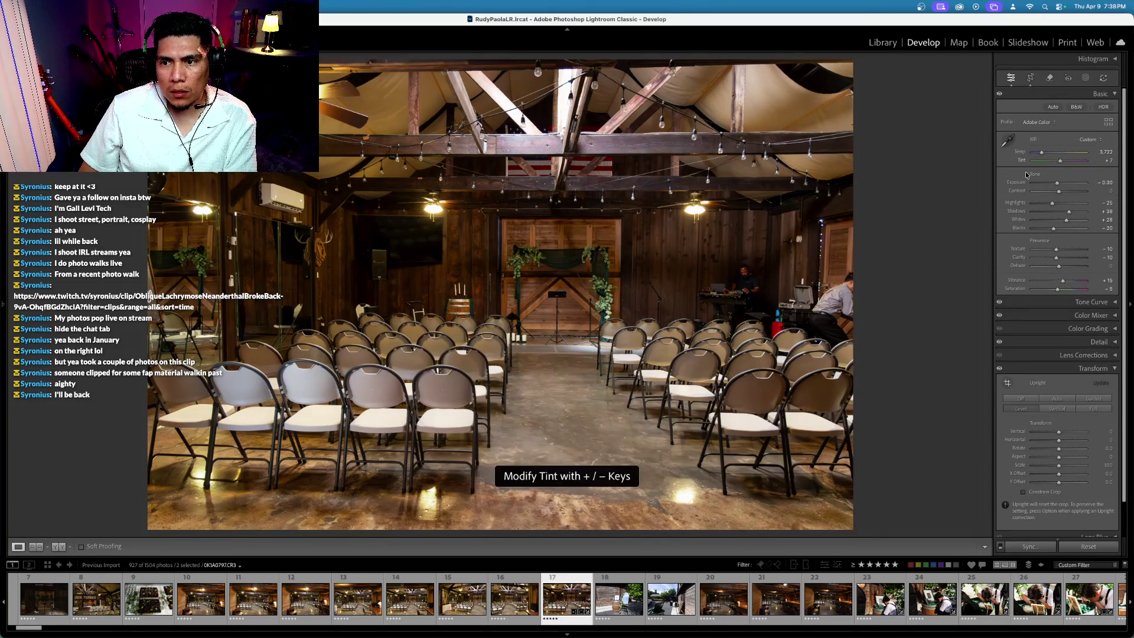
{"action": "double_click", "coordinate": [1014, 211]}
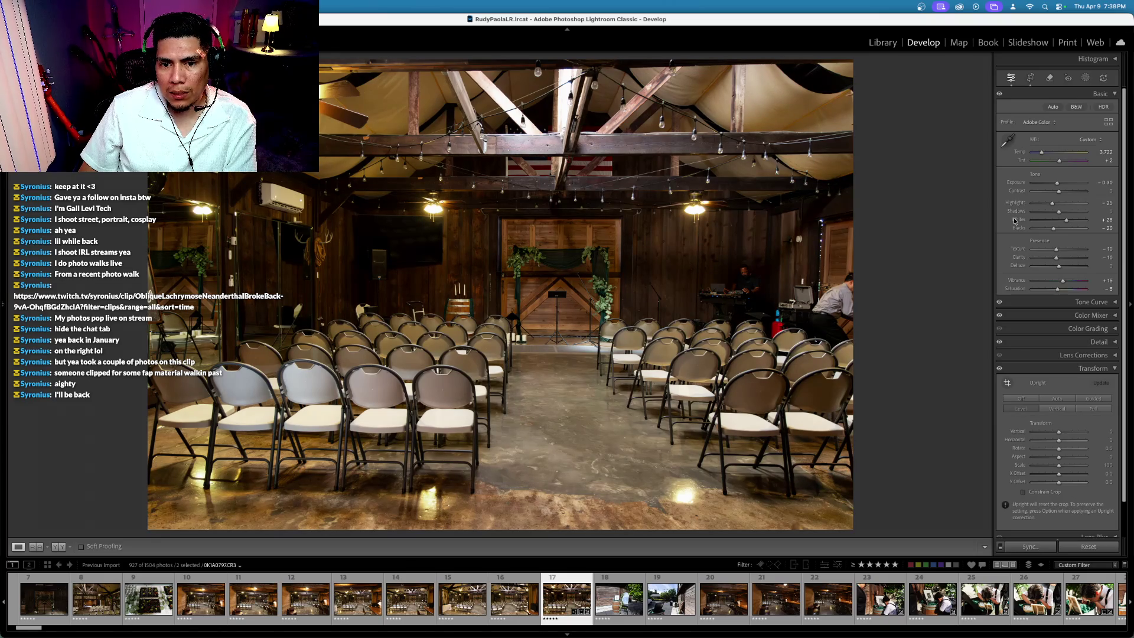
Step: Compare the chairs shot with its before view and the dance photo, then lower exposure to −0.40
{"action": "left_click", "coordinate": [1017, 155]}
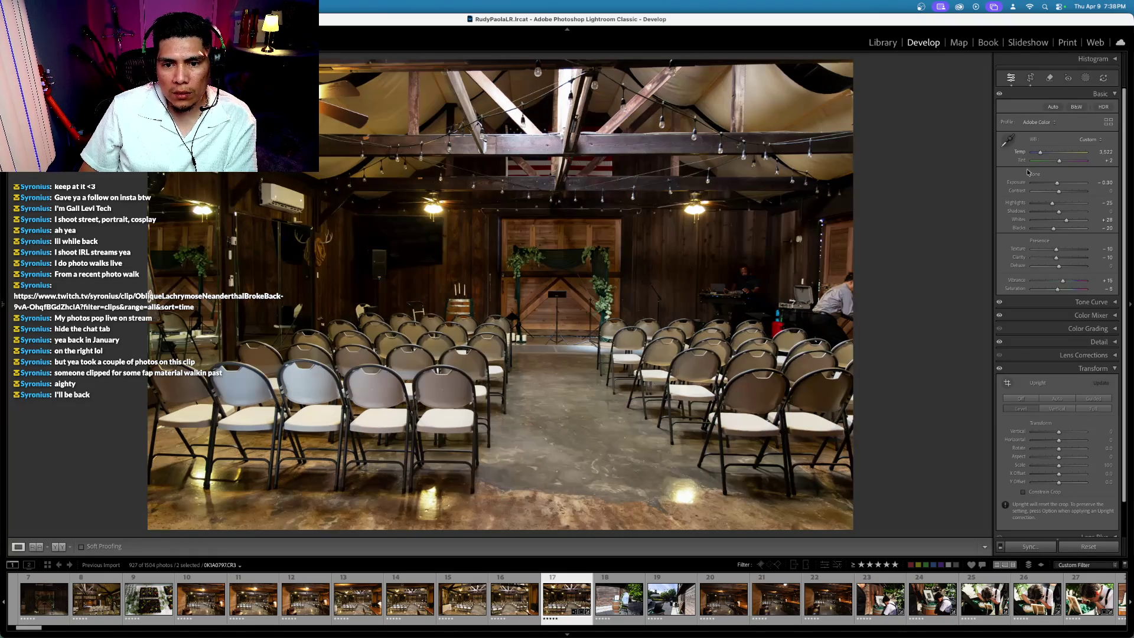
{"action": "key", "text": "backslash"}
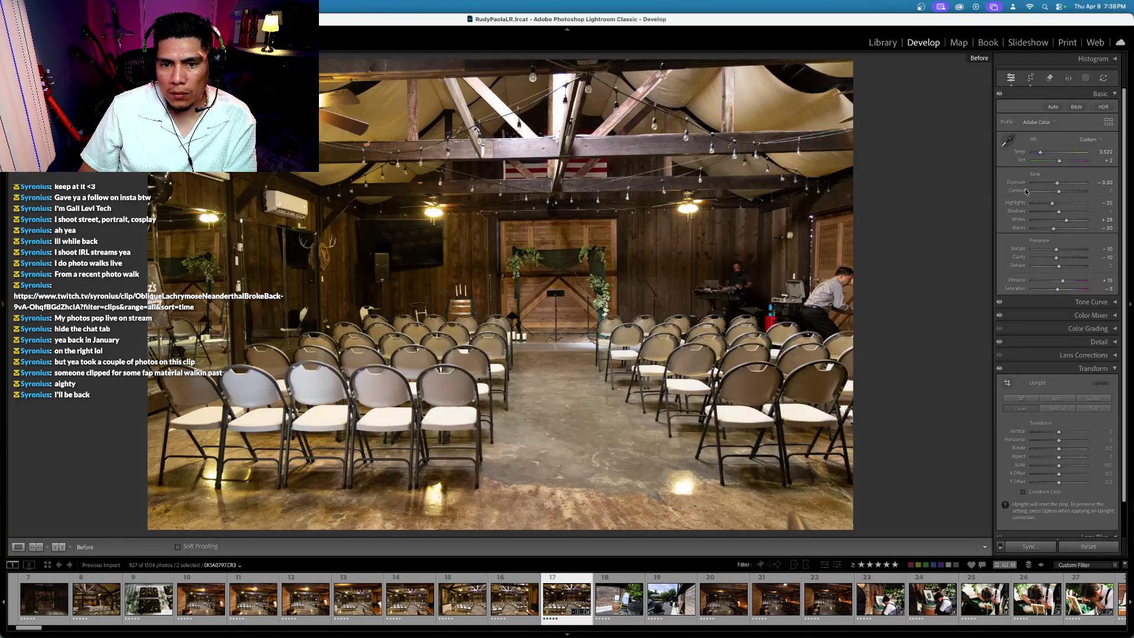
{"action": "key", "text": "backslash"}
{"action": "key", "text": "Right"}
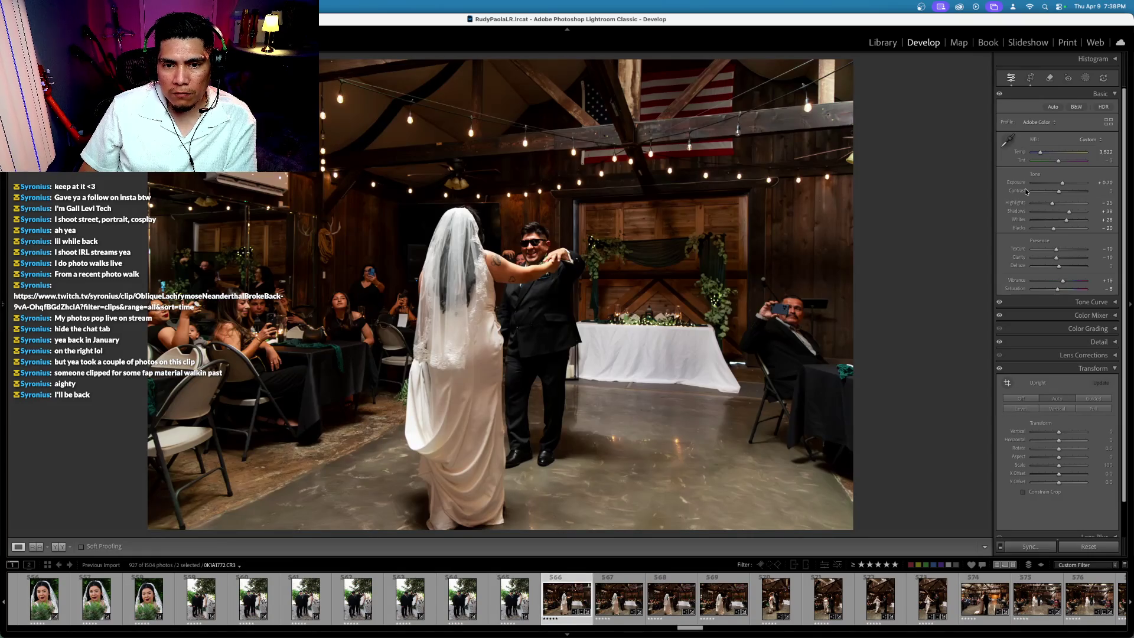
{"action": "key", "text": "Left"}
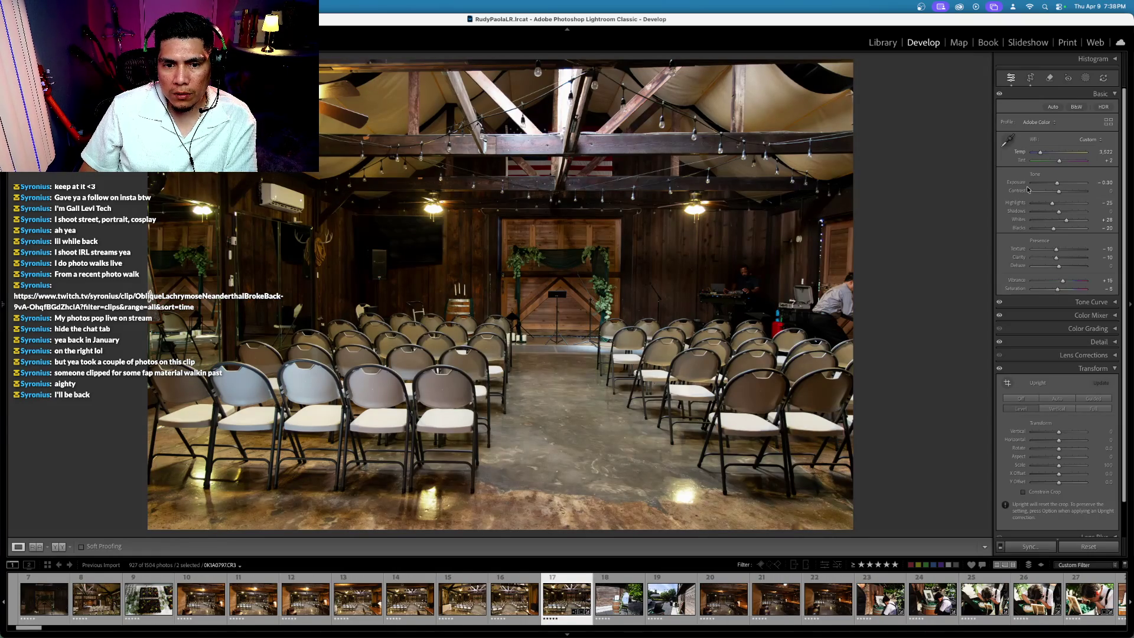
{"action": "left_click", "coordinate": [1020, 184]}
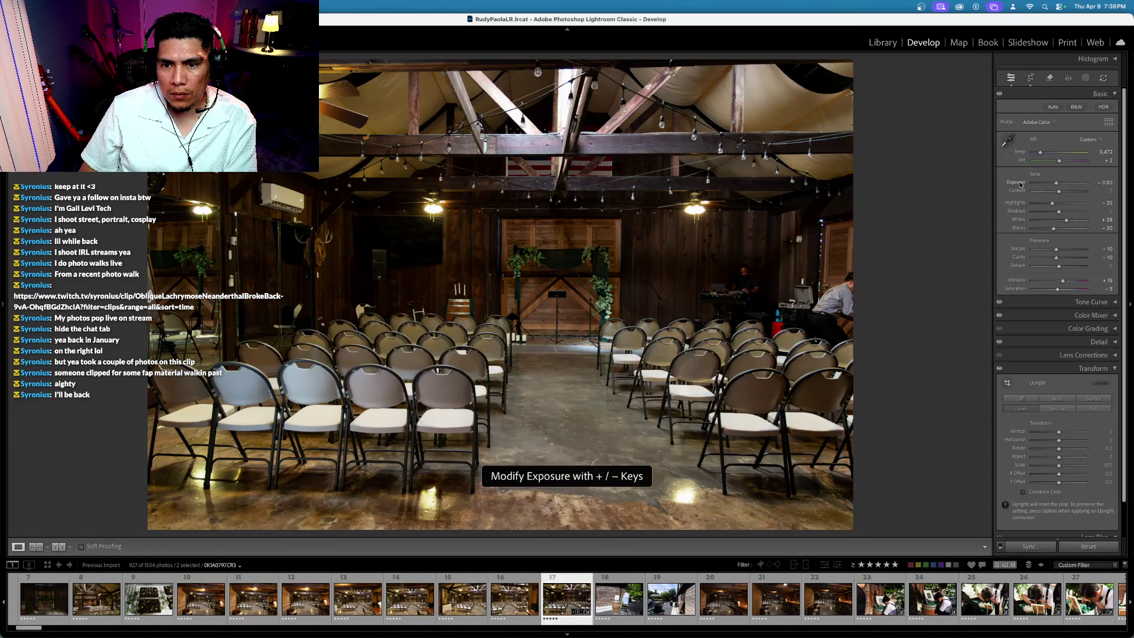
{"action": "key", "text": "backslash"}
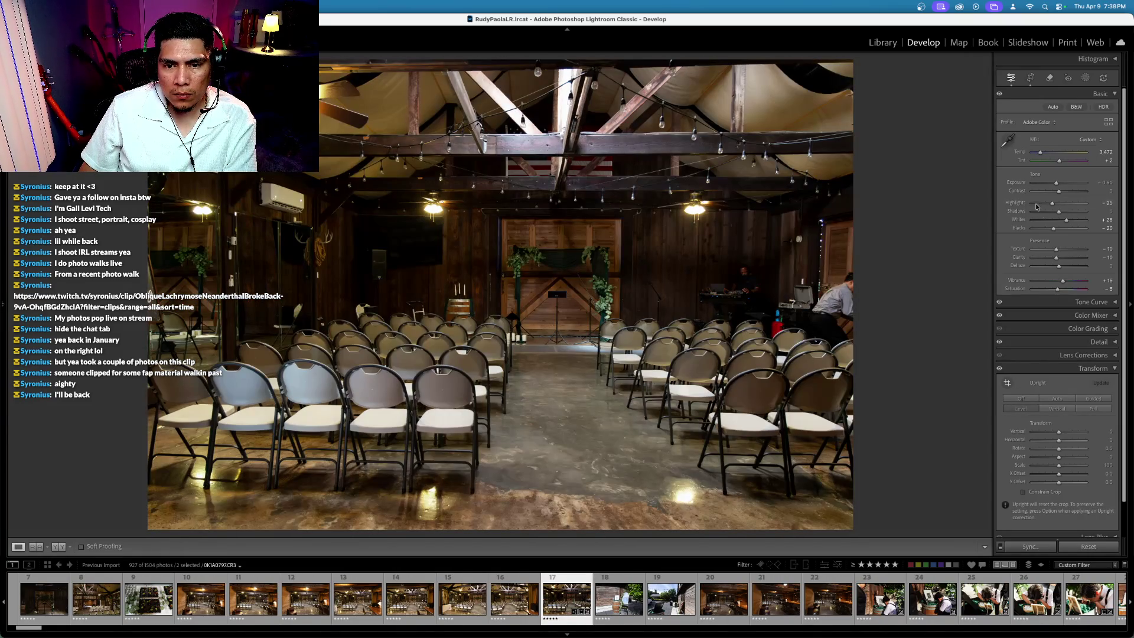
Step: Reset Whites to 0, set Contrast +17 and Blacks −14, and bring exposure back to −0.30
{"action": "double_click", "coordinate": [1014, 220]}
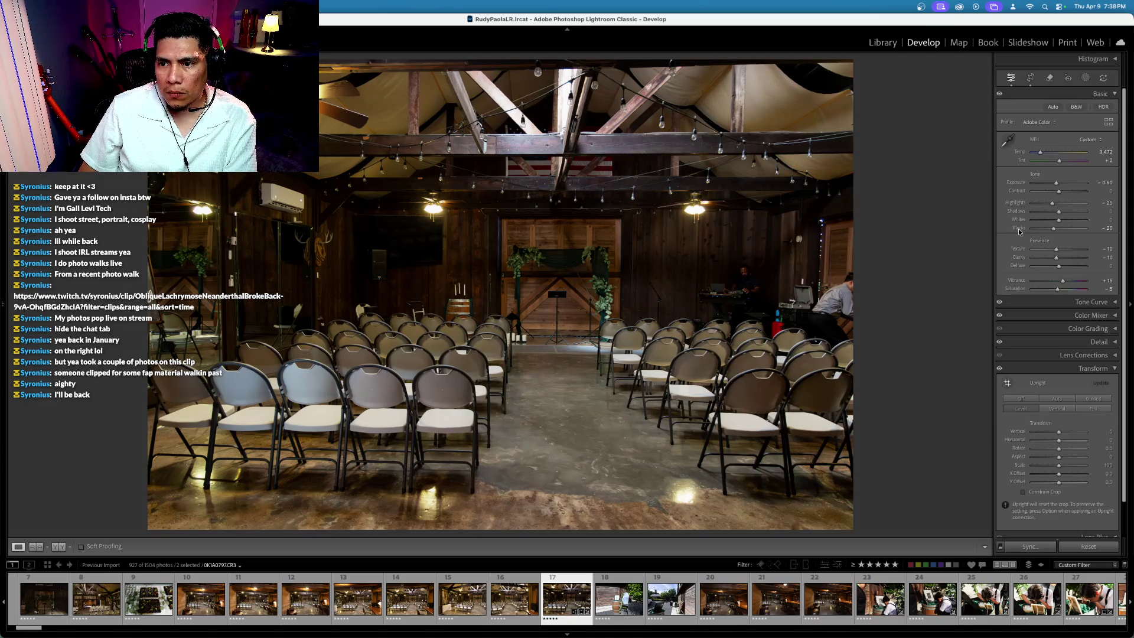
{"action": "double_click", "coordinate": [1018, 230]}
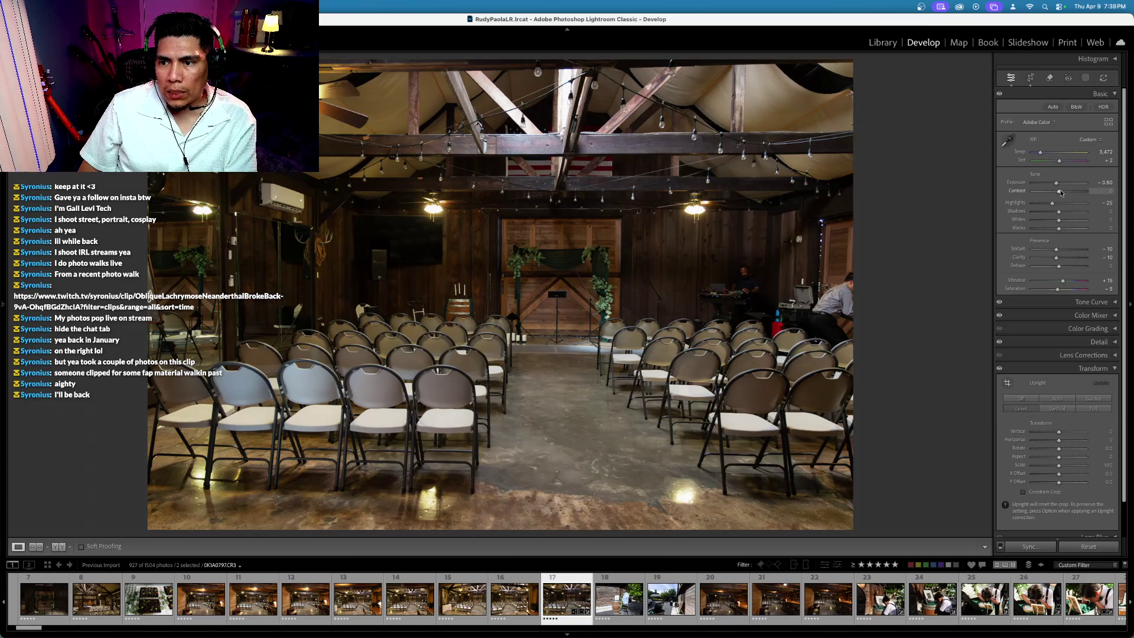
{"action": "left_click_drag", "start_coordinate": [1061, 193], "coordinate": [1065, 193]}
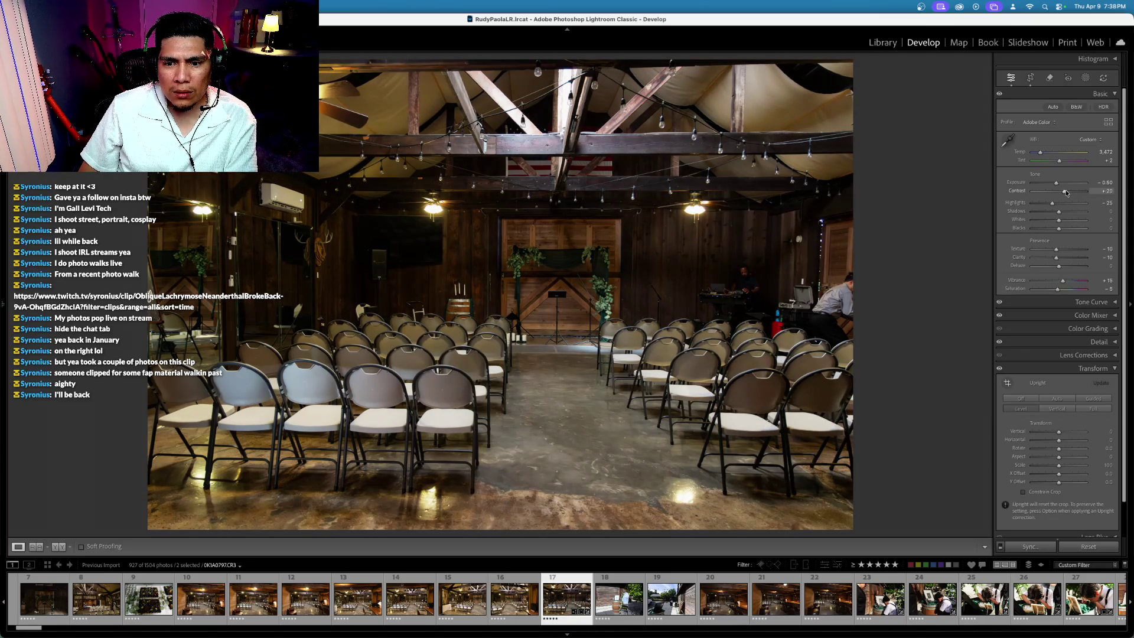
{"action": "left_click_drag", "start_coordinate": [1060, 232], "coordinate": [1067, 212]}
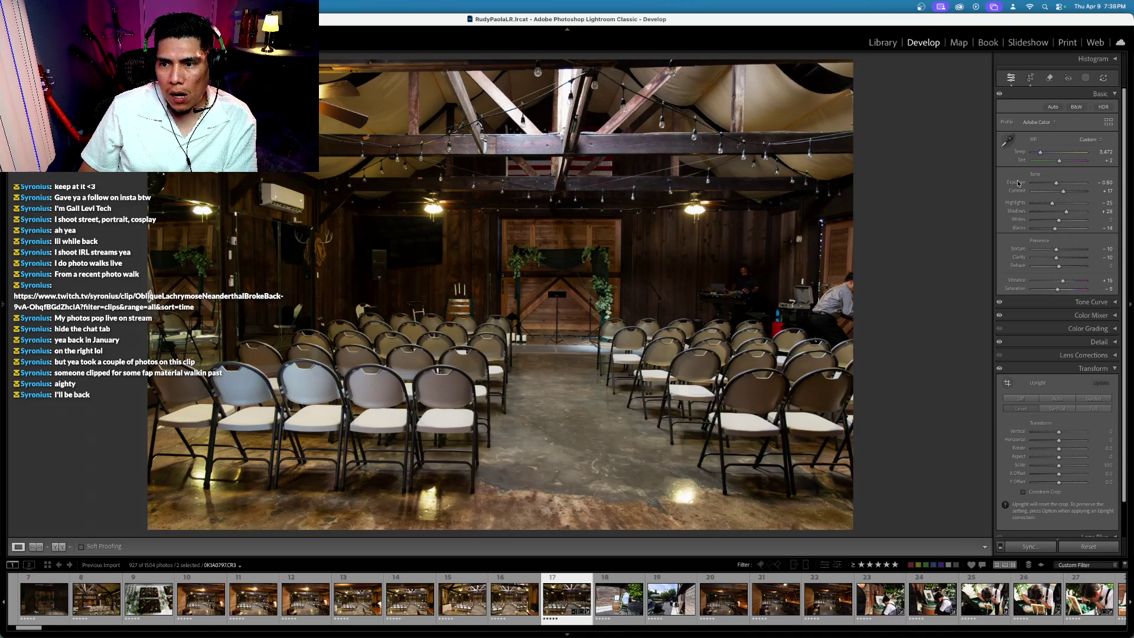
{"action": "key", "text": "equal"}
{"action": "key", "text": "equal"}
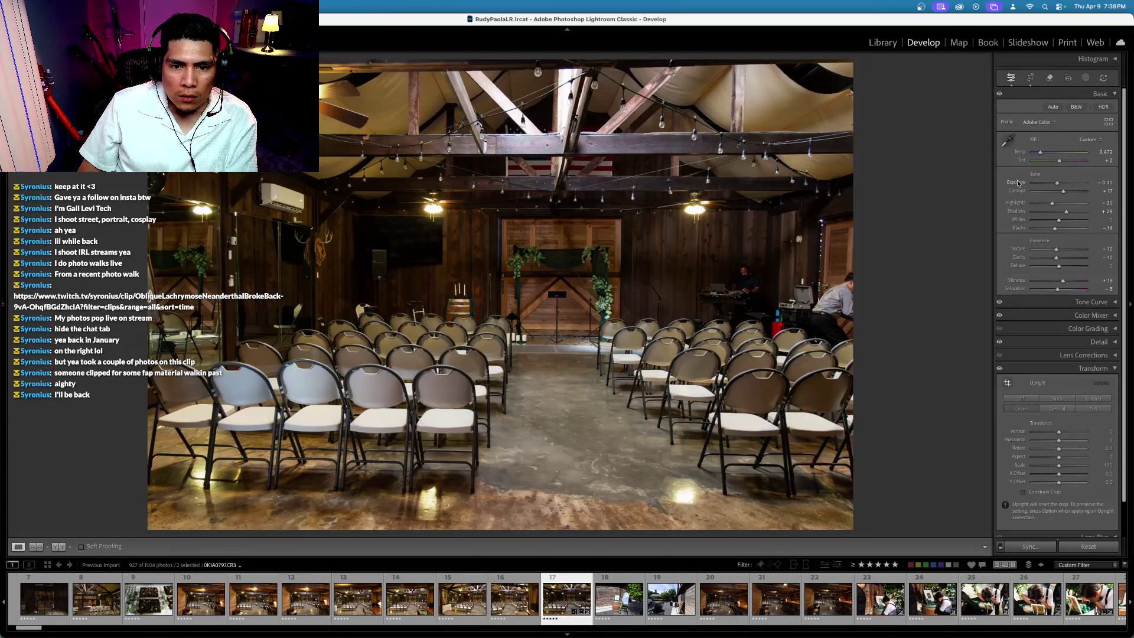
{"action": "key", "text": "equal"}
{"action": "key", "text": "minus"}
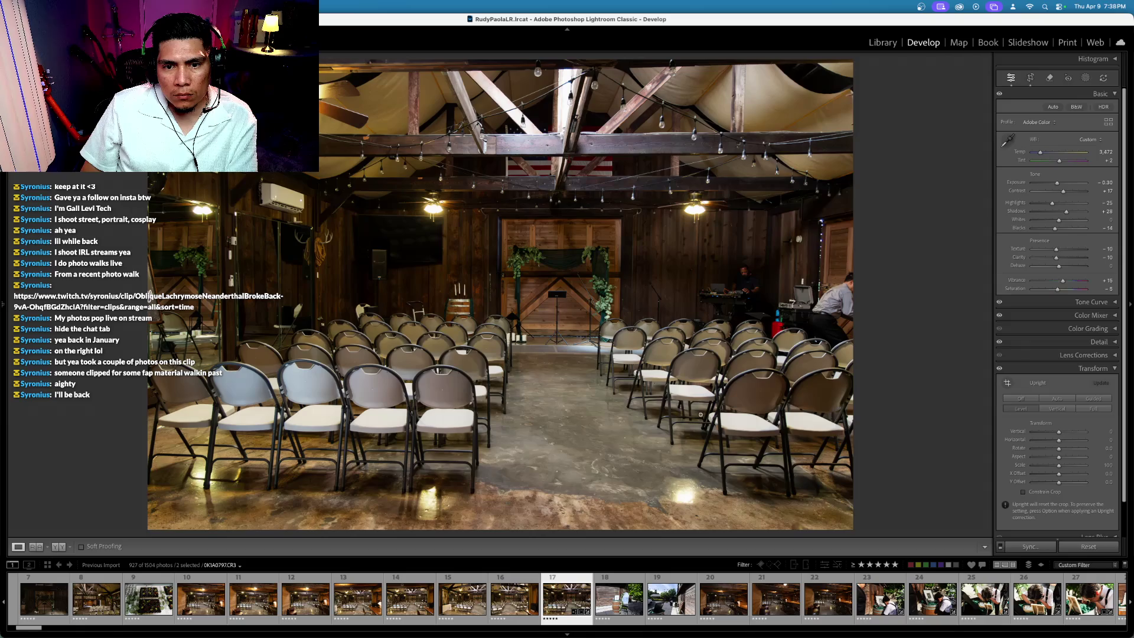
Step: Check the arch greenery at 1:1, then step back through the room photos to 0K1A0792
{"action": "left_click", "coordinate": [515, 255]}
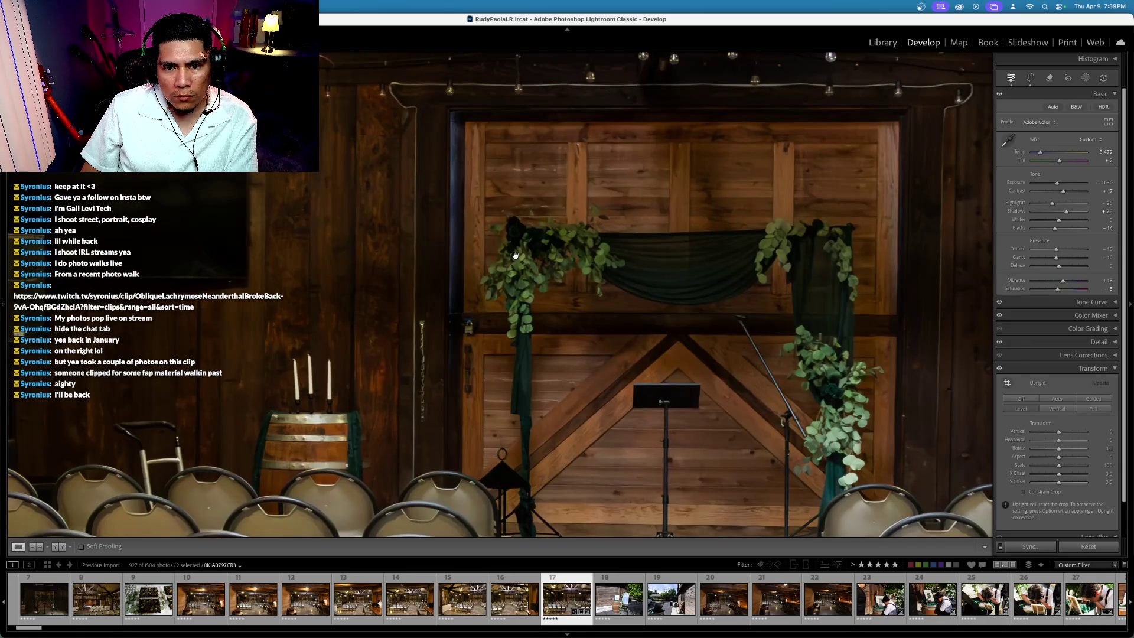
{"action": "left_click", "coordinate": [516, 255]}
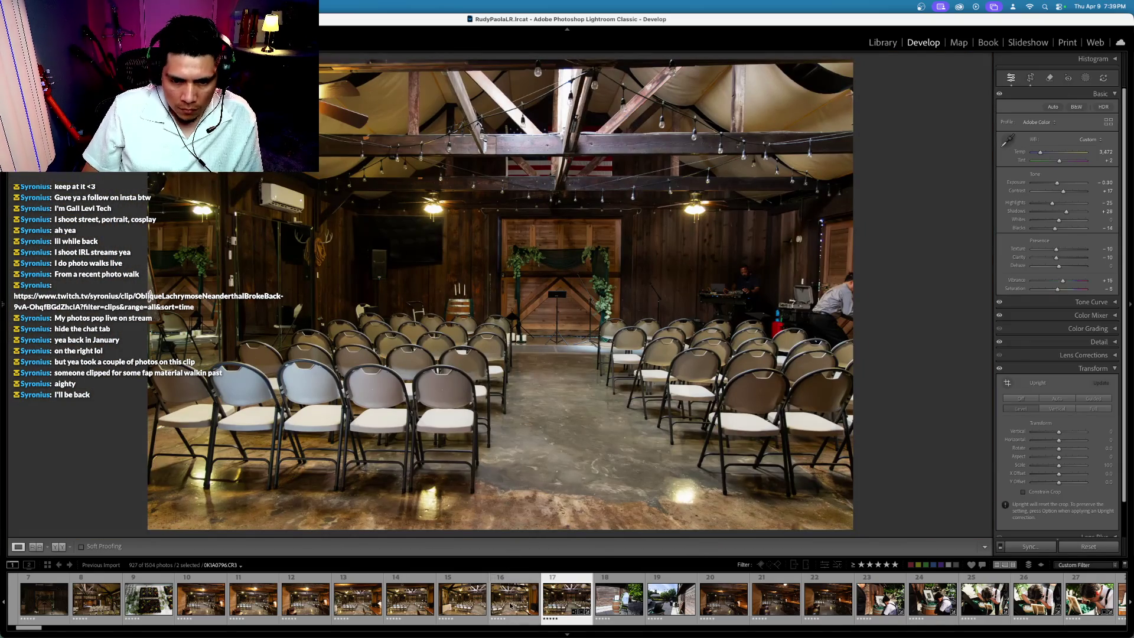
{"action": "left_click", "coordinate": [511, 605]}
{"action": "key", "text": "Left"}
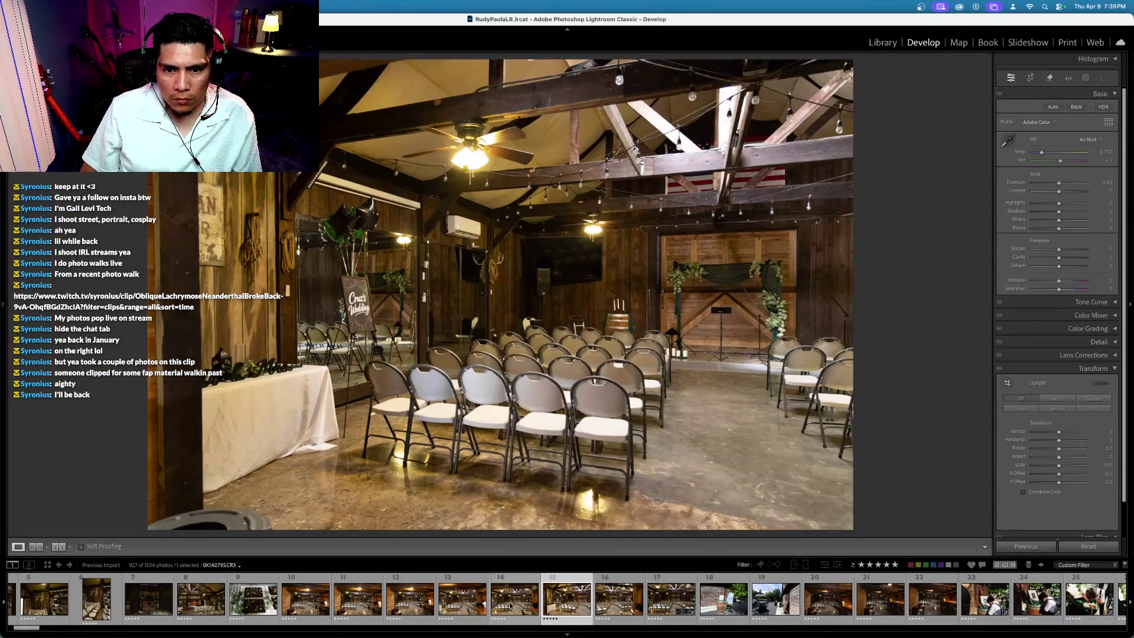
{"action": "left_click", "coordinate": [512, 605]}
{"action": "left_click", "coordinate": [511, 606]}
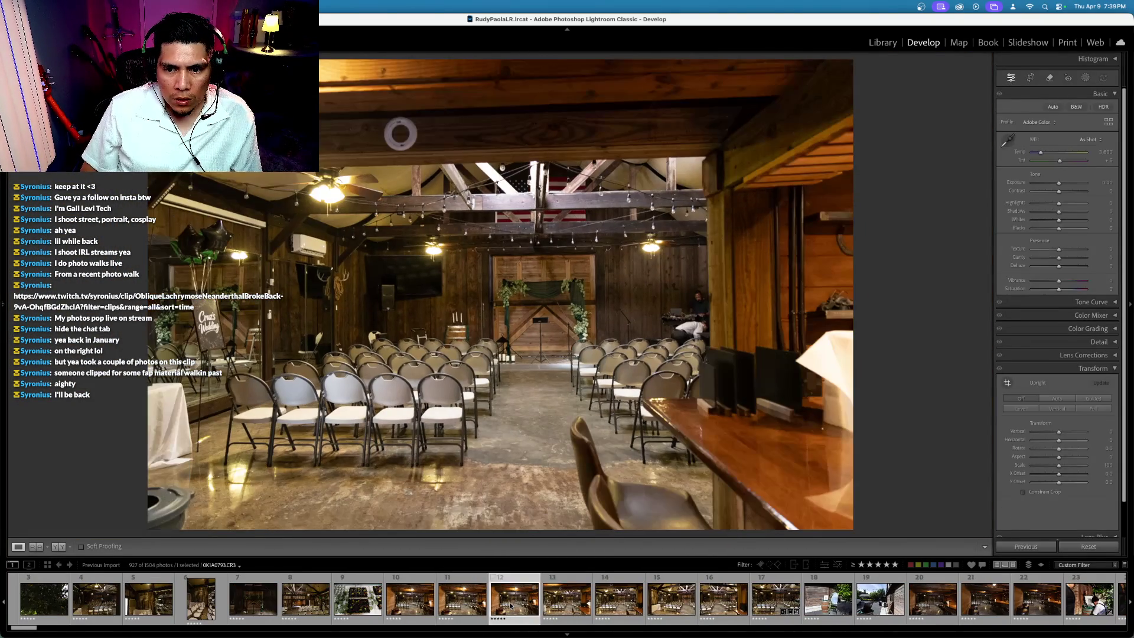
{"action": "key", "text": "Left"}
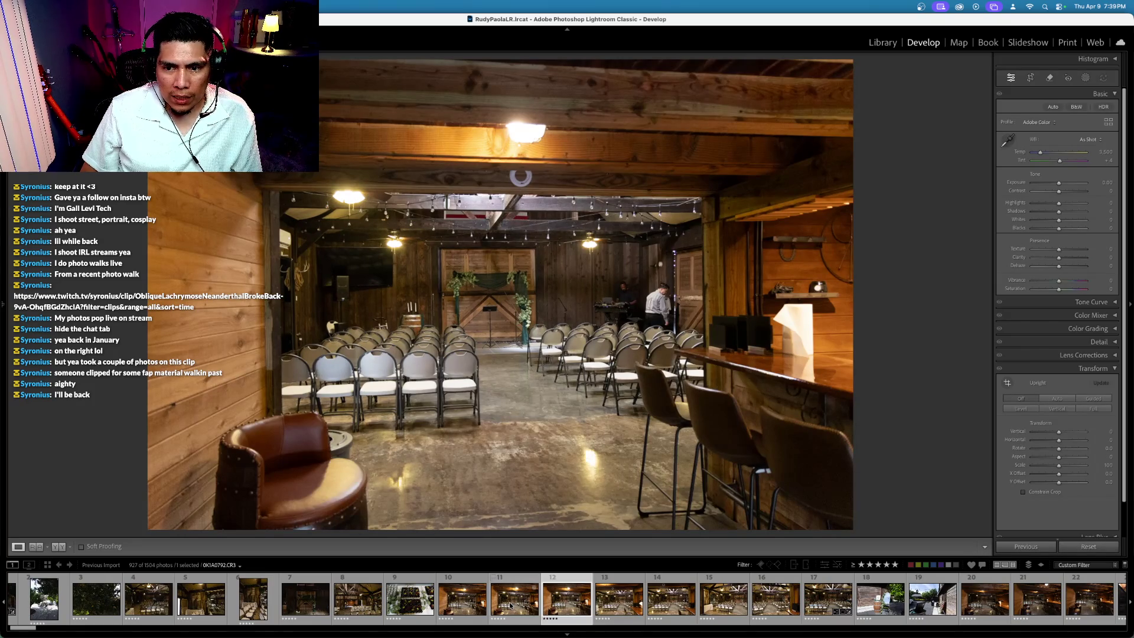
Step: Inspect the paper towel roll on the bar at 1:1 and switch to the Remove tool
{"action": "left_click", "coordinate": [806, 331]}
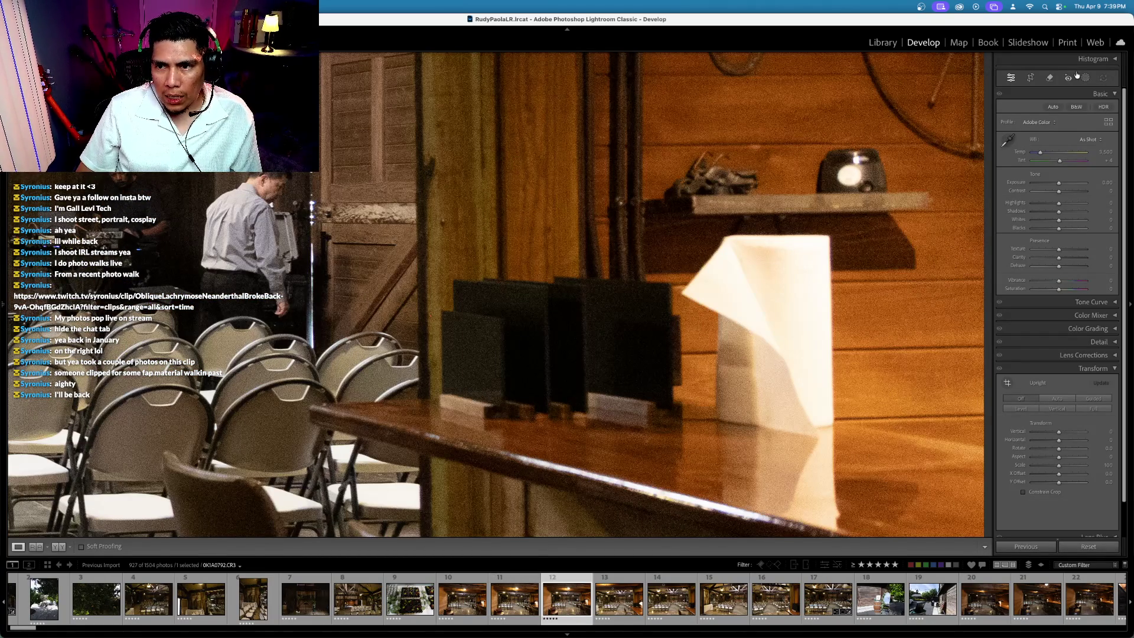
{"action": "left_click", "coordinate": [683, 326]}
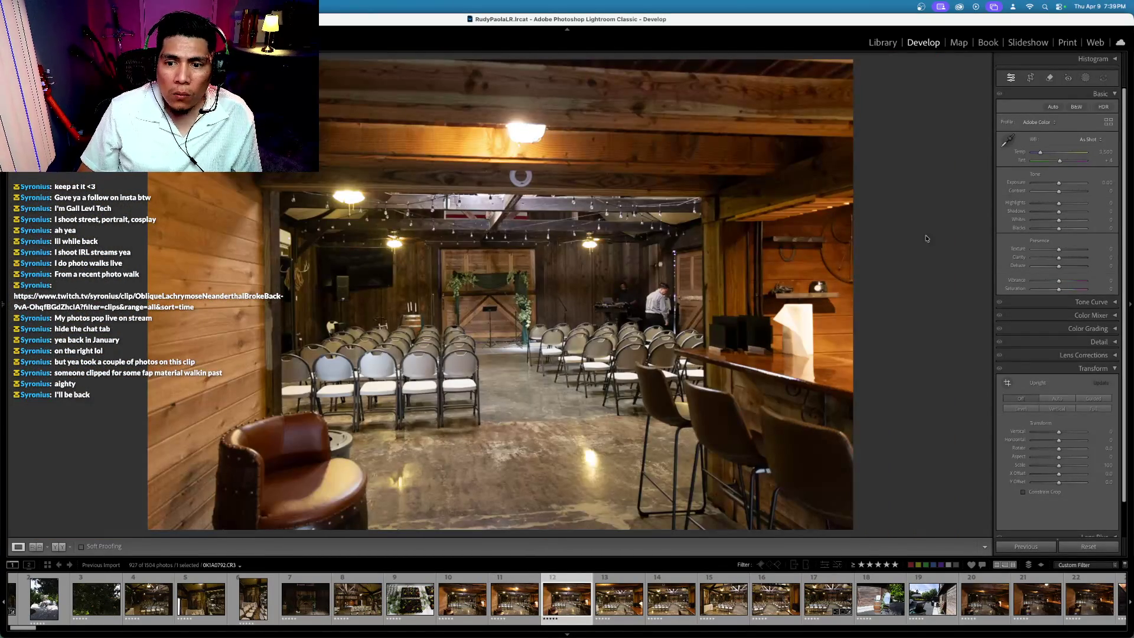
{"action": "left_click", "coordinate": [1049, 77]}
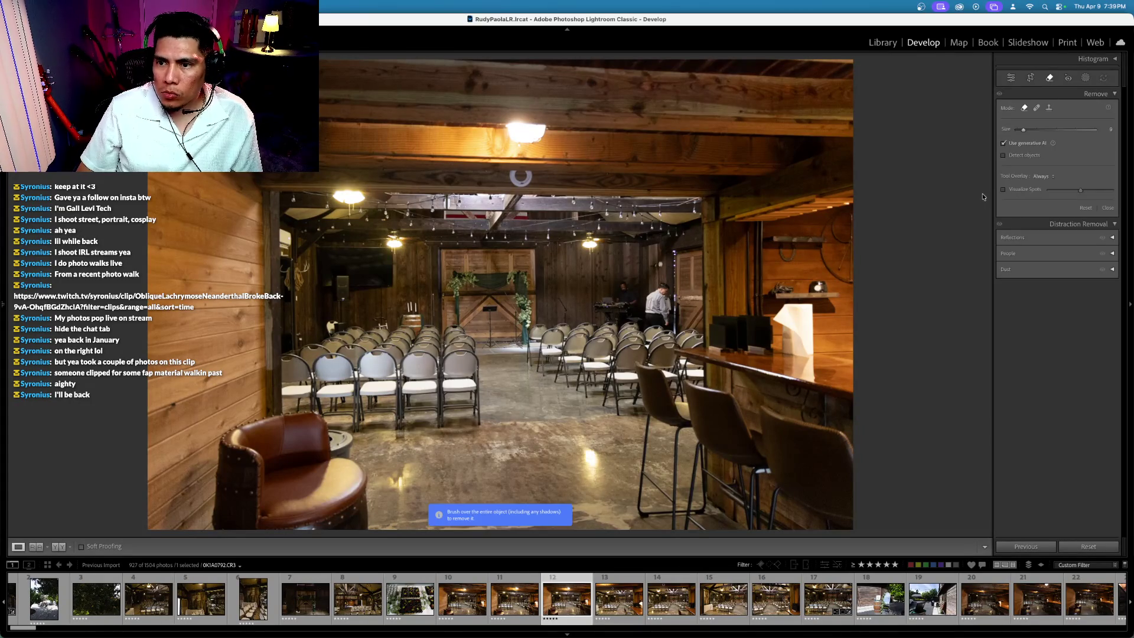
Step: Brush over the paper towel roll on the bar and erase it with generative AI Remove
{"action": "mouse_move", "coordinate": [786, 312]}
{"action": "left_mouse_down"}
{"action": "mouse_move", "coordinate": [805, 307]}
{"action": "mouse_move", "coordinate": [812, 351]}
{"action": "mouse_move", "coordinate": [788, 355]}
{"action": "mouse_move", "coordinate": [774, 316]}
{"action": "mouse_move", "coordinate": [789, 381]}
{"action": "mouse_move", "coordinate": [817, 361]}
{"action": "mouse_move", "coordinate": [808, 352]}
{"action": "left_mouse_up"}
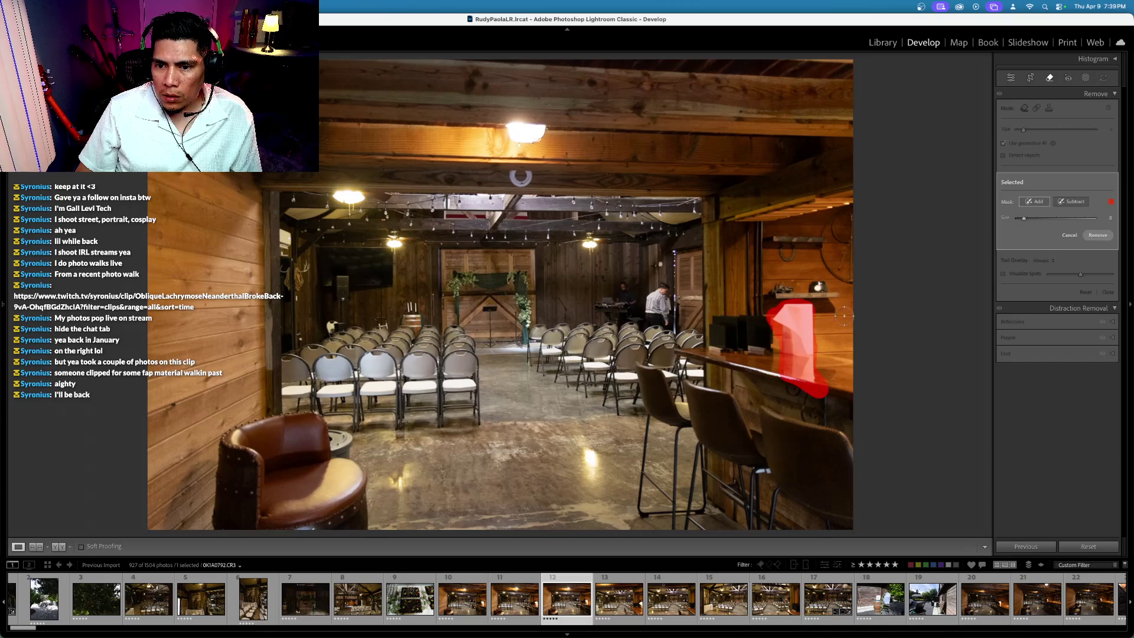
{"action": "left_click", "coordinate": [1091, 235]}
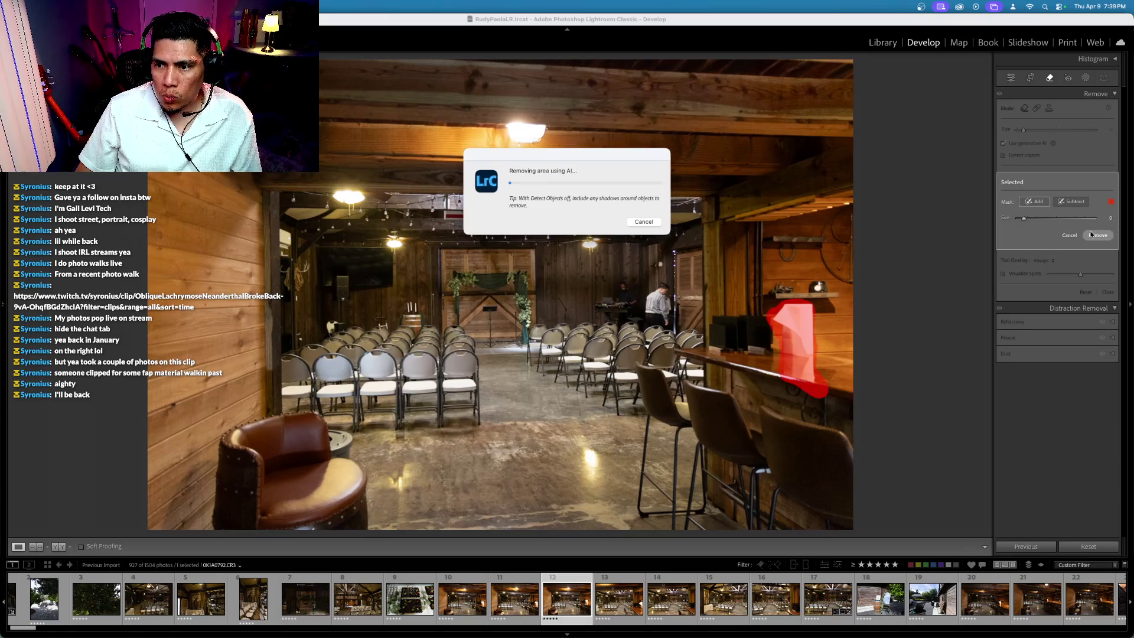
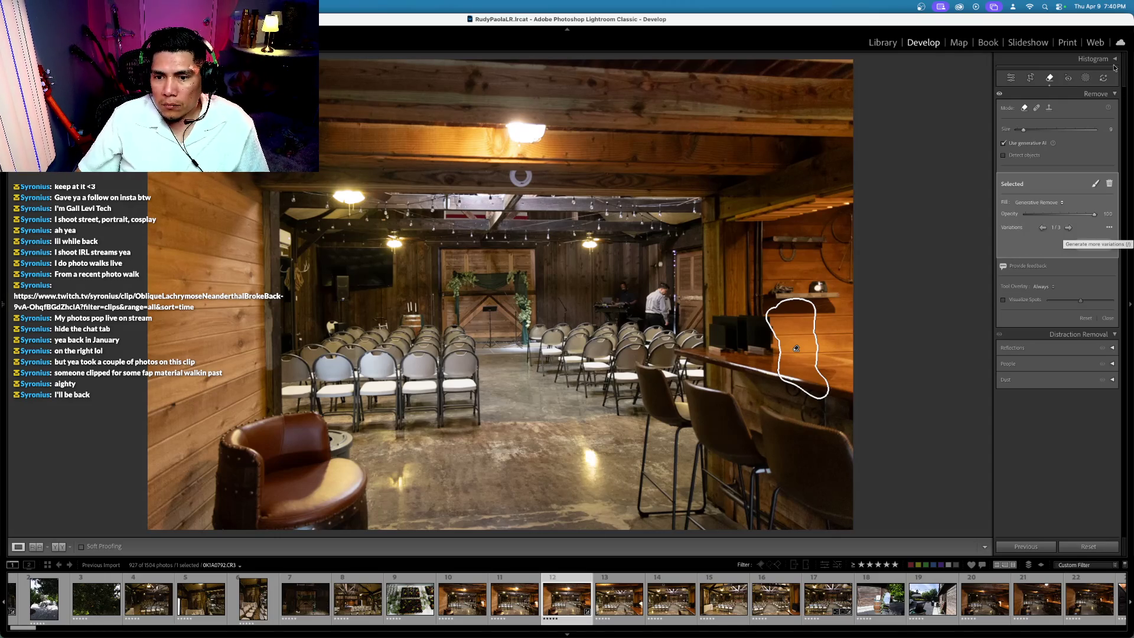
Step: Close the Remove panel and browse the filmstrip to draped-ceiling ceremony photo 0K1A0795
{"action": "left_click", "coordinate": [1049, 78]}
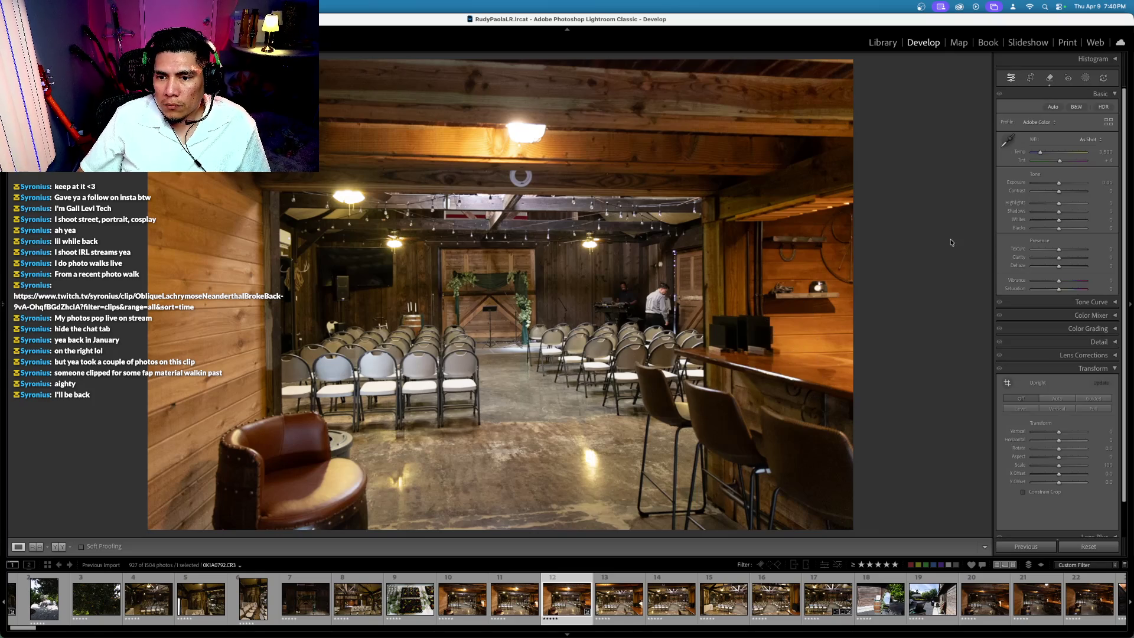
{"action": "key", "text": "Left"}
{"action": "key", "text": "Left"}
{"action": "key", "text": "Left"}
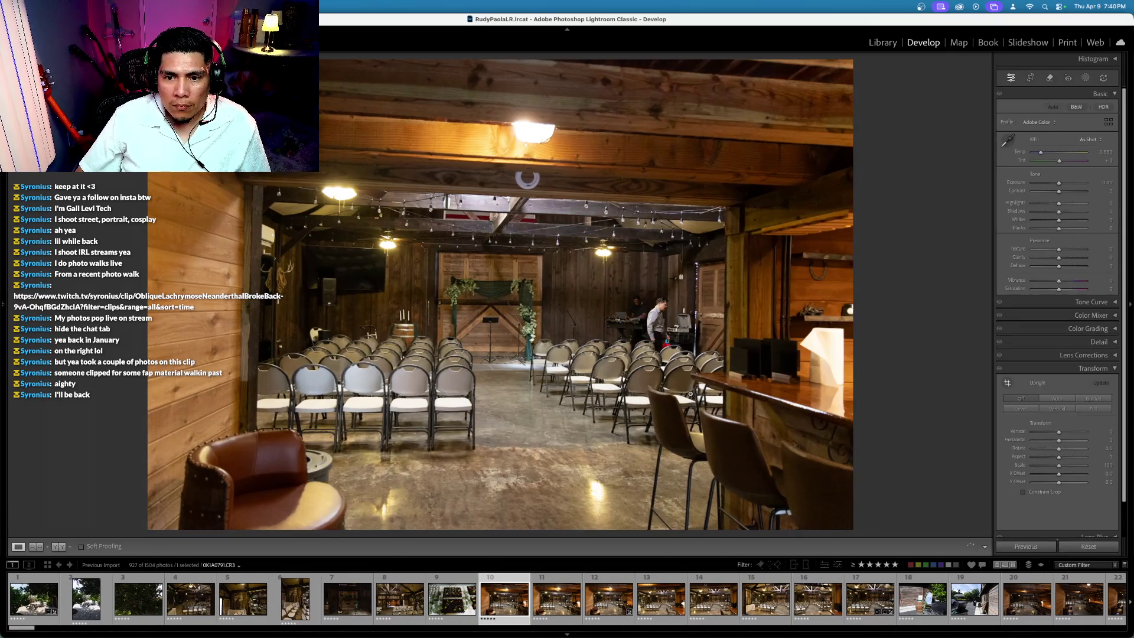
{"action": "key", "text": "Right"}
{"action": "key", "text": "Right"}
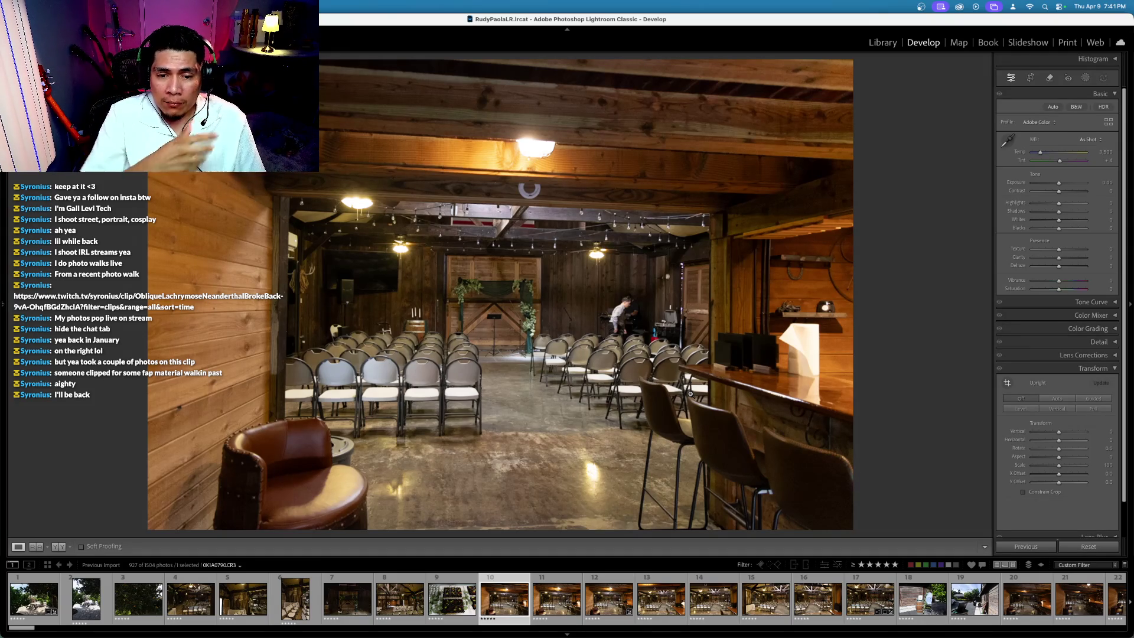
{"action": "key", "text": "Right"}
{"action": "key", "text": "Right"}
{"action": "key", "text": "Right"}
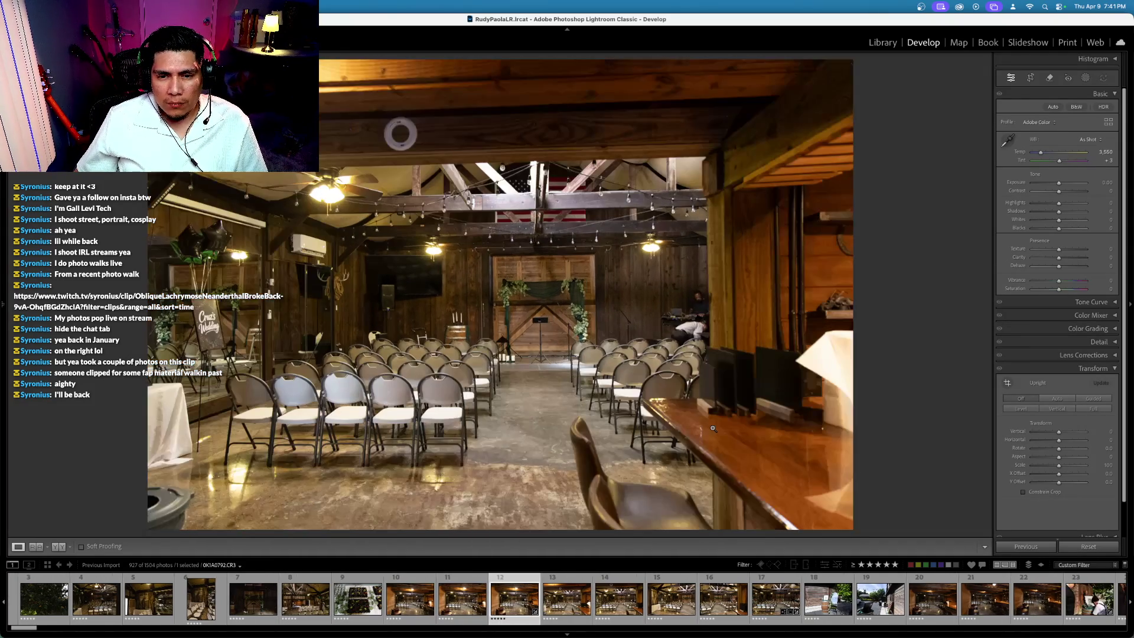
{"action": "key", "text": "Right"}
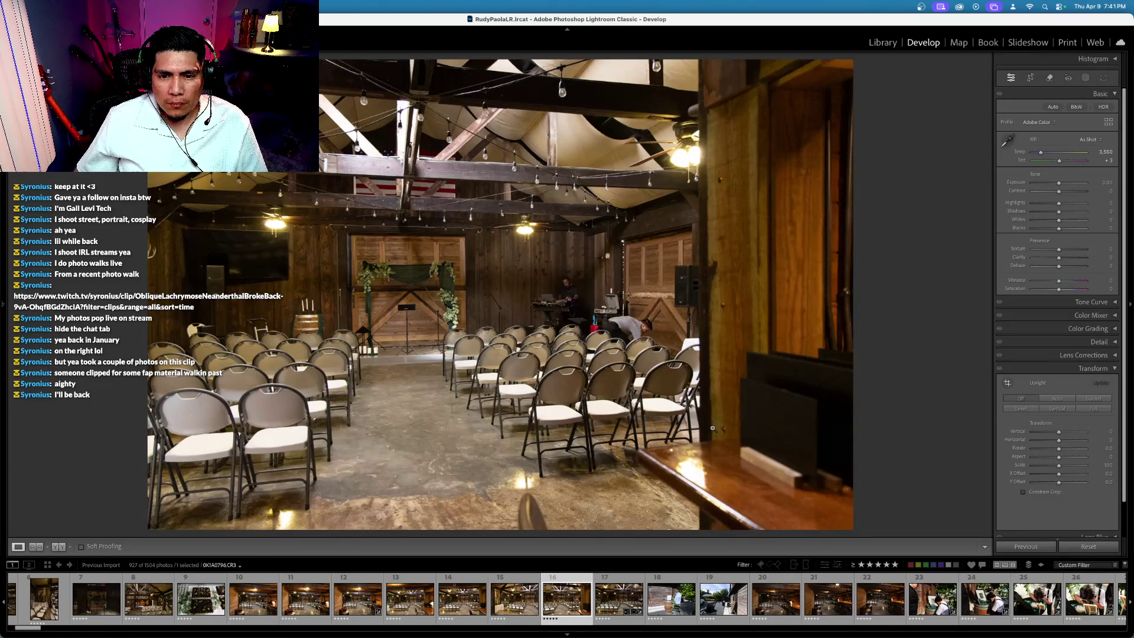
{"action": "key", "text": "Left"}
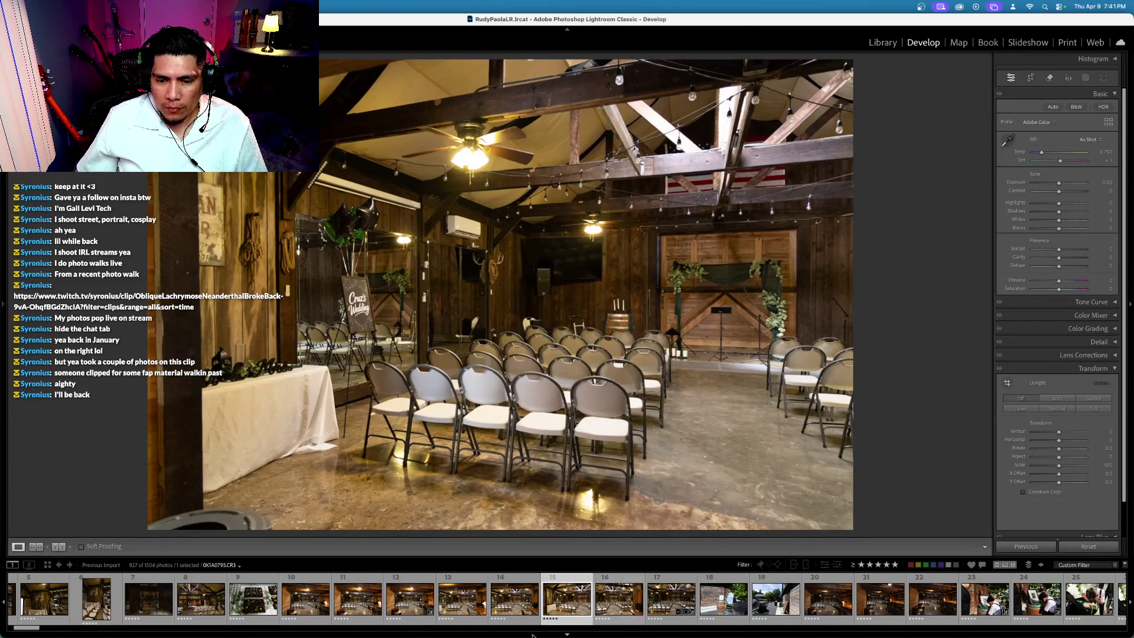
Step: Select the two adjacent ceremony-room photos and launch a Photo Merge > Panorama preview
{"action": "left_click", "coordinate": [613, 603], "text": "super"}
{"action": "right_click", "coordinate": [613, 604]}
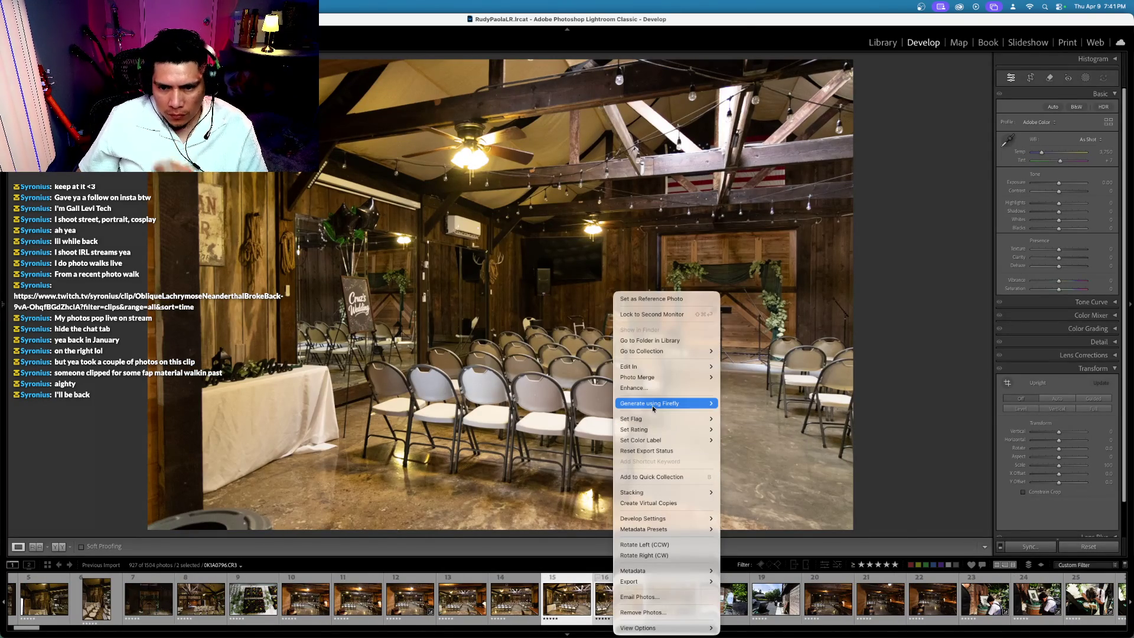
{"action": "mouse_move", "coordinate": [659, 409]}
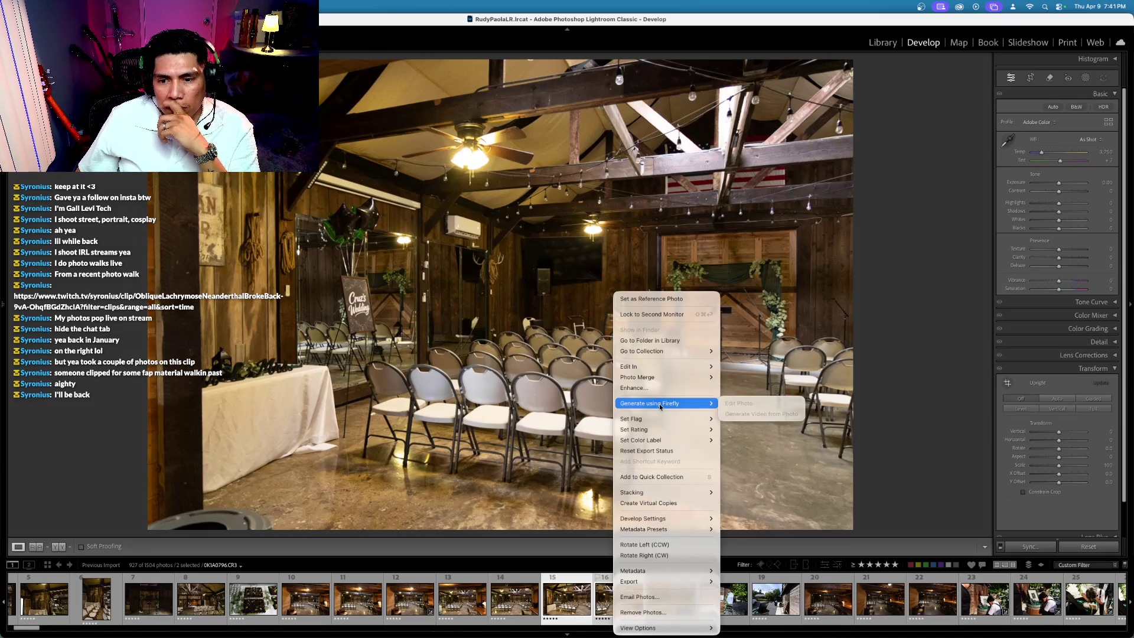
{"action": "mouse_move", "coordinate": [671, 377]}
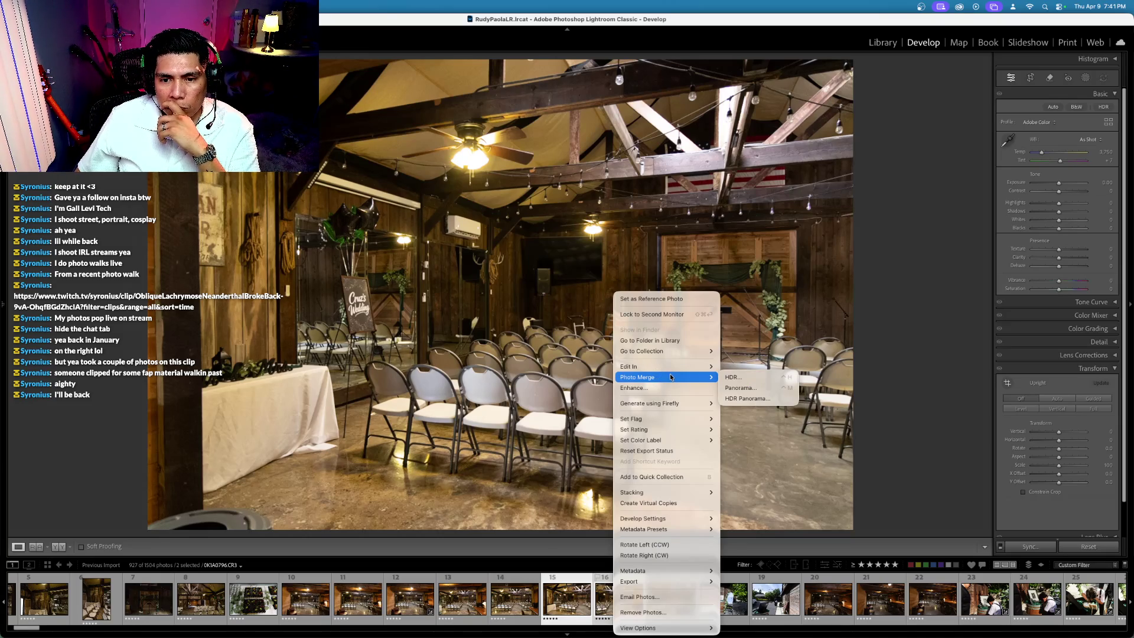
{"action": "left_click", "coordinate": [757, 388]}
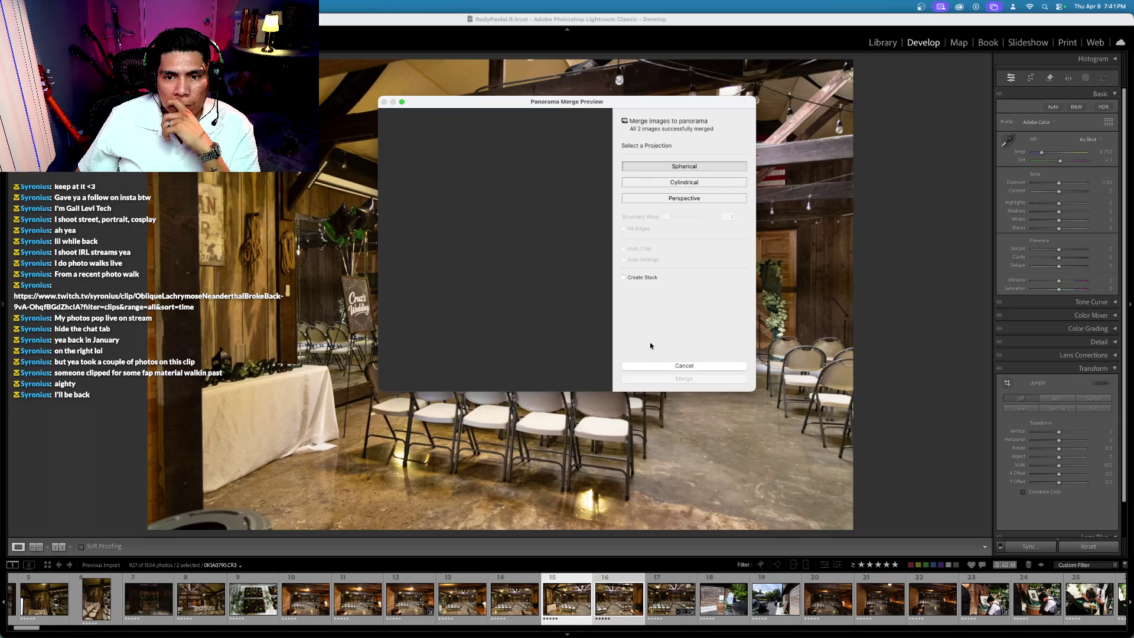
Step: Compare Spherical, Cylindrical and Perspective projections, then merge the panorama as Cylindrical
{"action": "left_click", "coordinate": [693, 182]}
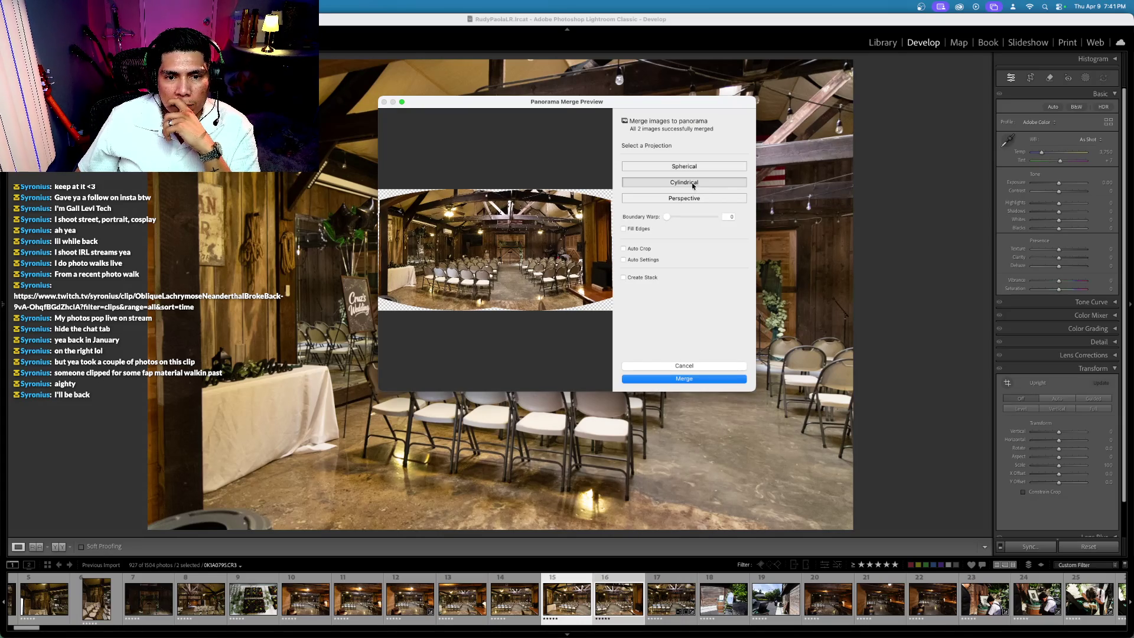
{"action": "left_click", "coordinate": [688, 198]}
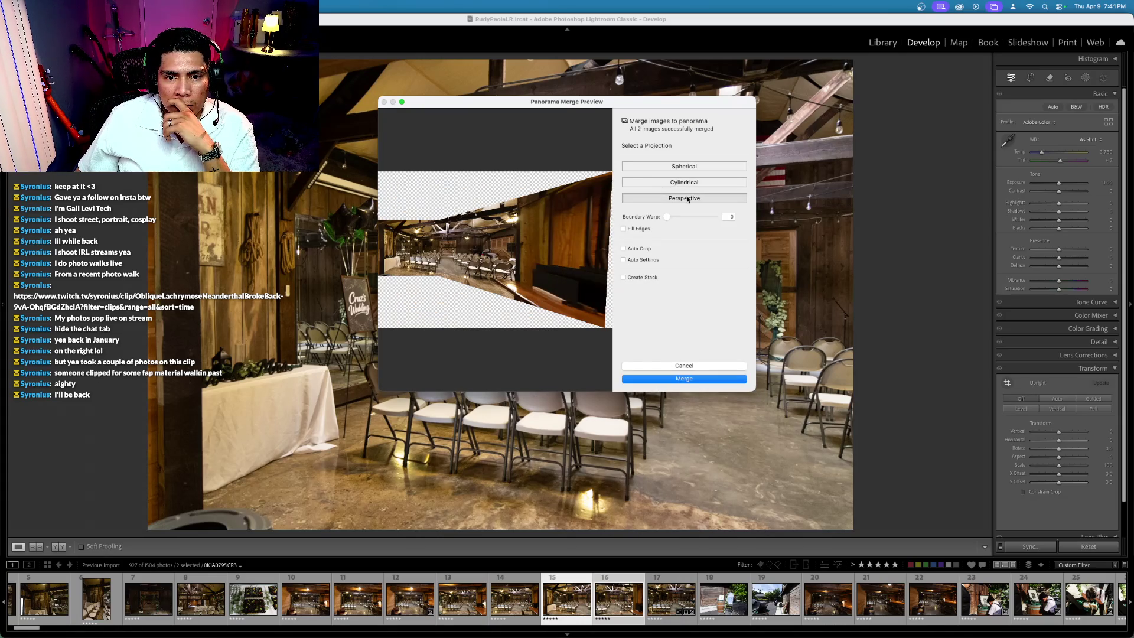
{"action": "left_click", "coordinate": [689, 184]}
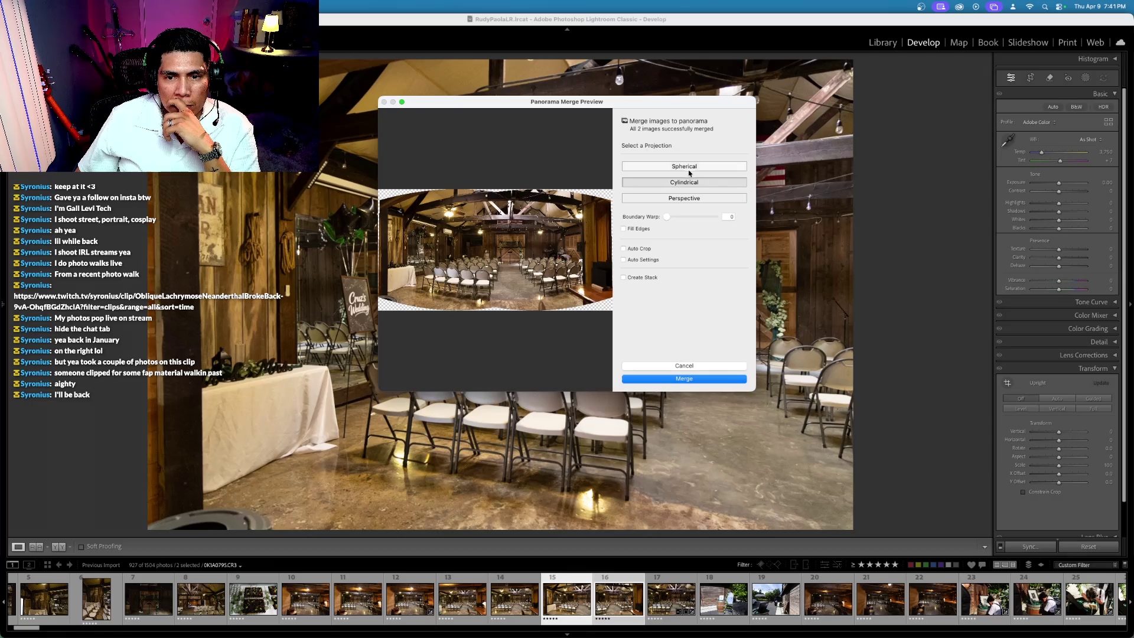
{"action": "left_click", "coordinate": [689, 171]}
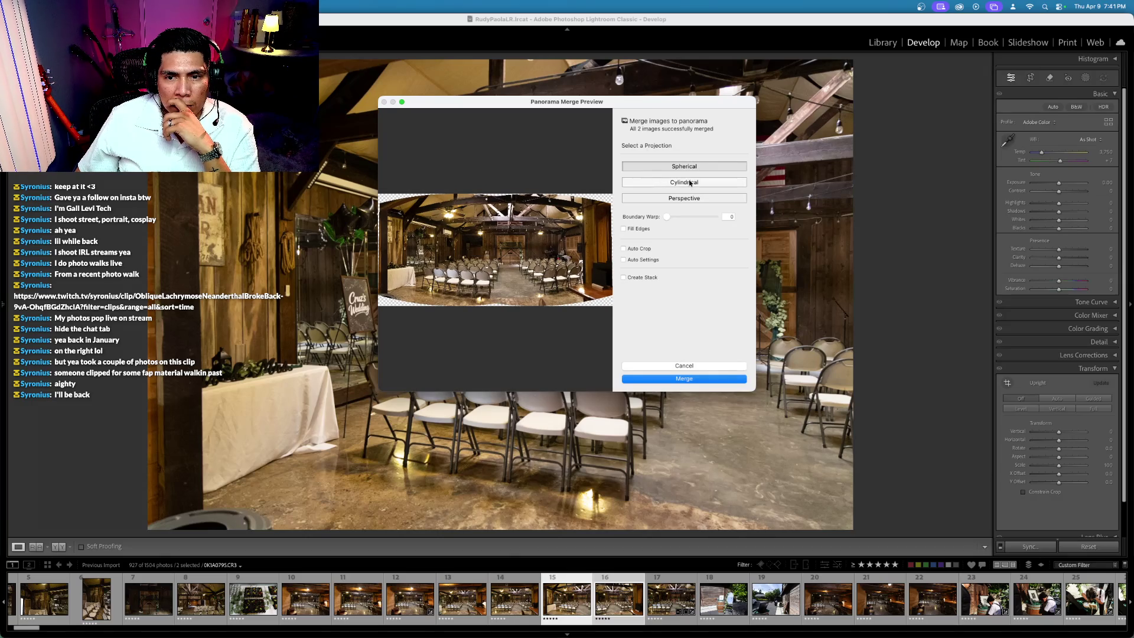
{"action": "left_click", "coordinate": [689, 184]}
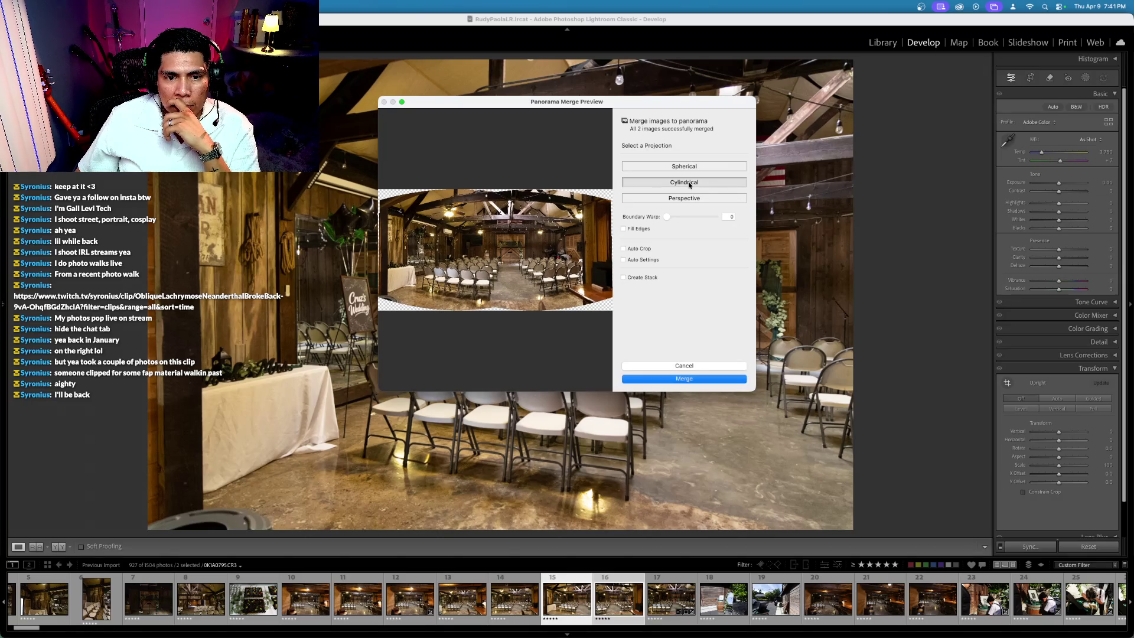
{"action": "left_click", "coordinate": [689, 166]}
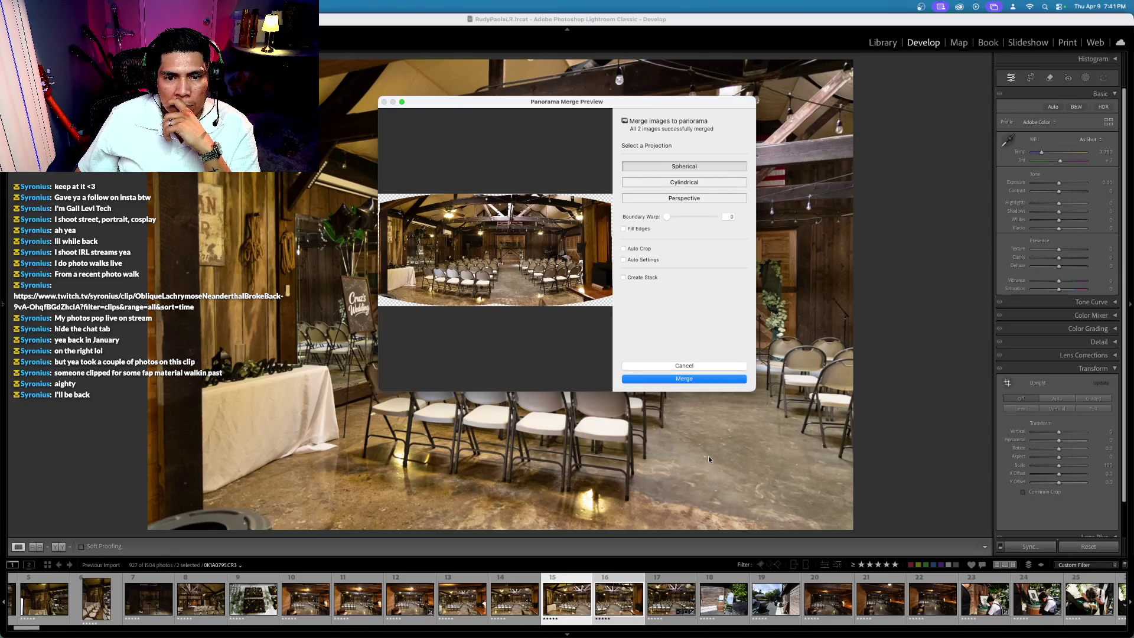
{"action": "left_click", "coordinate": [684, 183]}
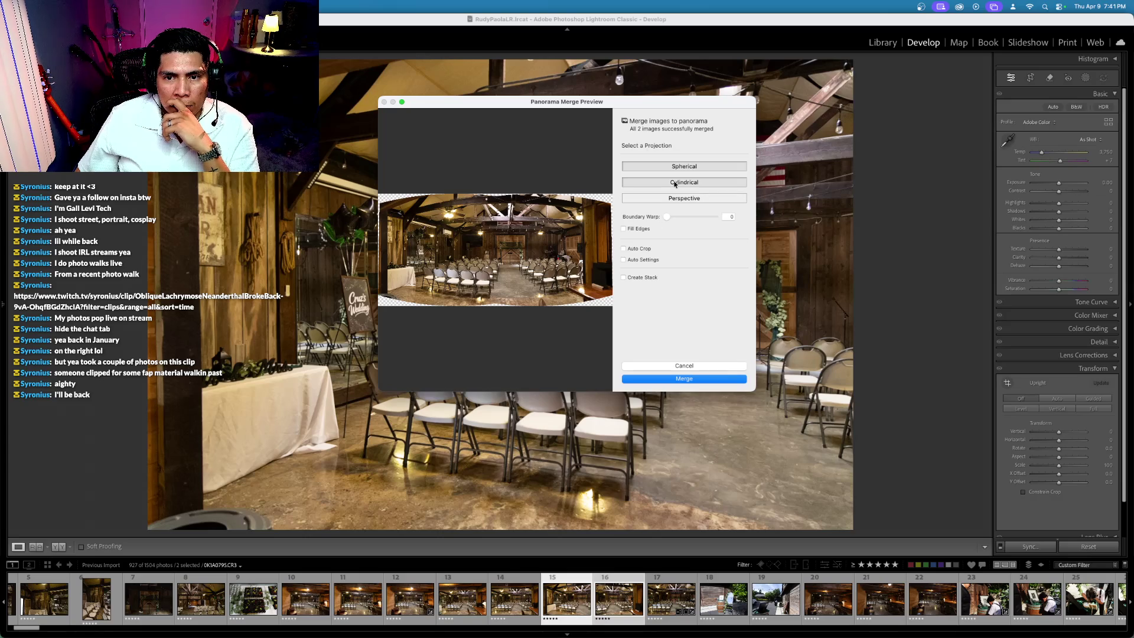
{"action": "left_click", "coordinate": [695, 378]}
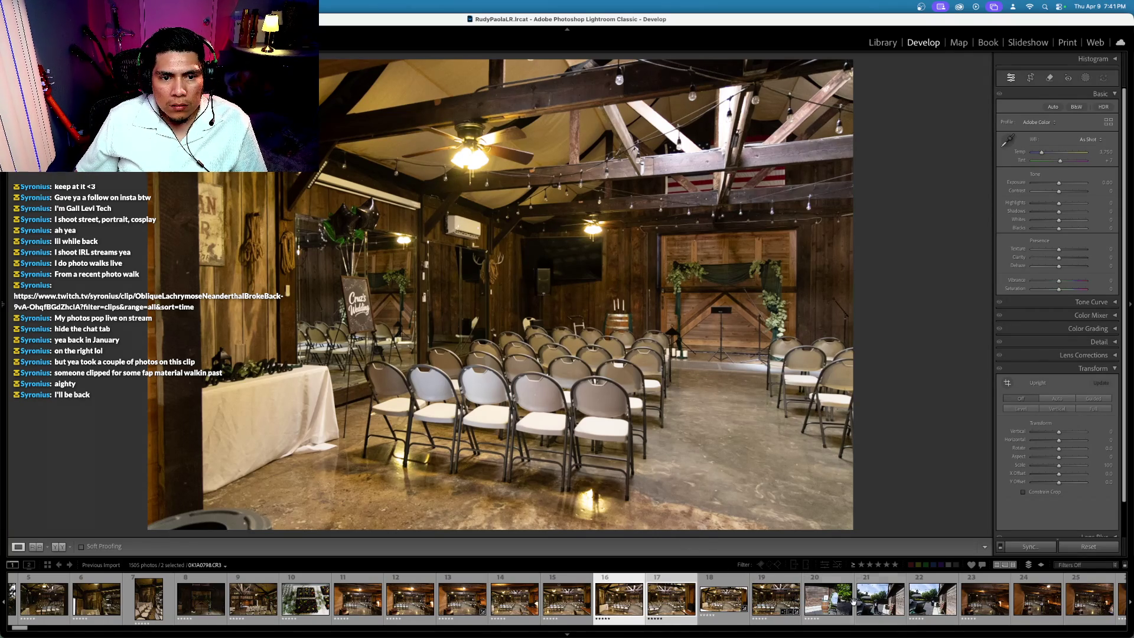
Step: Crop the new -Pano.dng from the top edge to trim its transparent warped borders
{"action": "left_click", "coordinate": [726, 602]}
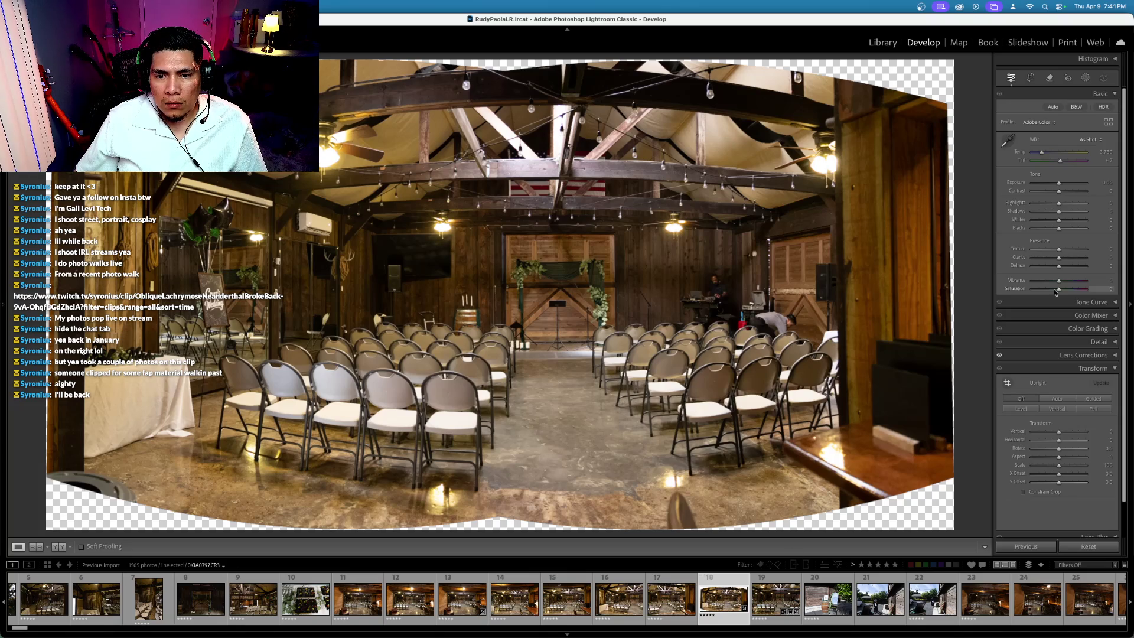
{"action": "left_click", "coordinate": [1029, 78]}
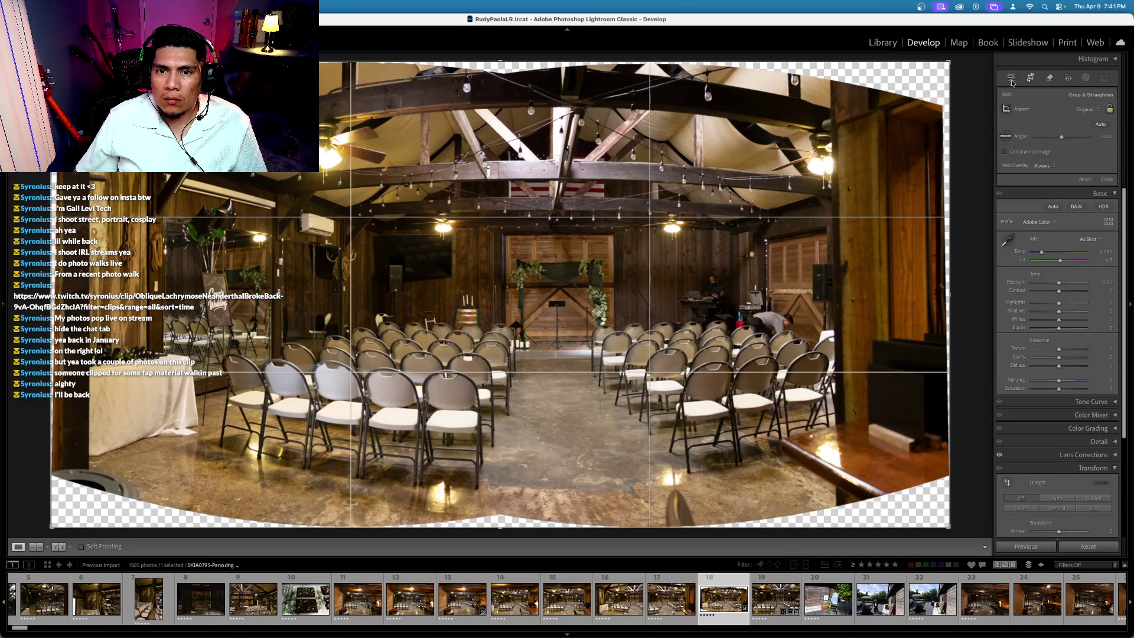
{"action": "left_click_drag", "start_coordinate": [495, 72], "coordinate": [494, 79]}
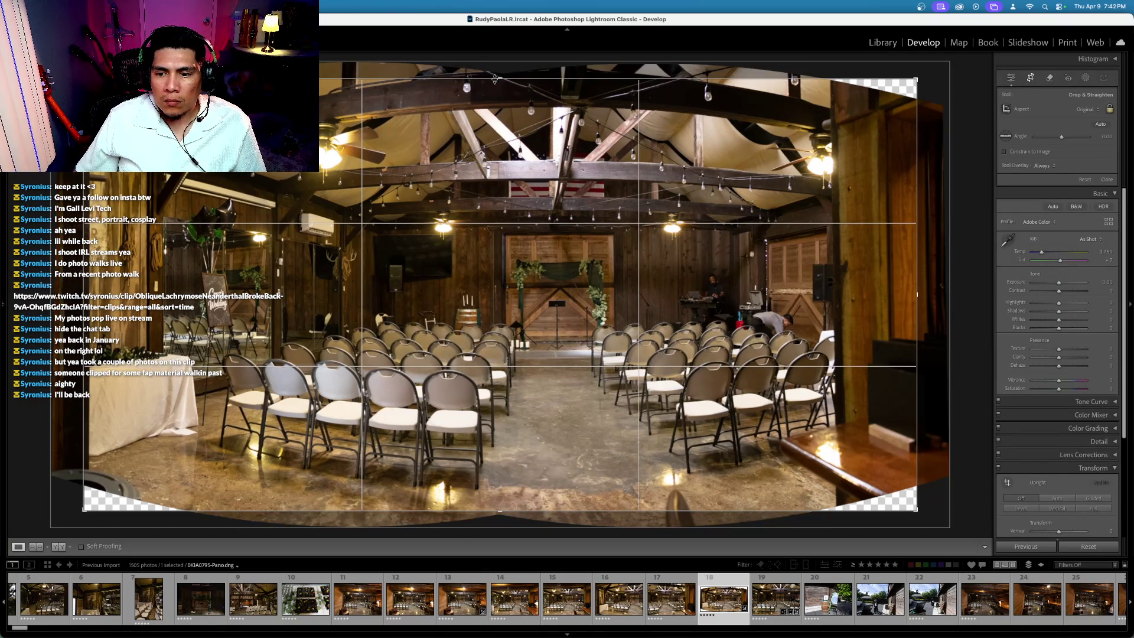
{"action": "left_click_drag", "start_coordinate": [494, 79], "coordinate": [488, 98]}
{"action": "key", "text": "Return"}
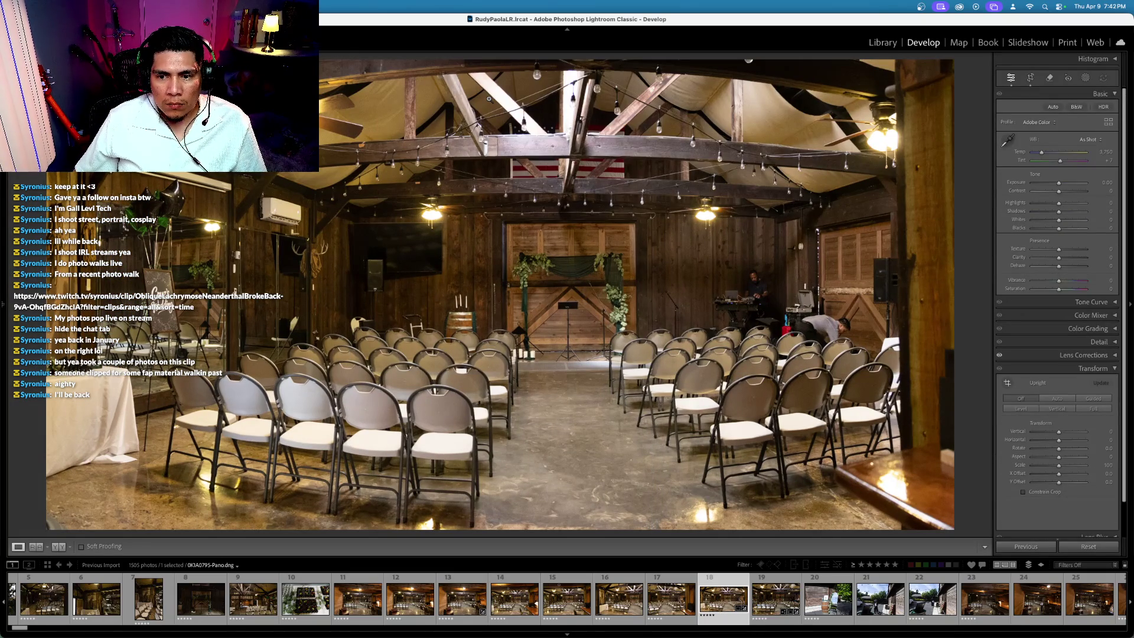
Step: Rate the venue interior photo 4 stars and filter the filmstrip to rated photos
{"action": "key", "text": "Left"}
{"action": "key", "text": "Left"}
{"action": "key", "text": "Left"}
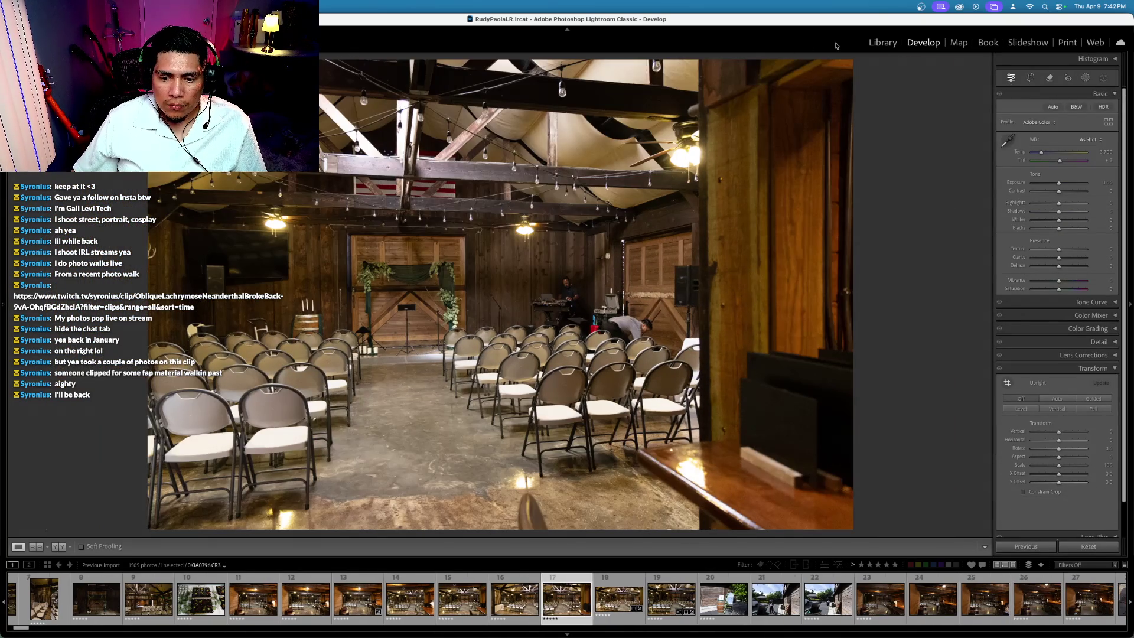
{"action": "key", "text": "Left"}
{"action": "key", "text": "Left"}
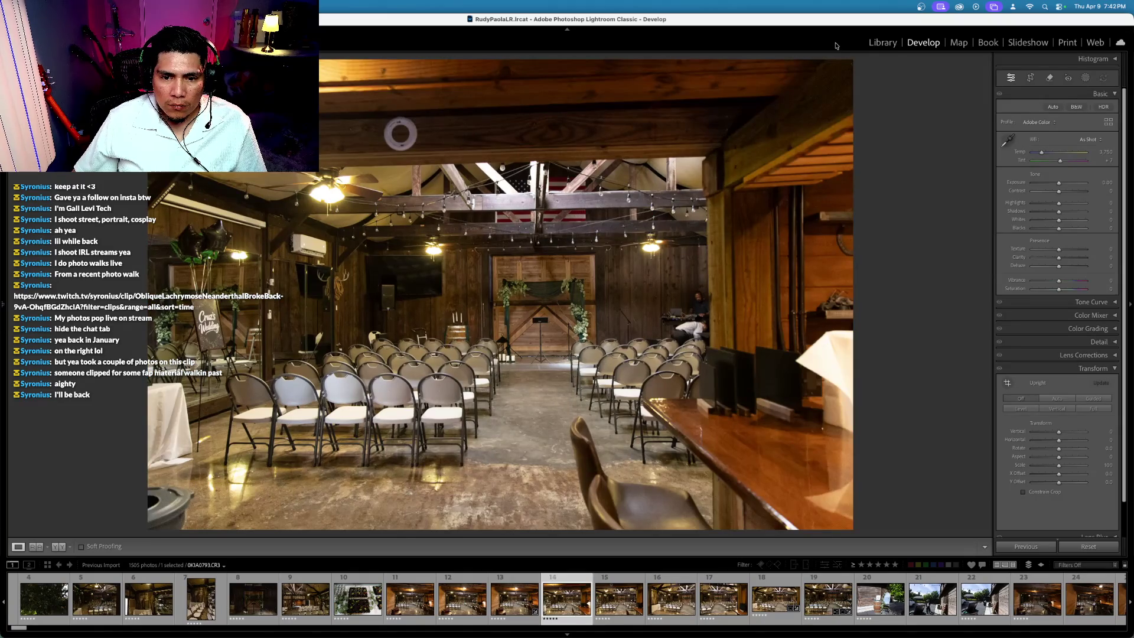
{"action": "key", "text": "Left"}
{"action": "key", "text": "Left"}
{"action": "key", "text": "Left"}
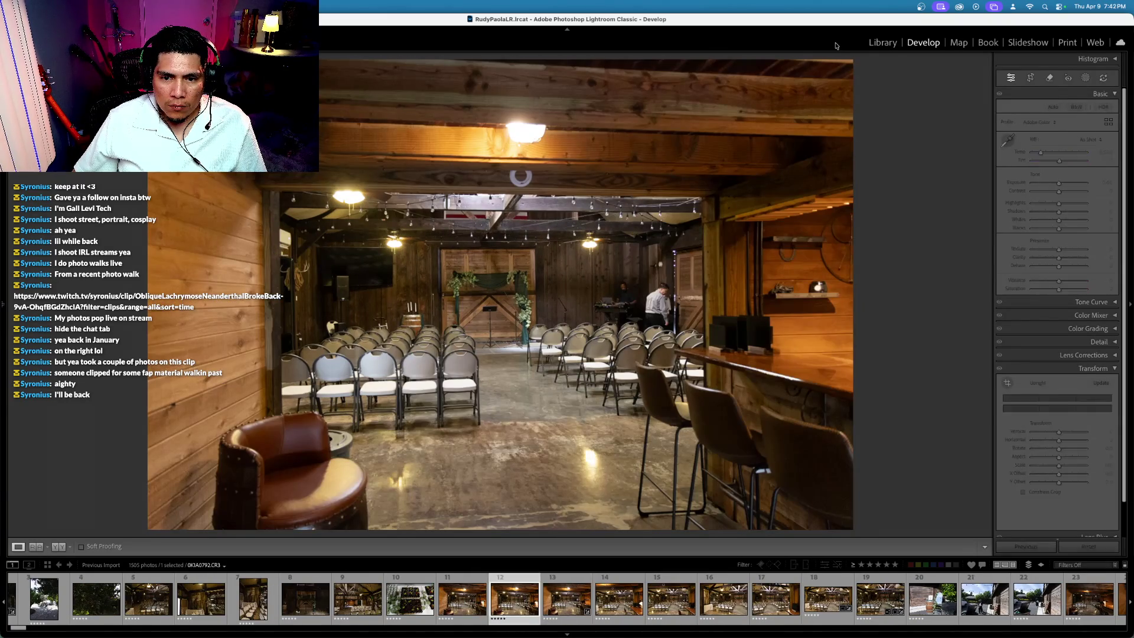
{"action": "key", "text": "Right"}
{"action": "key", "text": "Right"}
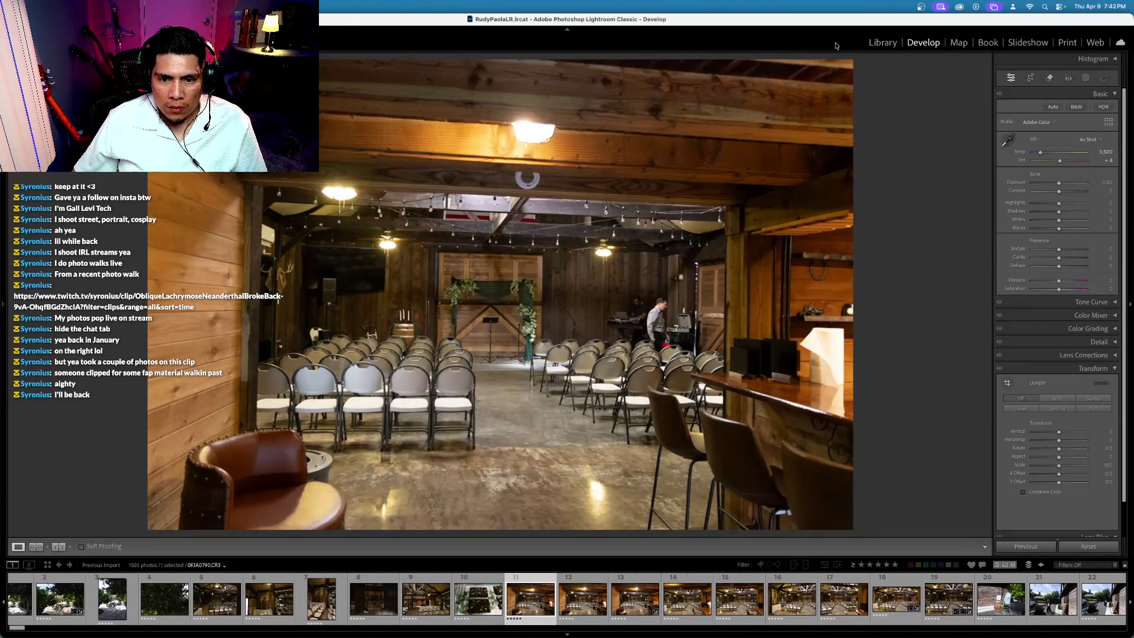
{"action": "key", "text": "4"}
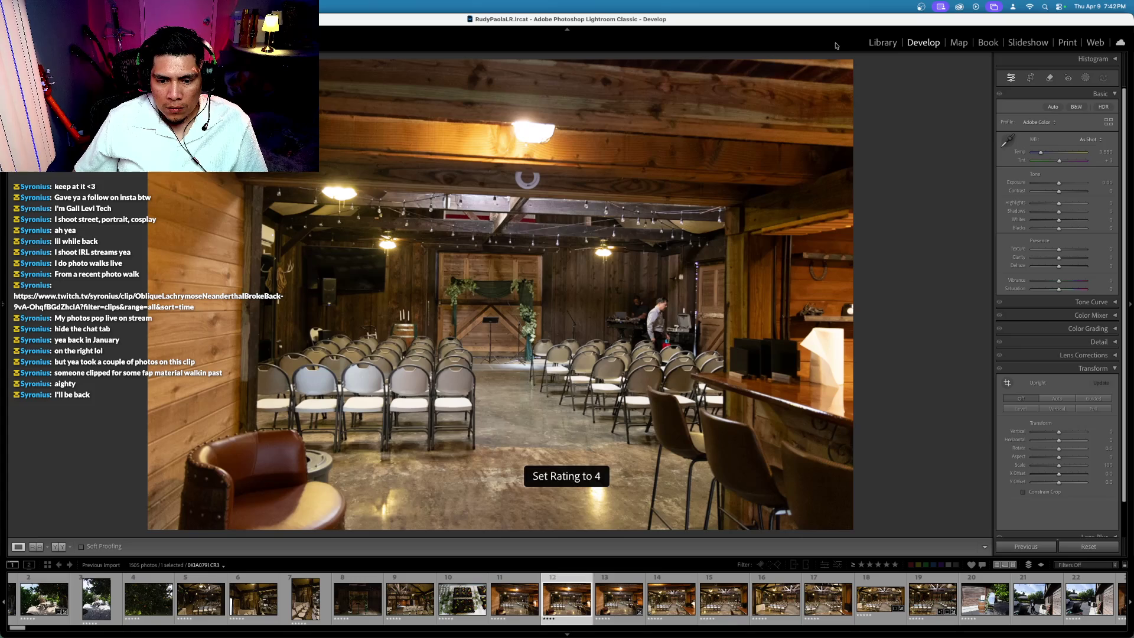
{"action": "key", "text": "4"}
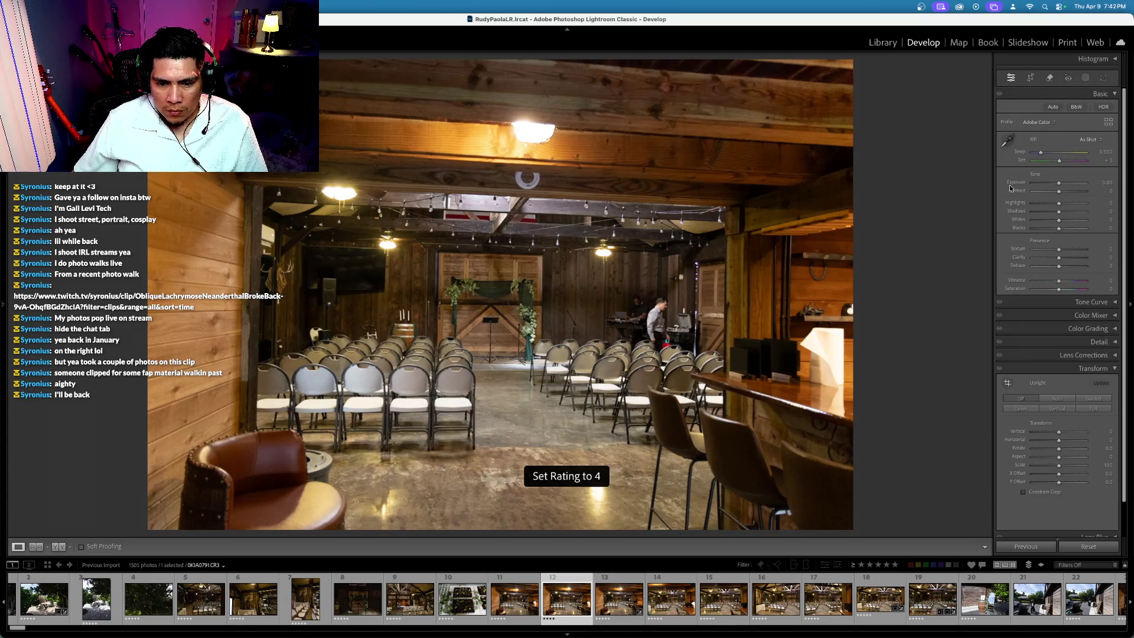
{"action": "left_click", "coordinate": [895, 565]}
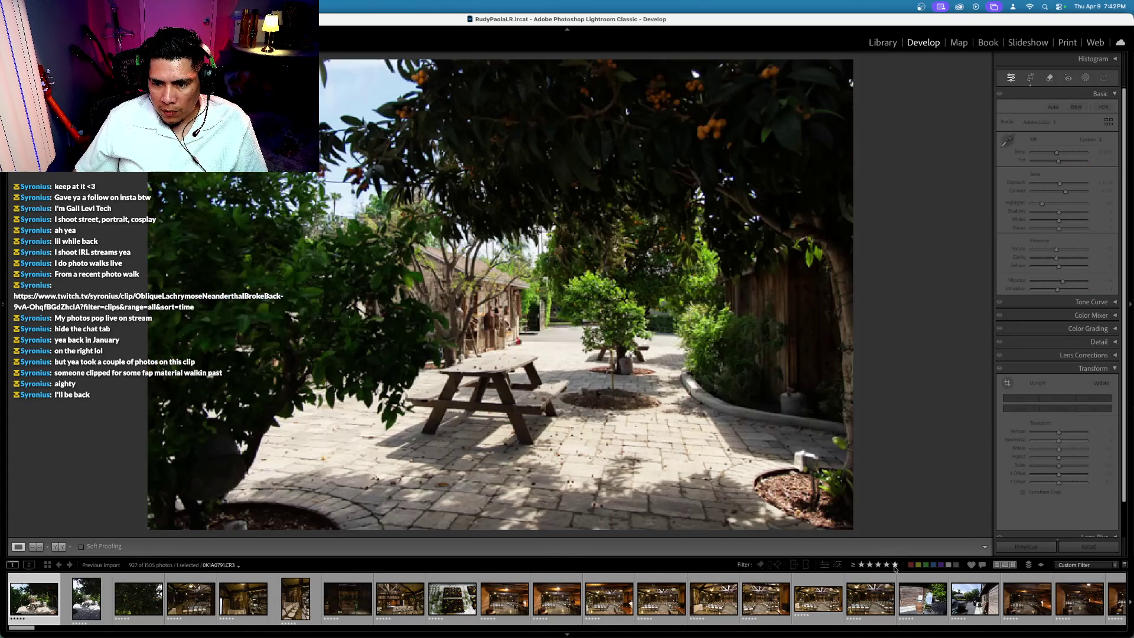
Step: Change the ratings of photos 0K1A0790 and 0K1A0793 to drop them from the rated set
{"action": "left_click", "coordinate": [500, 610]}
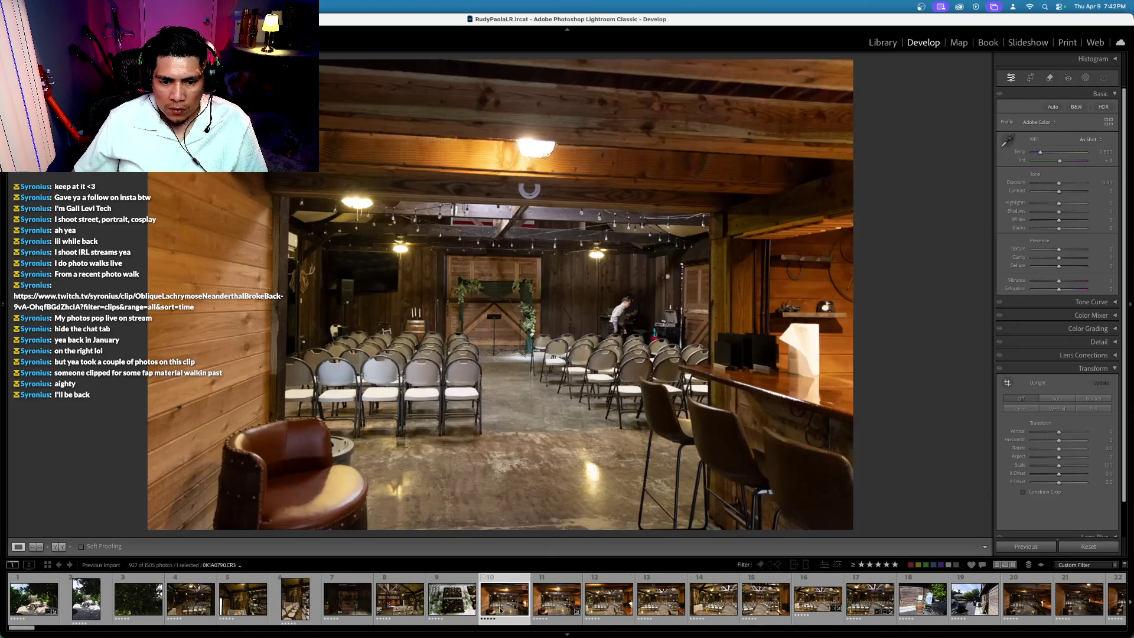
{"action": "key", "text": "4"}
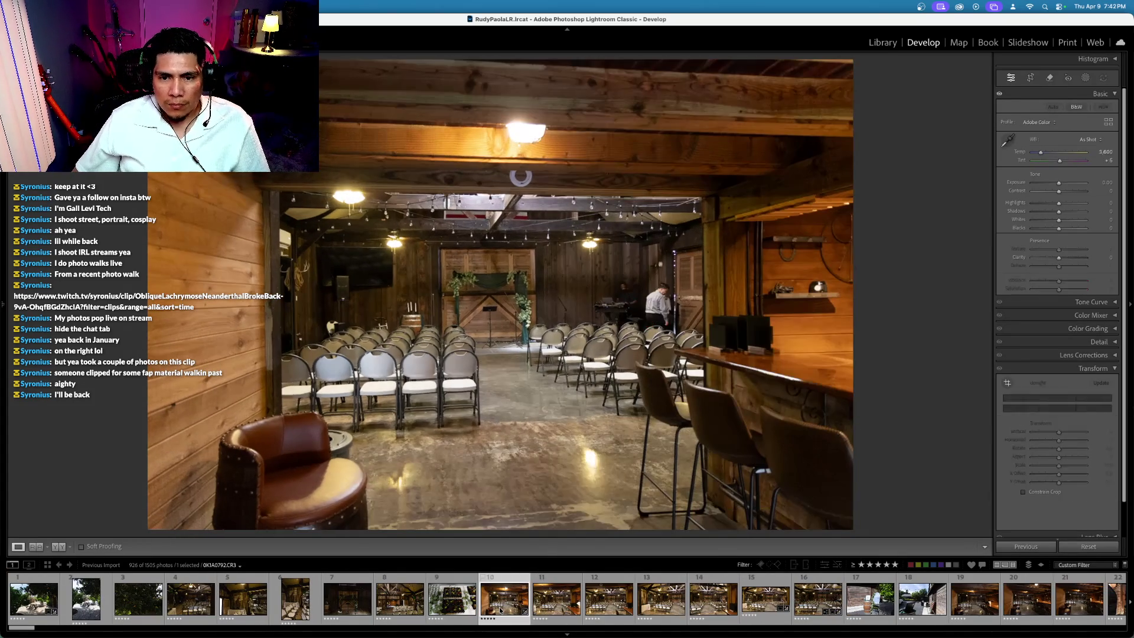
{"action": "key", "text": "Right"}
{"action": "key", "text": "Right"}
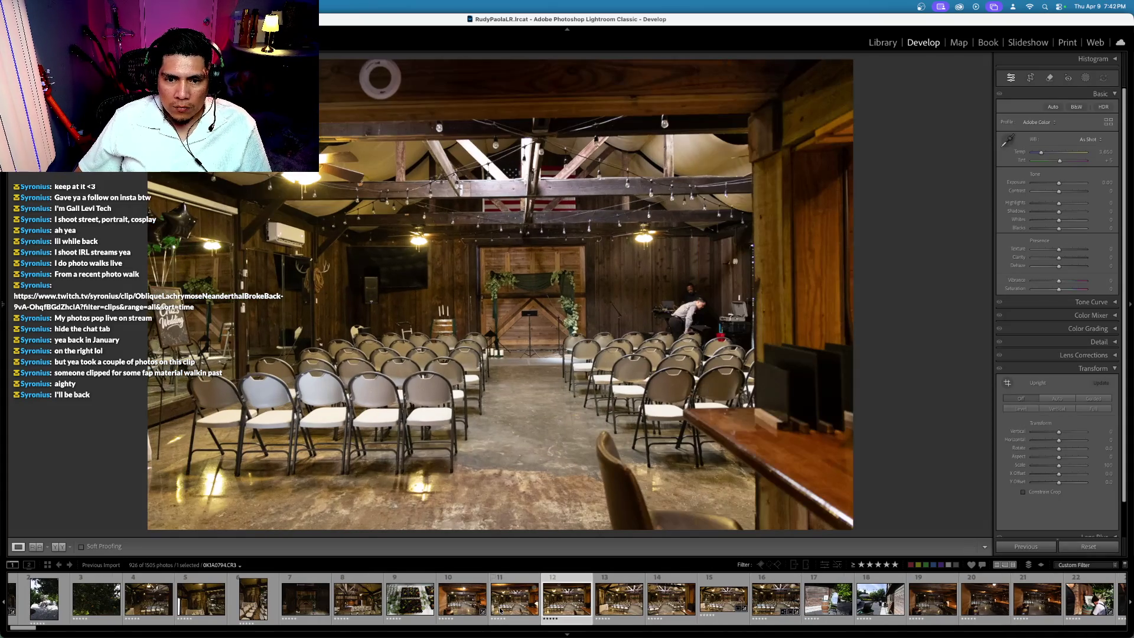
{"action": "key", "text": "Left"}
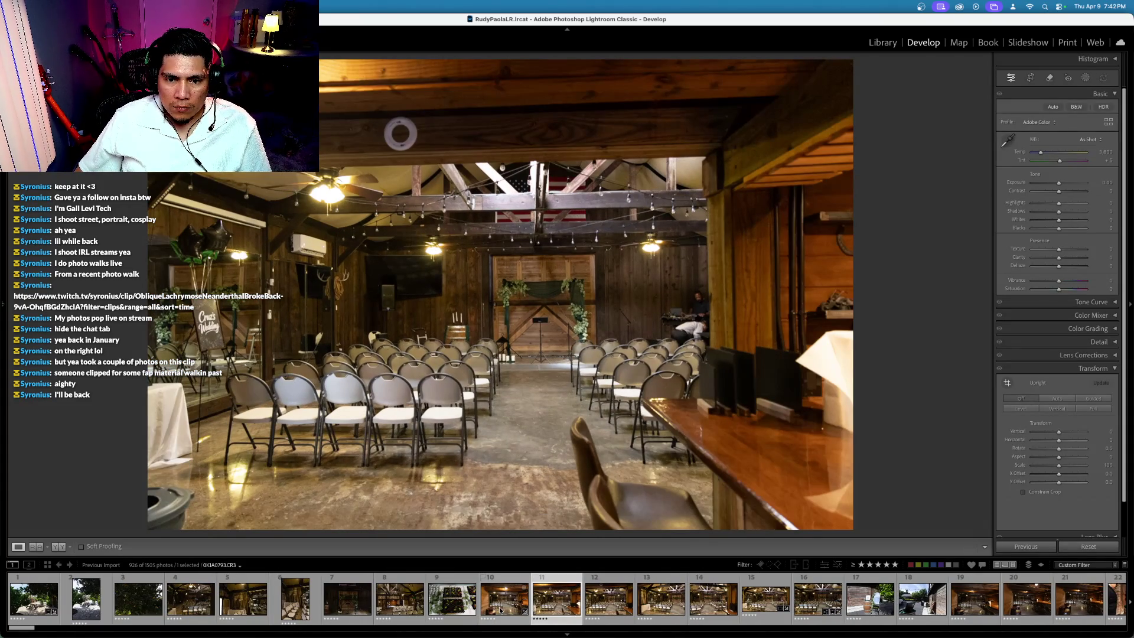
{"action": "key", "text": "4"}
Step: Move to chapel interior photo 0K1A0797 and apply Crop & Straighten to it
{"action": "key", "text": "Right"}
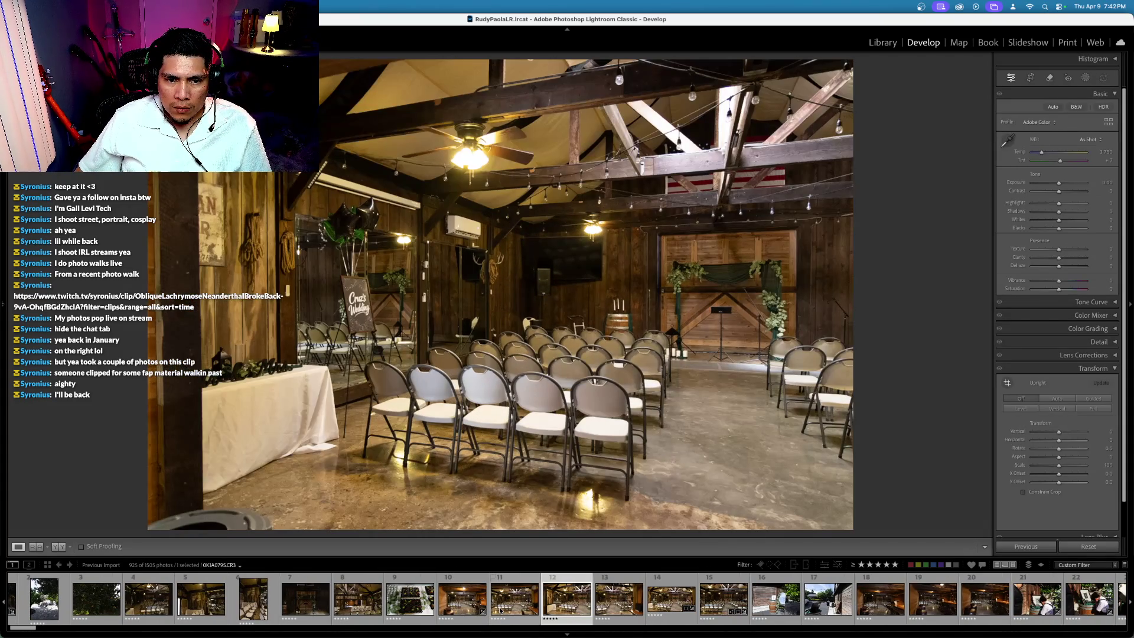
{"action": "key", "text": "Right"}
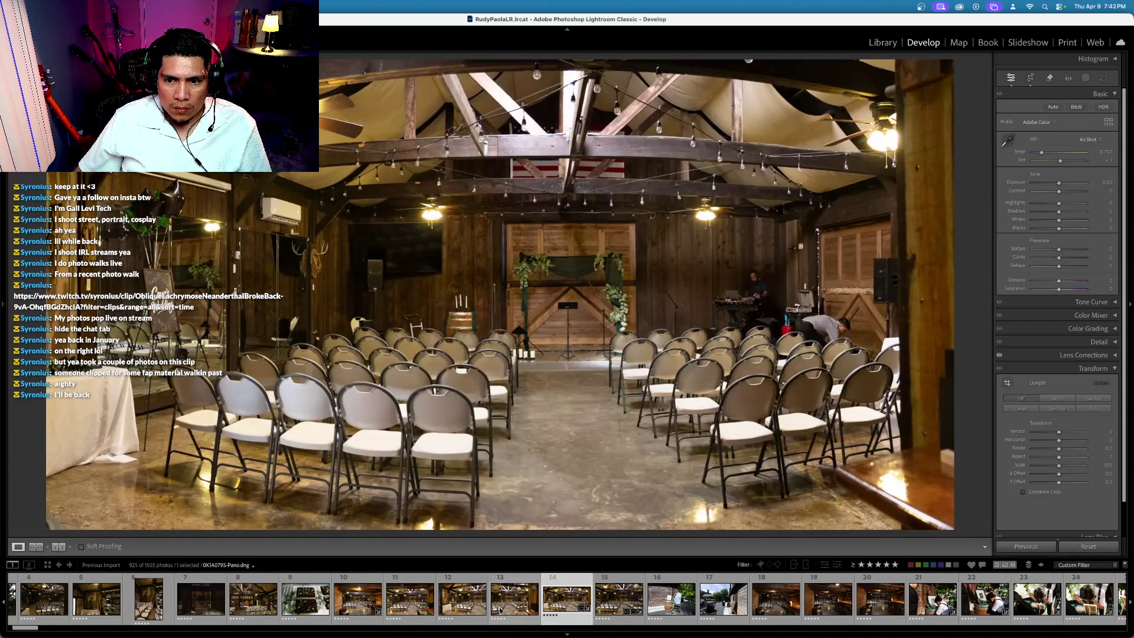
{"action": "key", "text": "Right"}
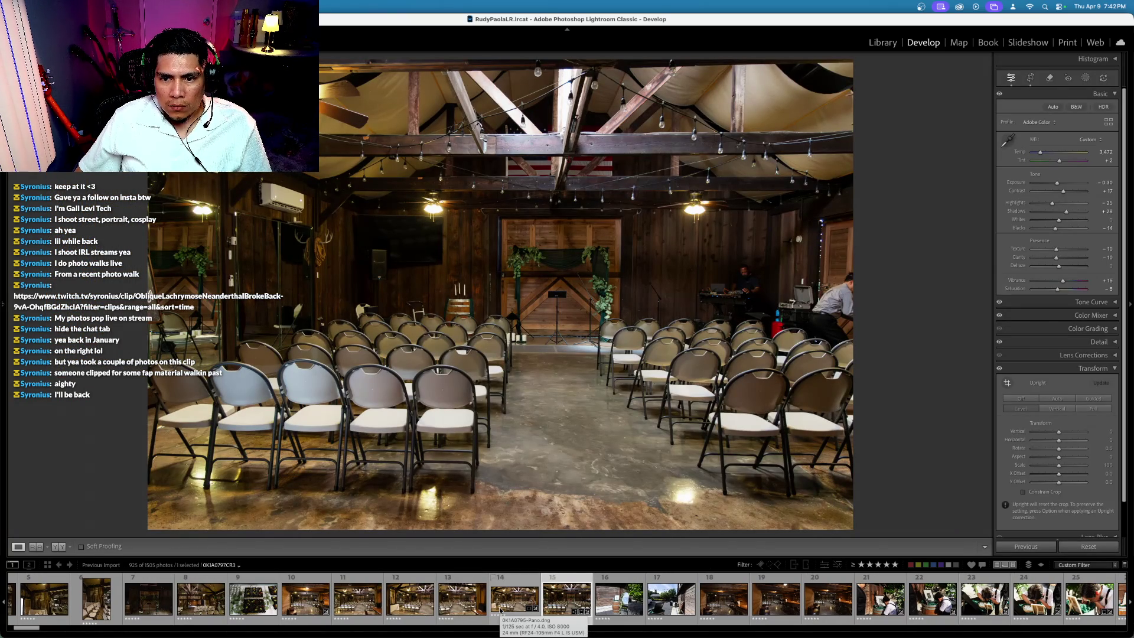
{"action": "key", "text": "Right"}
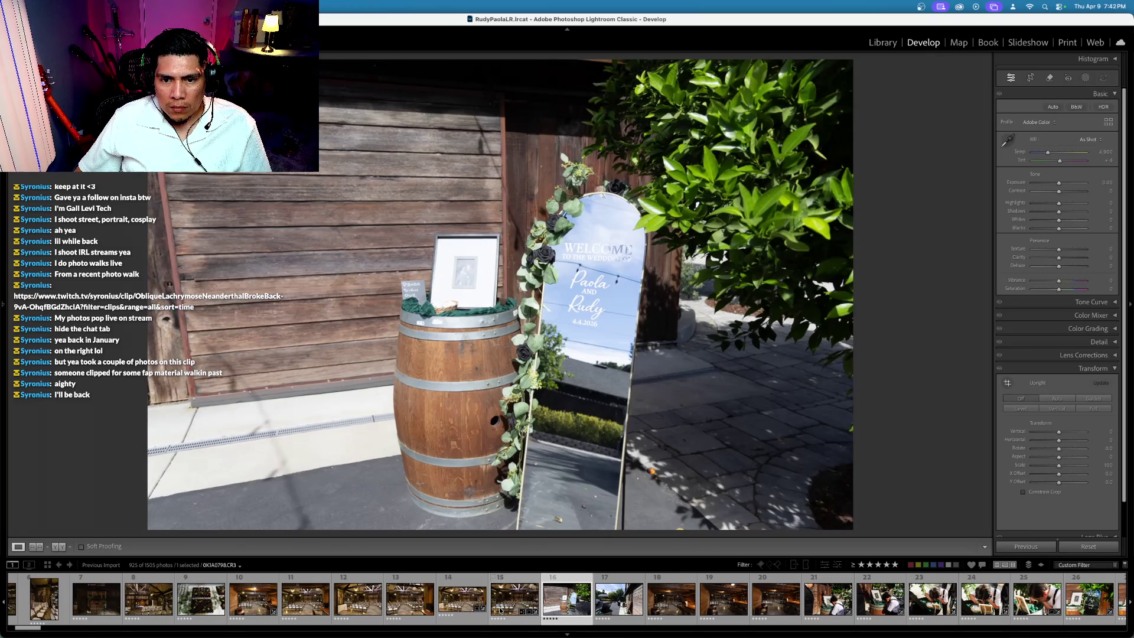
{"action": "key", "text": "Left"}
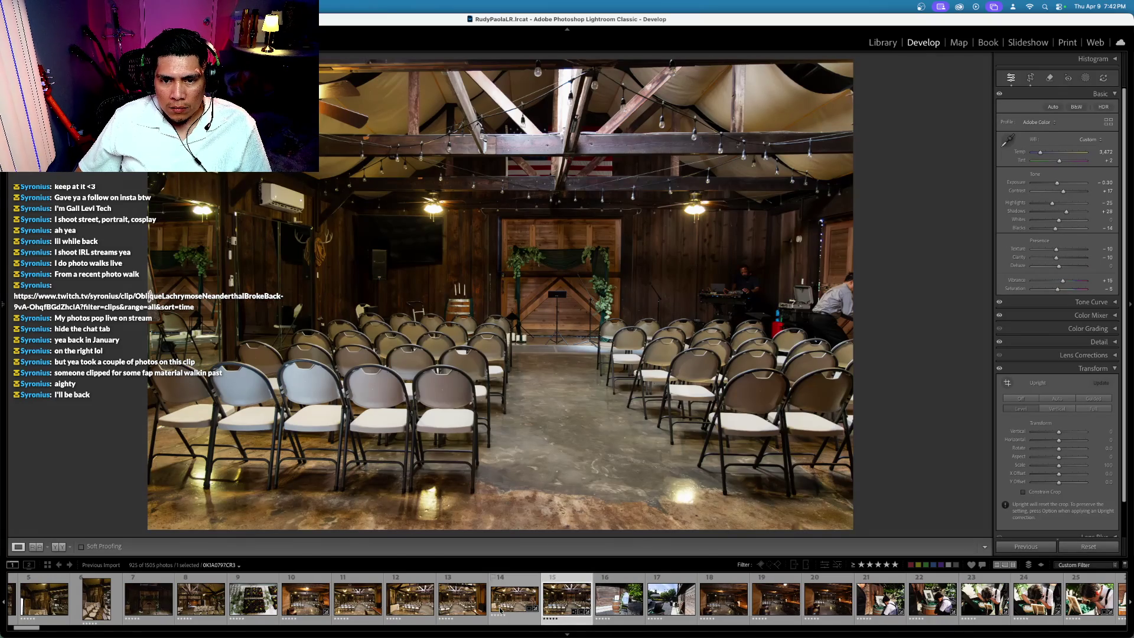
{"action": "left_click", "coordinate": [1029, 77]}
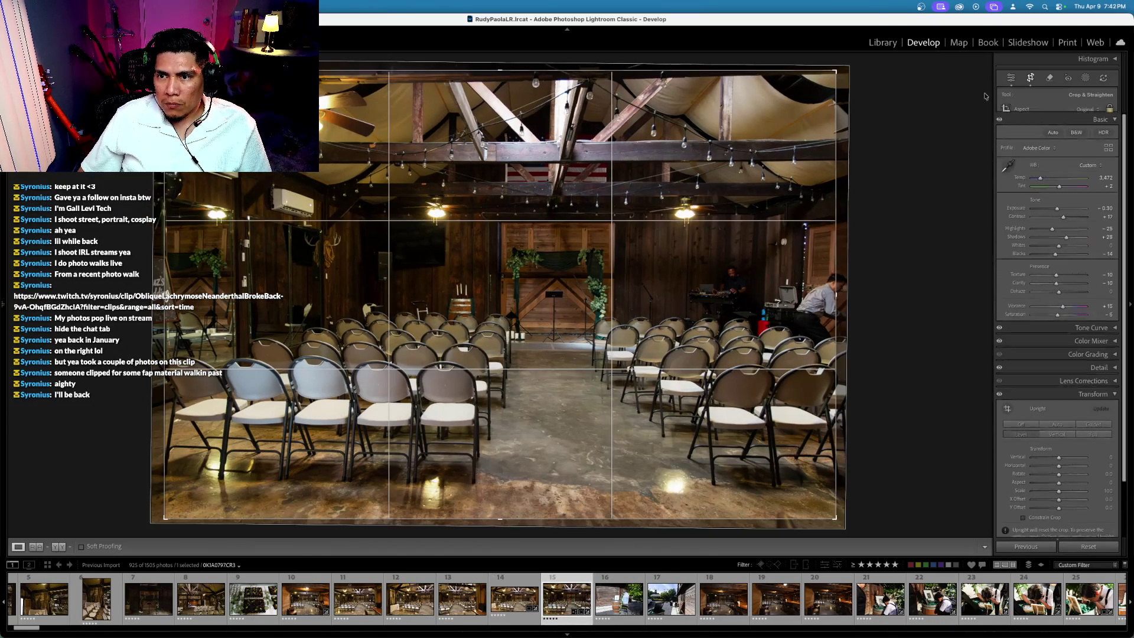
{"action": "key", "text": "Return"}
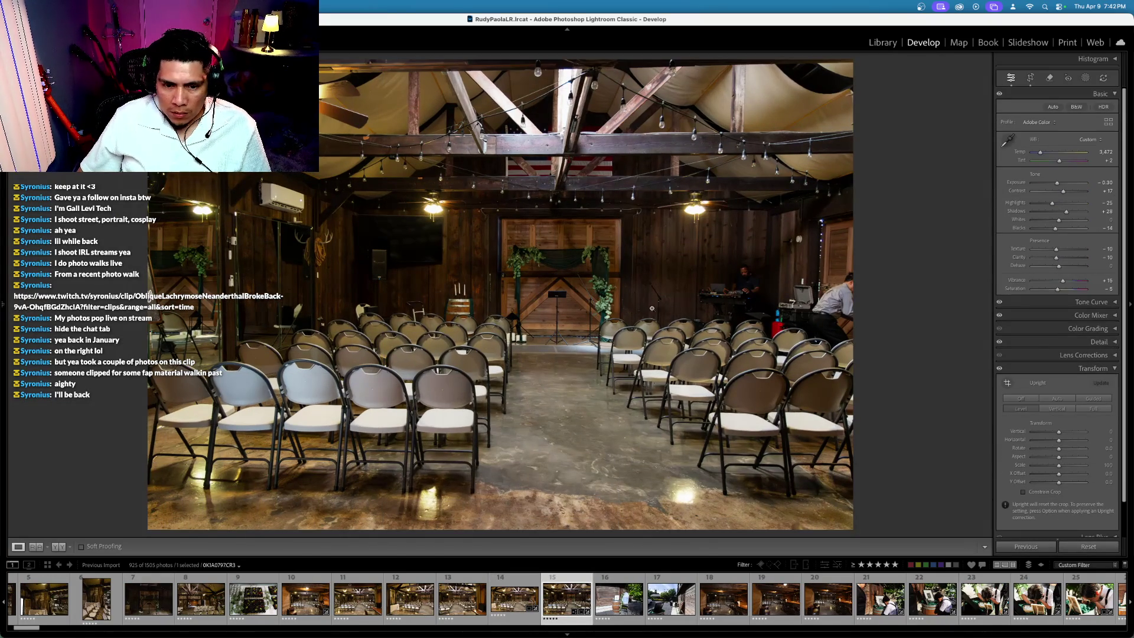
Step: Apply straightening to photo 10 and rotate photo 11 about 1 degree to level it
{"action": "scroll", "coordinate": [177, 596], "scroll_direction": "up", "scroll_amount": 5}
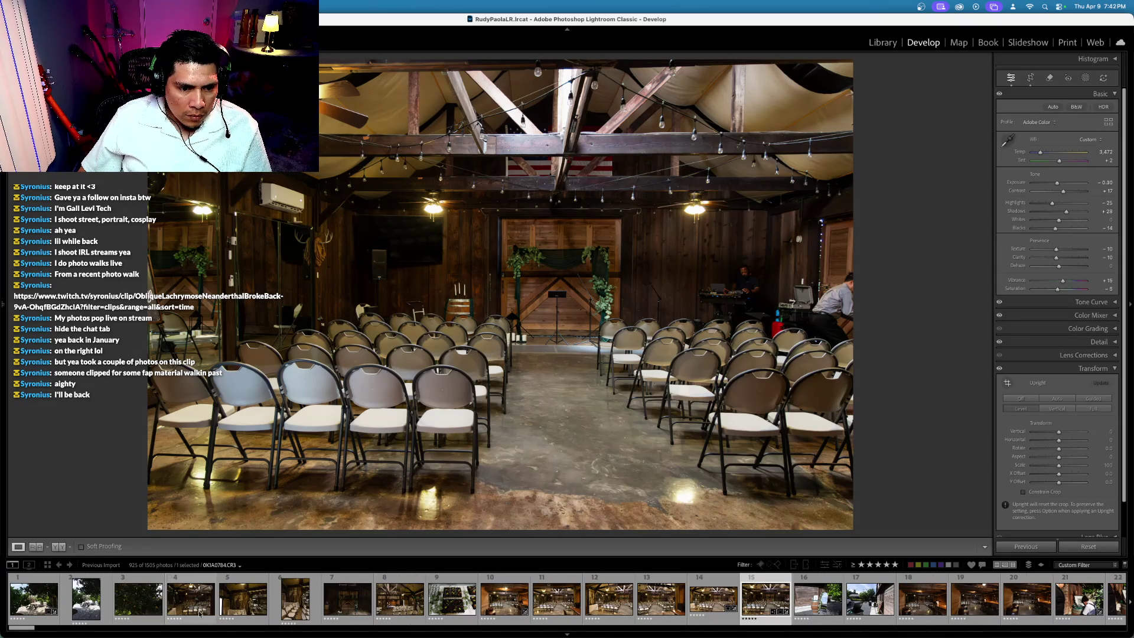
{"action": "left_click", "coordinate": [509, 601]}
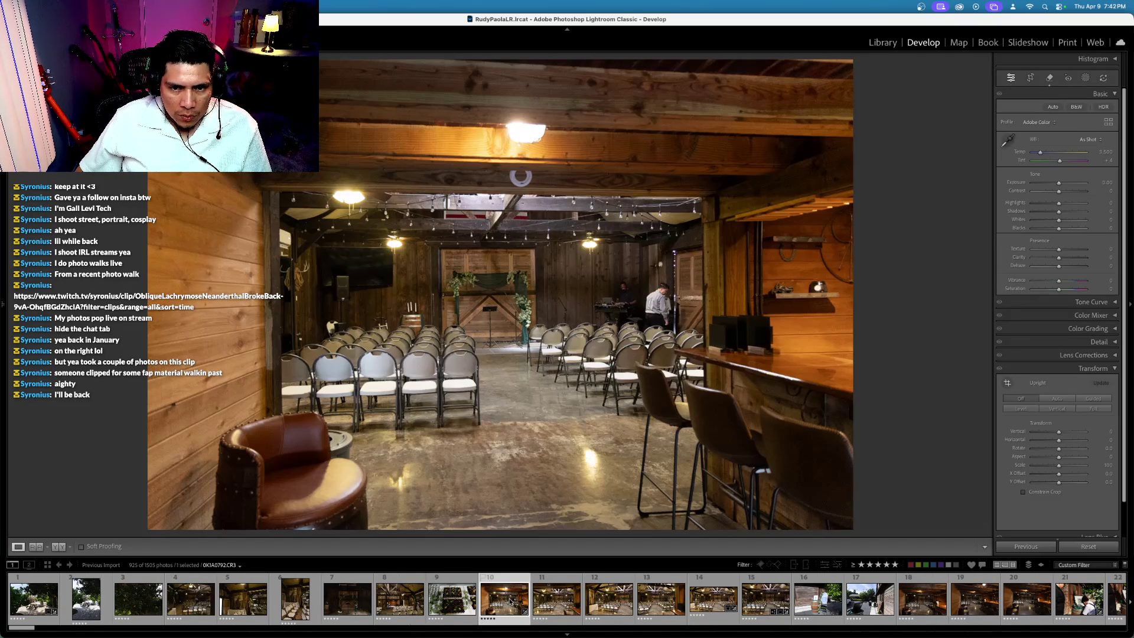
{"action": "left_click", "coordinate": [1029, 78]}
{"action": "key", "text": "Return"}
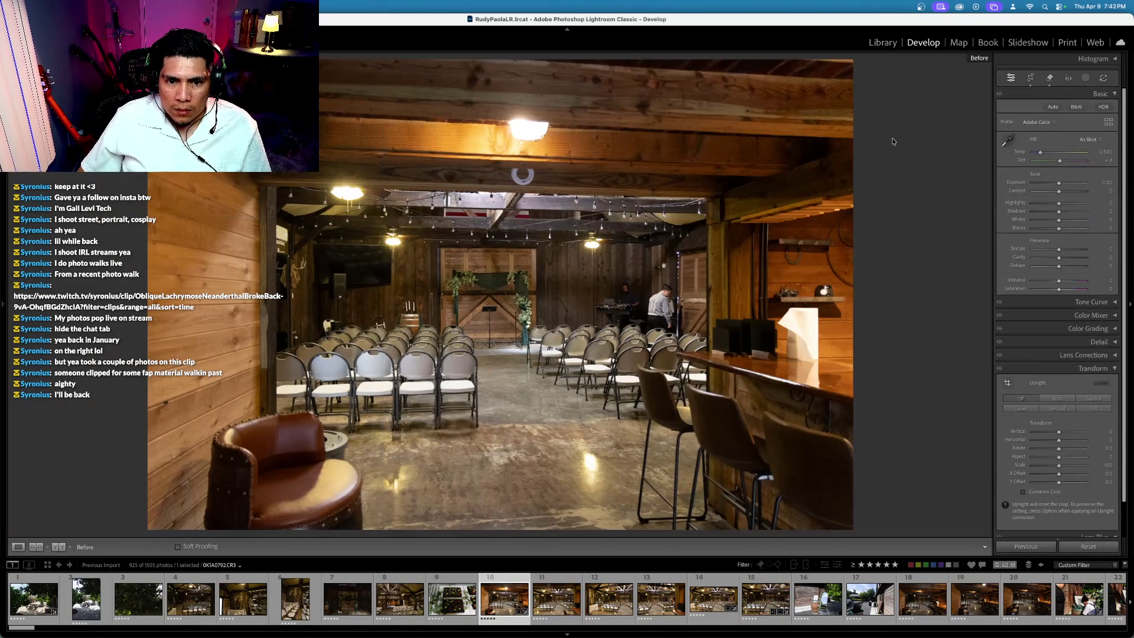
{"action": "key", "text": "Right"}
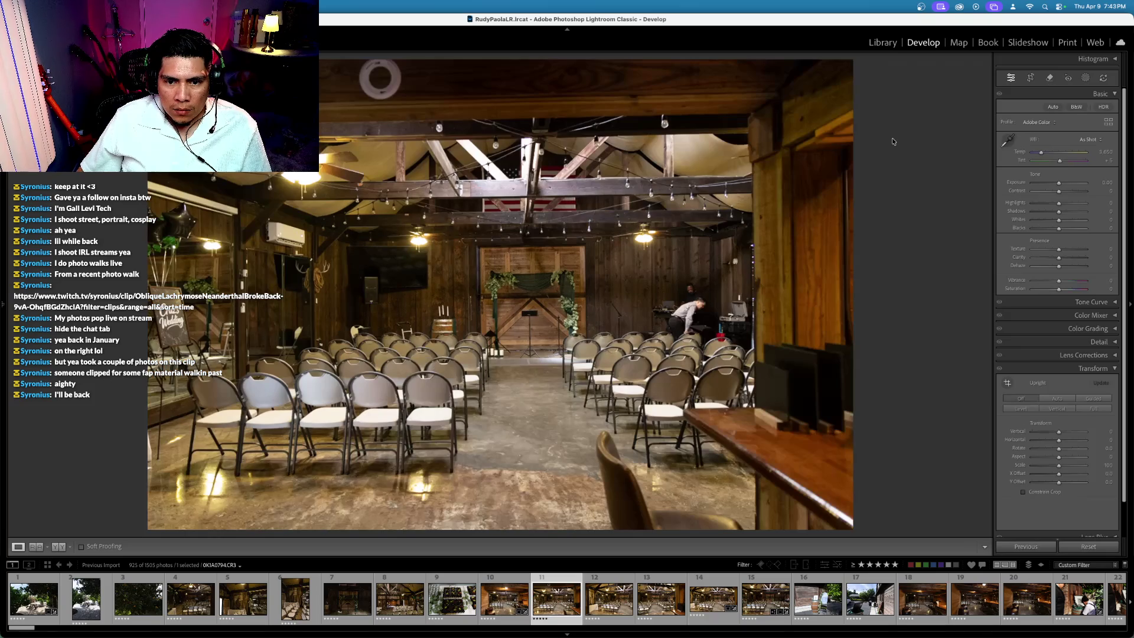
{"action": "left_click", "coordinate": [1030, 77]}
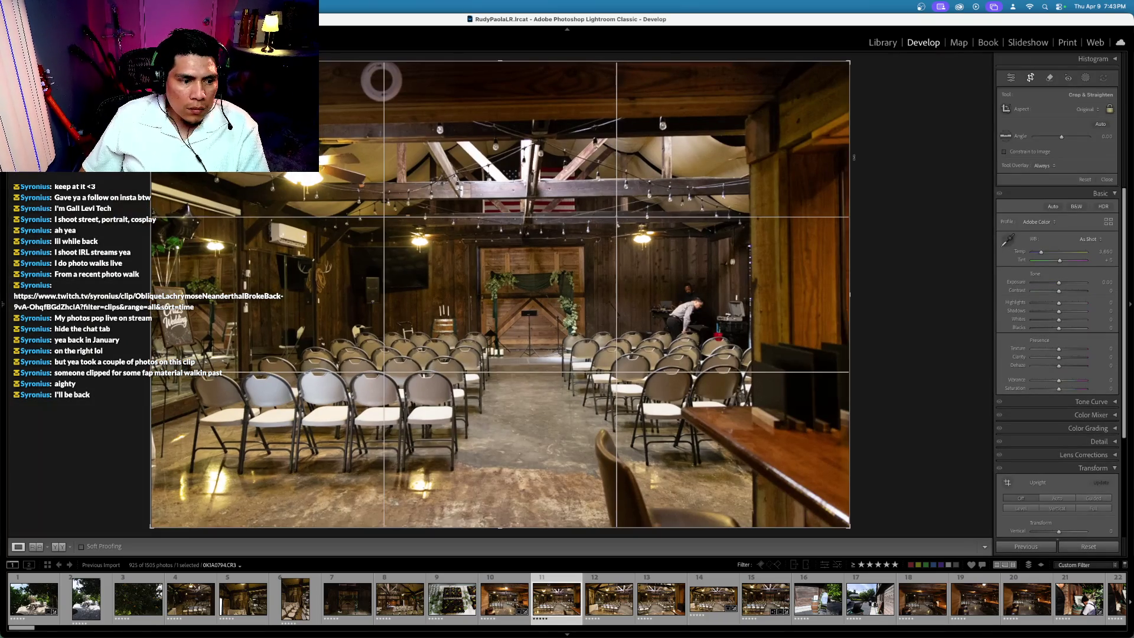
{"action": "left_click_drag", "start_coordinate": [903, 195], "coordinate": [901, 169]}
{"action": "key", "text": "Return"}
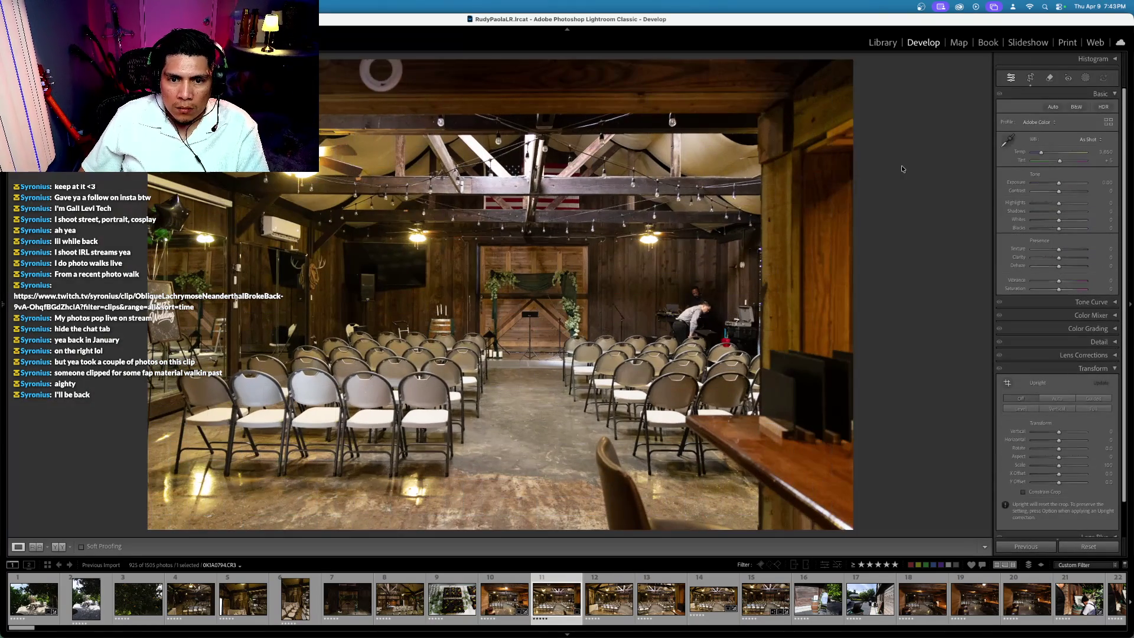
Step: Rotate ceremony room photo 0K1A0796 slightly so it is level
{"action": "key", "text": "Right"}
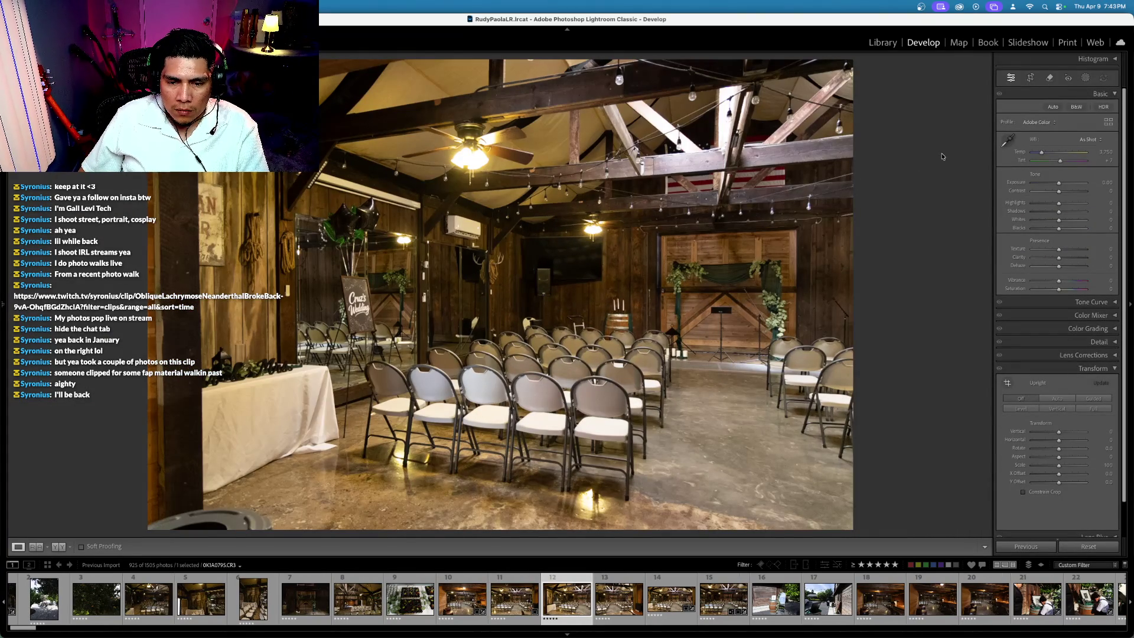
{"action": "key", "text": "Right"}
{"action": "key", "text": "Right"}
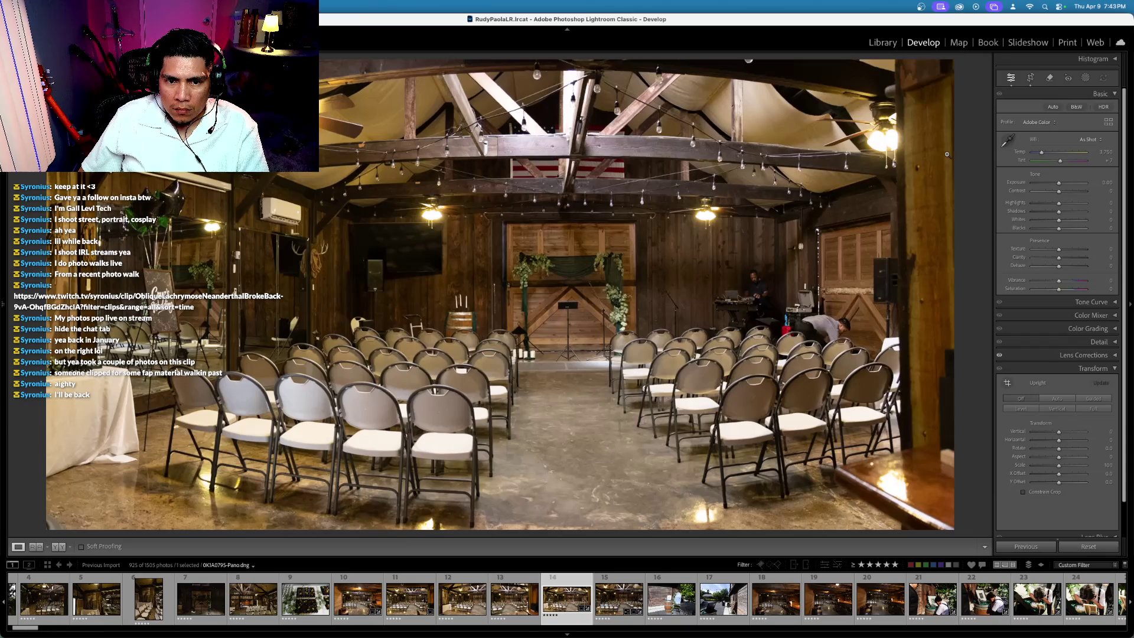
{"action": "key", "text": "Left"}
{"action": "key", "text": "r"}
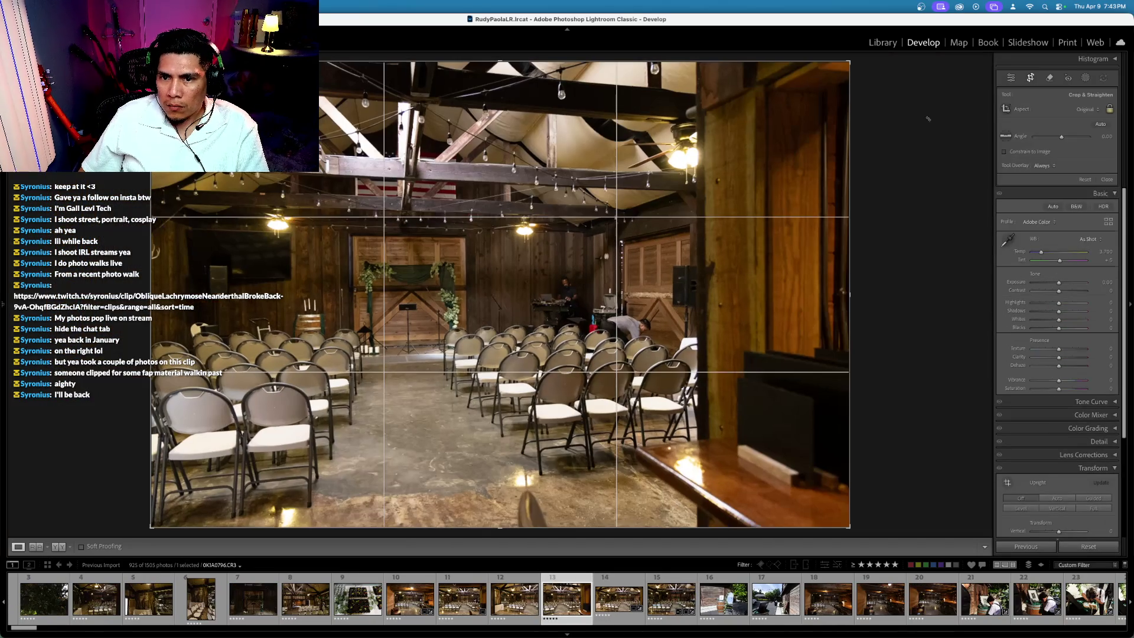
{"action": "left_click_drag", "start_coordinate": [927, 121], "coordinate": [928, 126]}
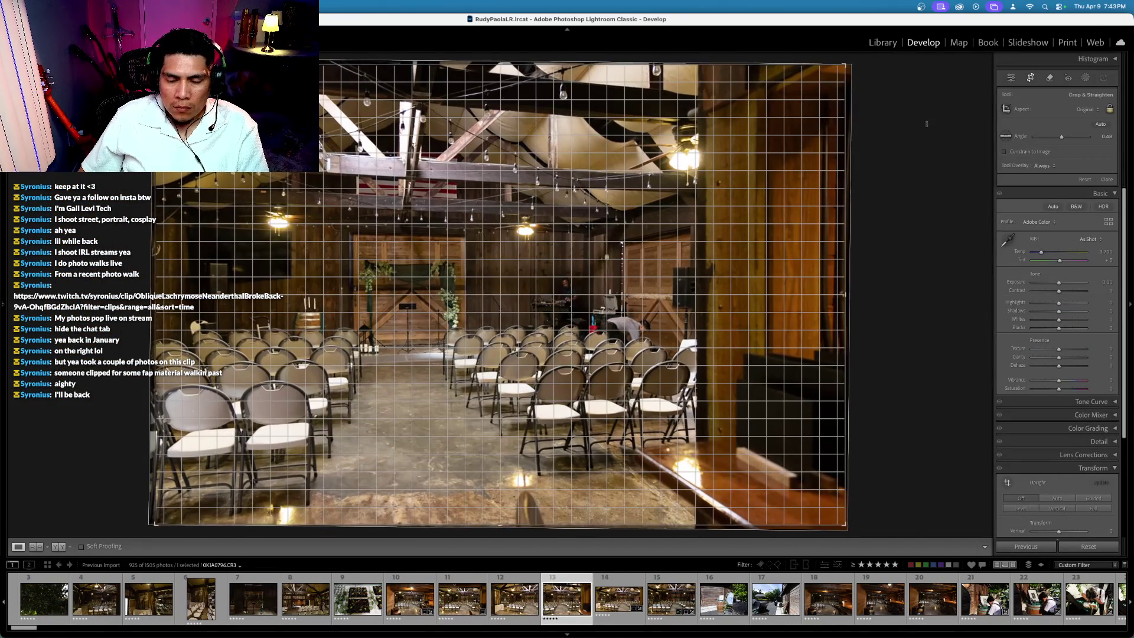
{"action": "key", "text": "Return"}
Step: Tilt the fruit-cup table photo slightly to level it
{"action": "key", "text": "Left"}
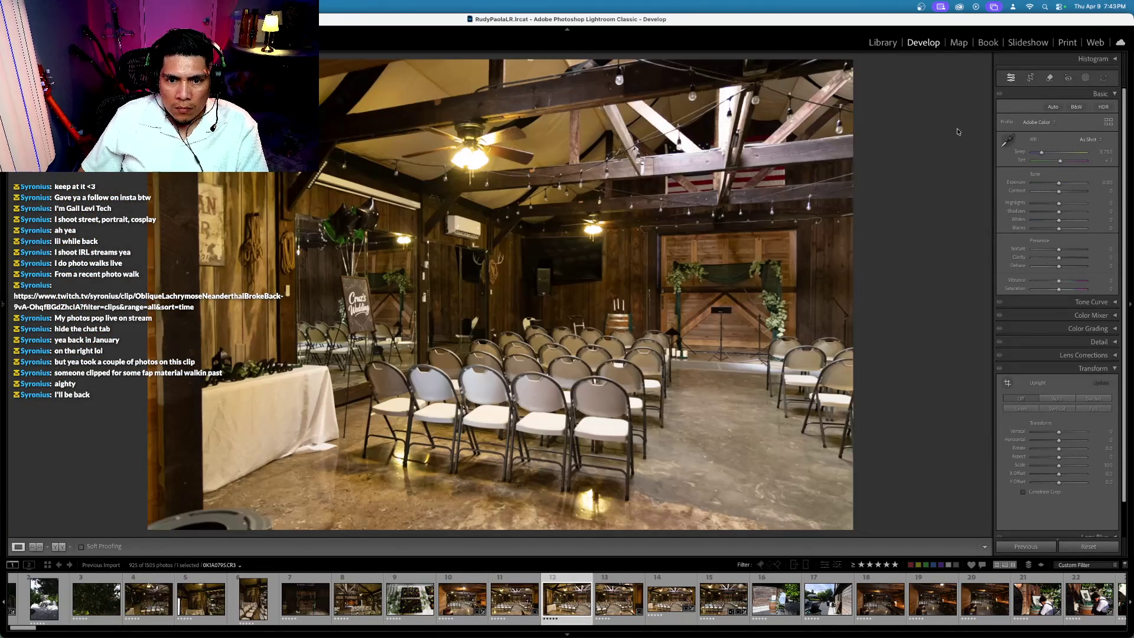
{"action": "key", "text": "Left"}
{"action": "key", "text": "Left"}
{"action": "key", "text": "Left"}
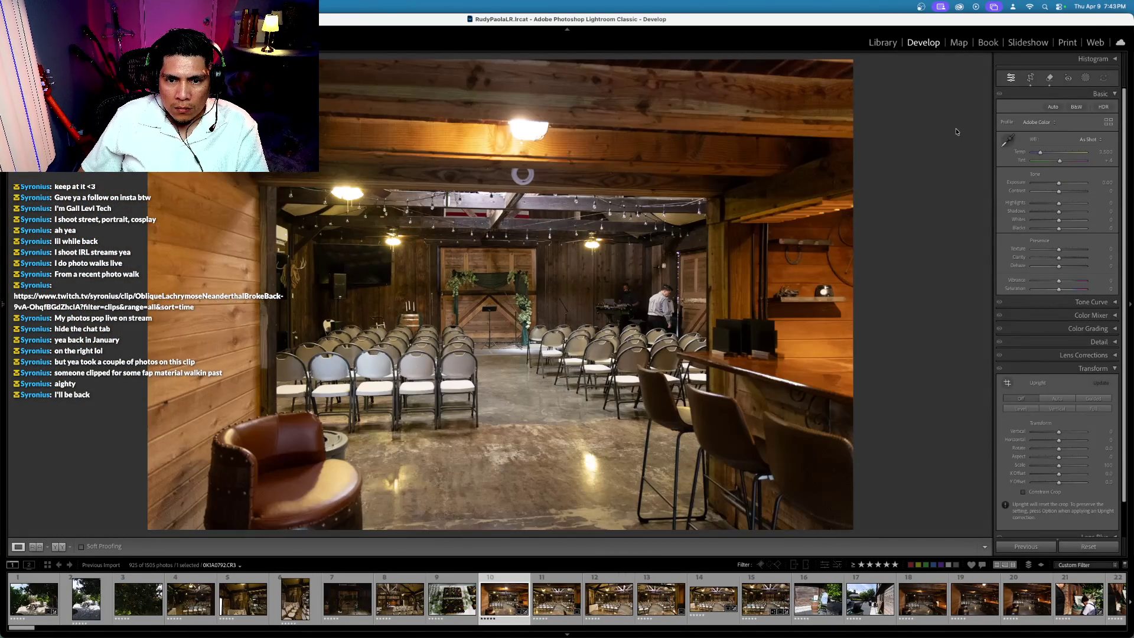
{"action": "key", "text": "Left"}
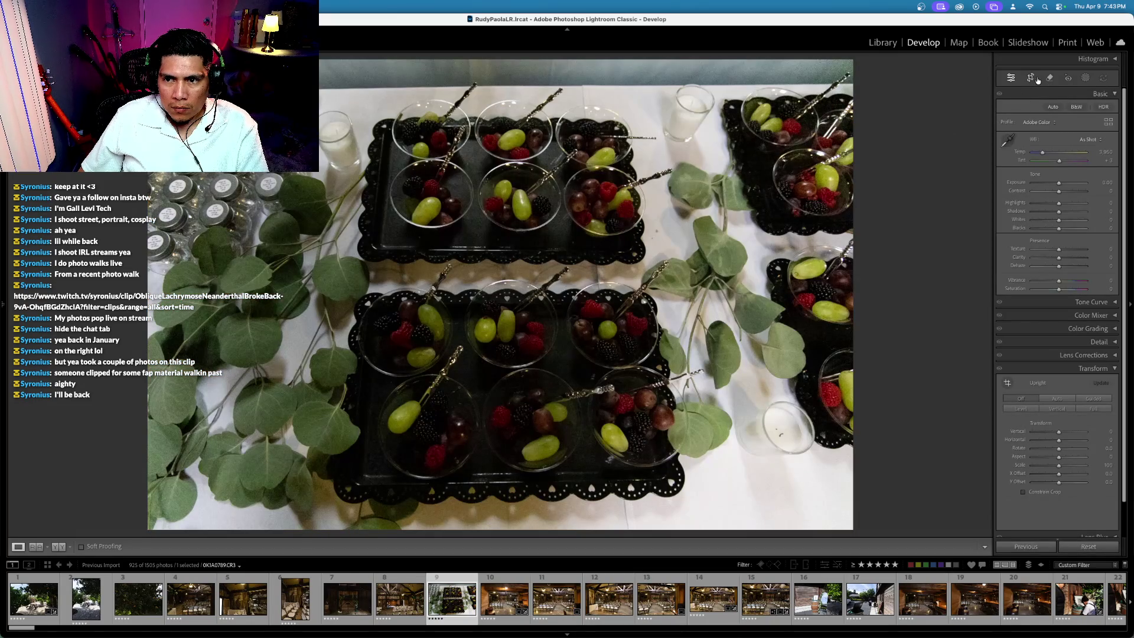
{"action": "left_click", "coordinate": [1030, 78]}
{"action": "left_click_drag", "start_coordinate": [898, 89], "coordinate": [899, 85]}
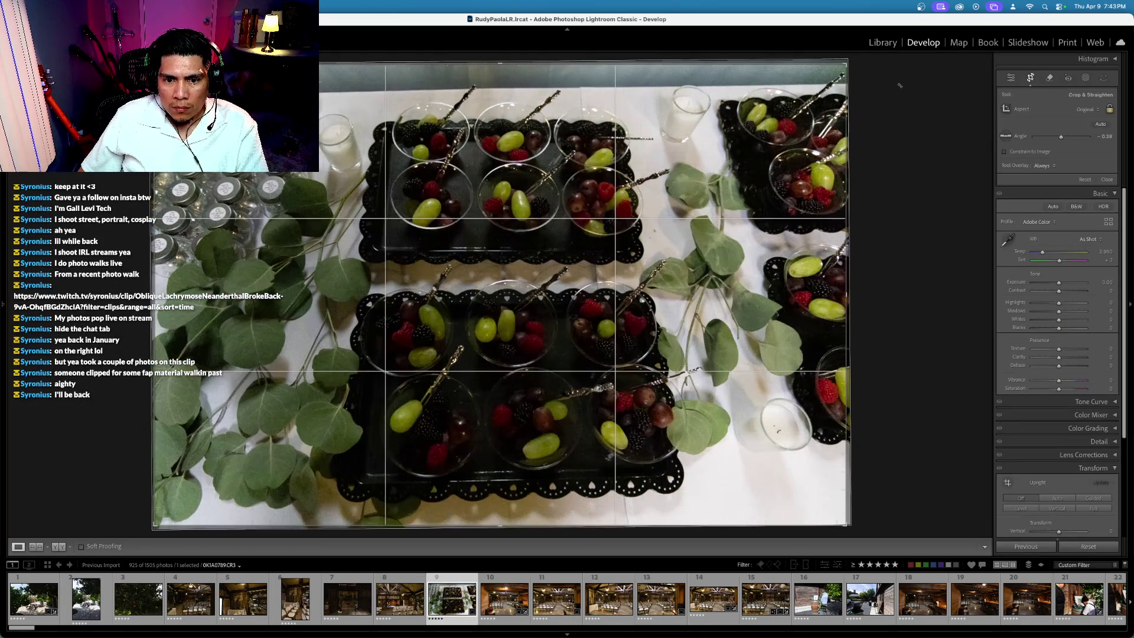
{"action": "key", "text": "Return"}
Step: Level the barn ceremony photo's beams with two rotations and compare it to the original
{"action": "key", "text": "Left"}
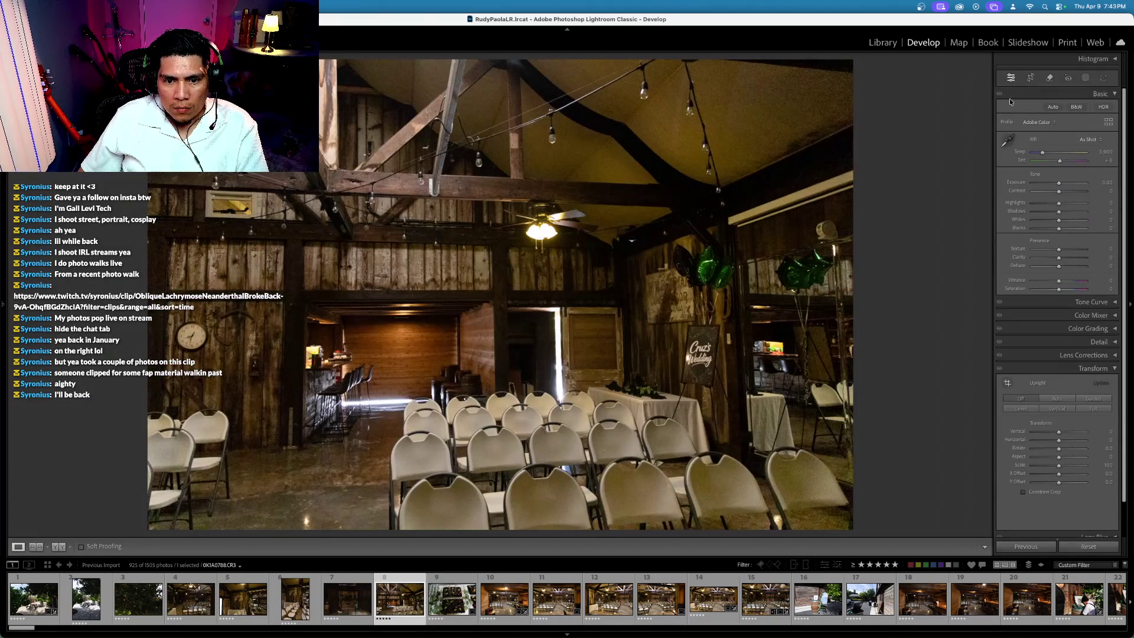
{"action": "left_click", "coordinate": [1030, 78]}
{"action": "left_click_drag", "start_coordinate": [892, 151], "coordinate": [890, 135]}
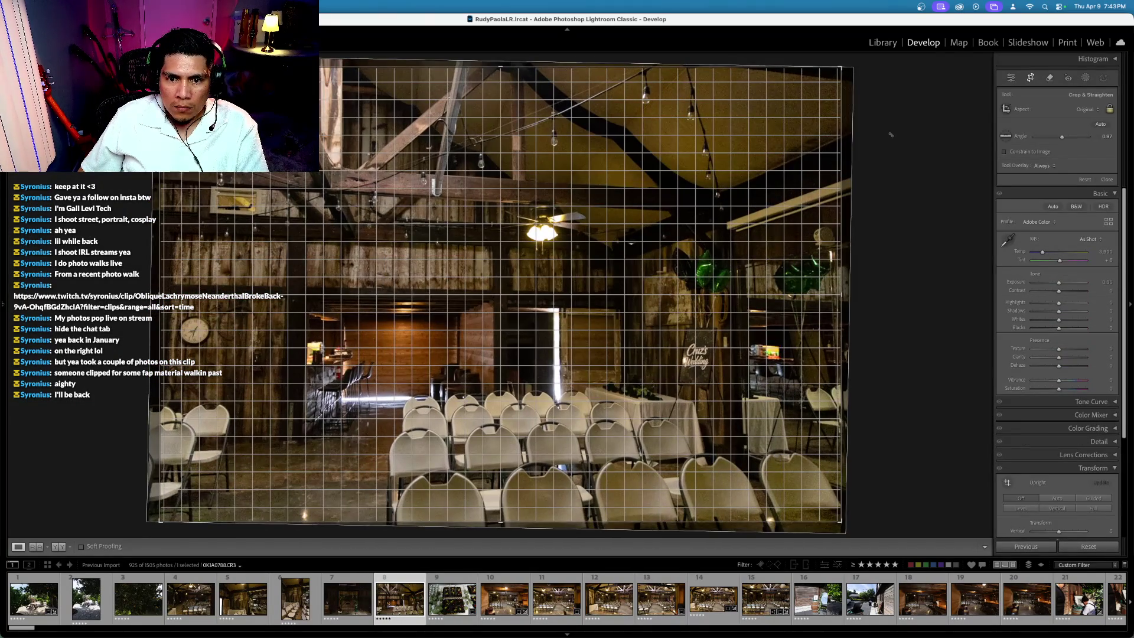
{"action": "key", "text": "Return"}
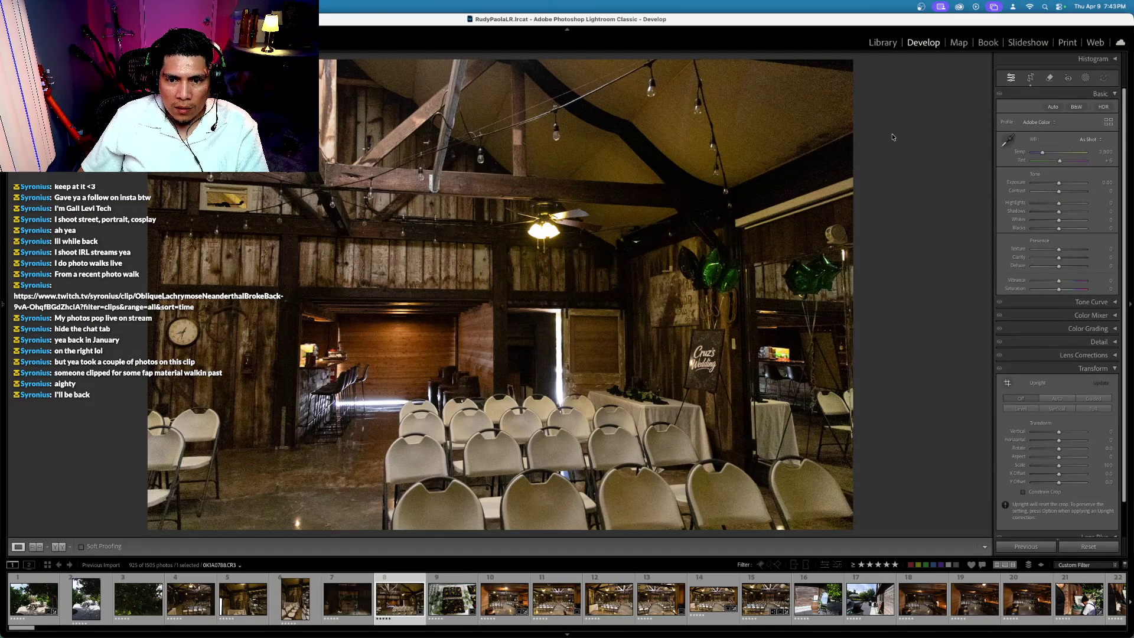
{"action": "left_click", "coordinate": [1031, 78]}
{"action": "left_click_drag", "start_coordinate": [919, 155], "coordinate": [919, 138]}
{"action": "key", "text": "Return"}
{"action": "key", "text": "backslash"}
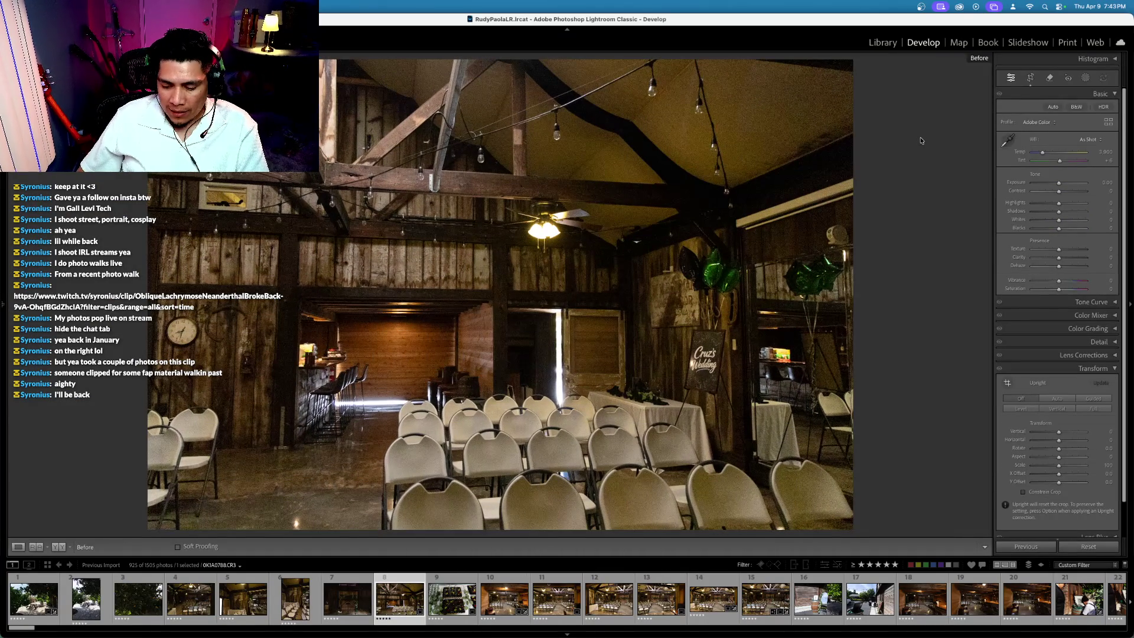
{"action": "key", "text": "Left"}
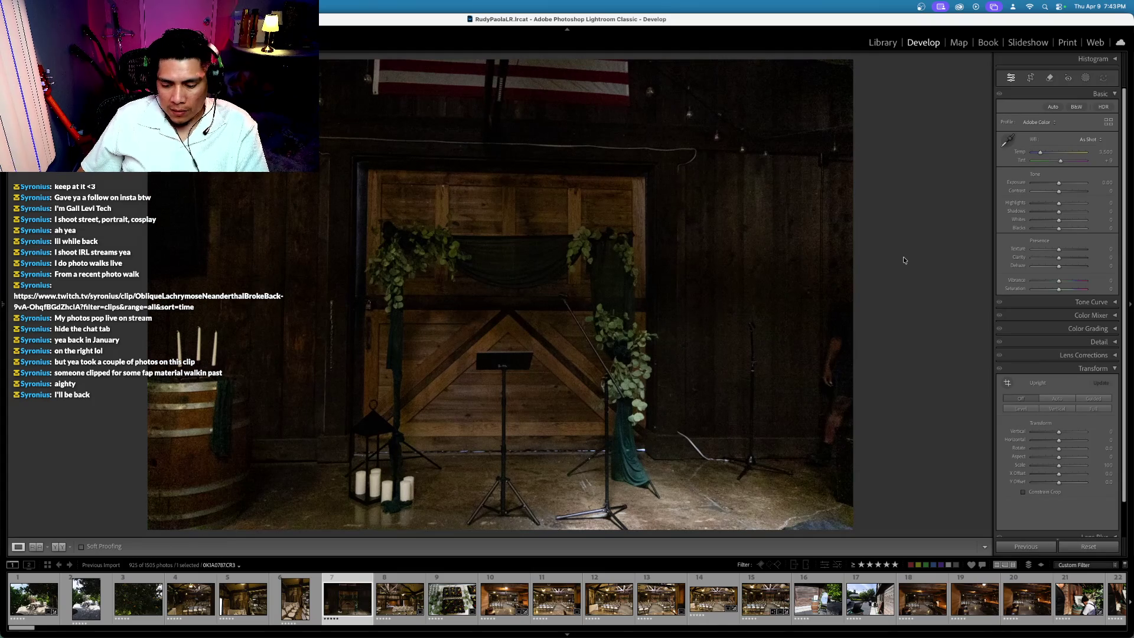
Step: Brighten the altar photo to +0.60 exposure and rotate the wedding welcome-sign photo level
{"action": "key", "text": "equal"}
{"action": "key", "text": "equal"}
{"action": "key", "text": "Left"}
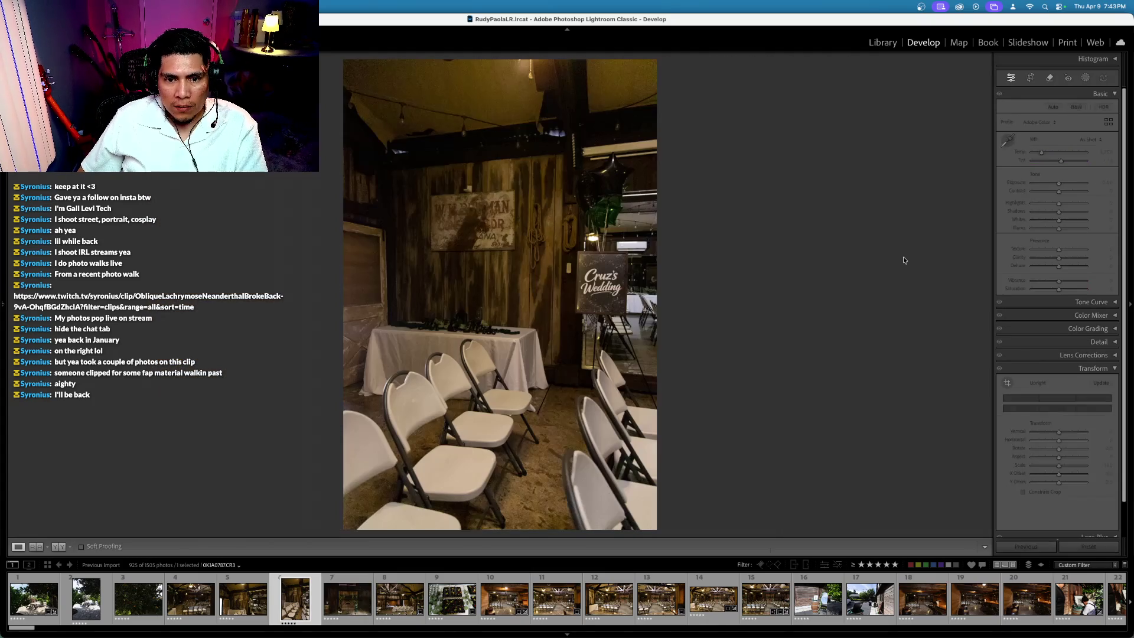
{"action": "left_click", "coordinate": [1030, 79]}
{"action": "key", "text": "Left"}
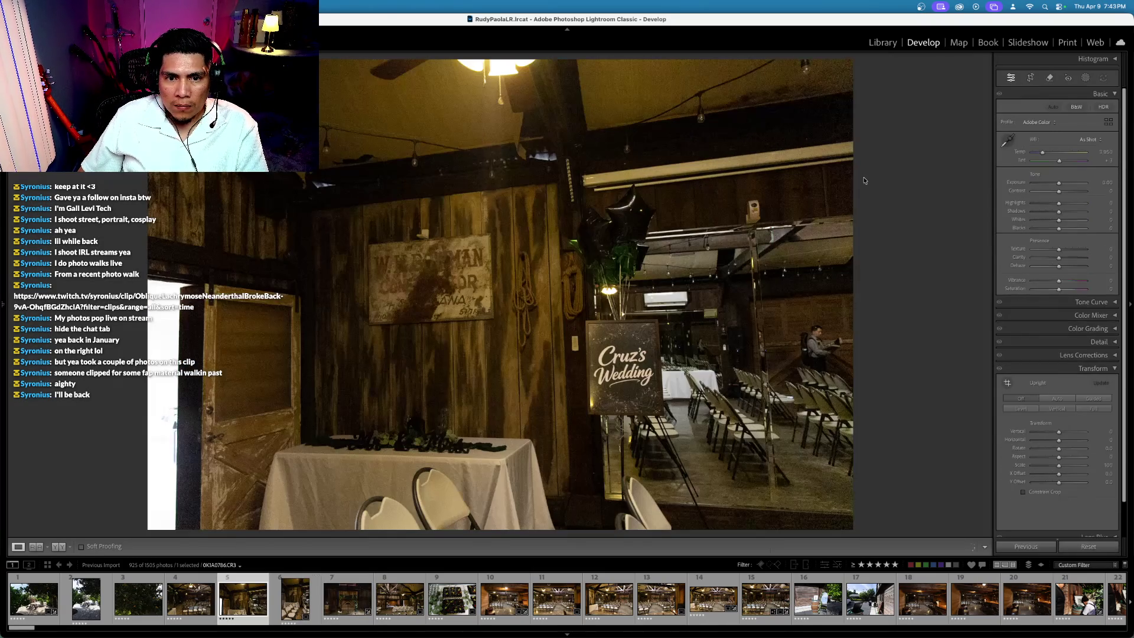
{"action": "left_click", "coordinate": [1030, 78]}
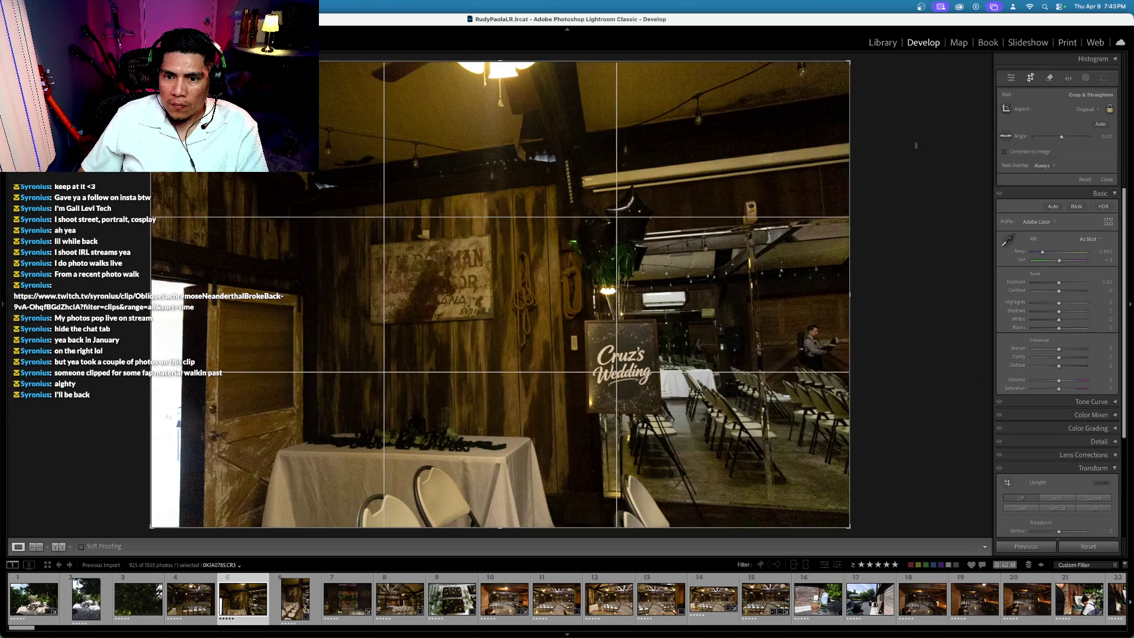
{"action": "left_click_drag", "start_coordinate": [921, 118], "coordinate": [915, 154]}
{"action": "key", "text": "Return"}
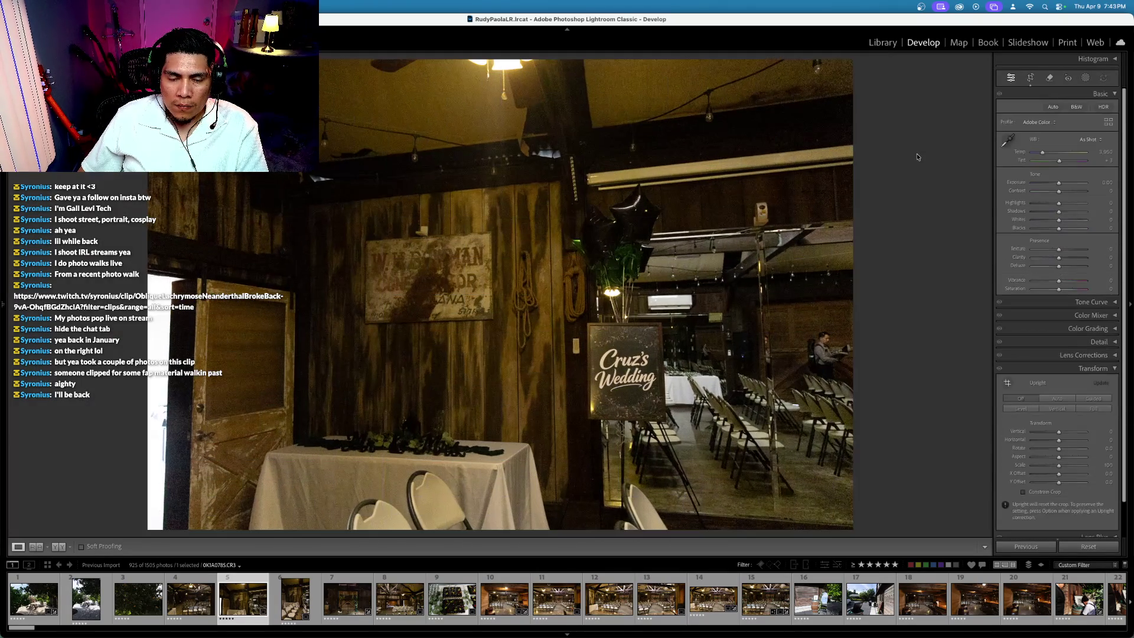
Step: Lower two photos to 4 stars and brighten the tree photo's exposure
{"action": "key", "text": "Left"}
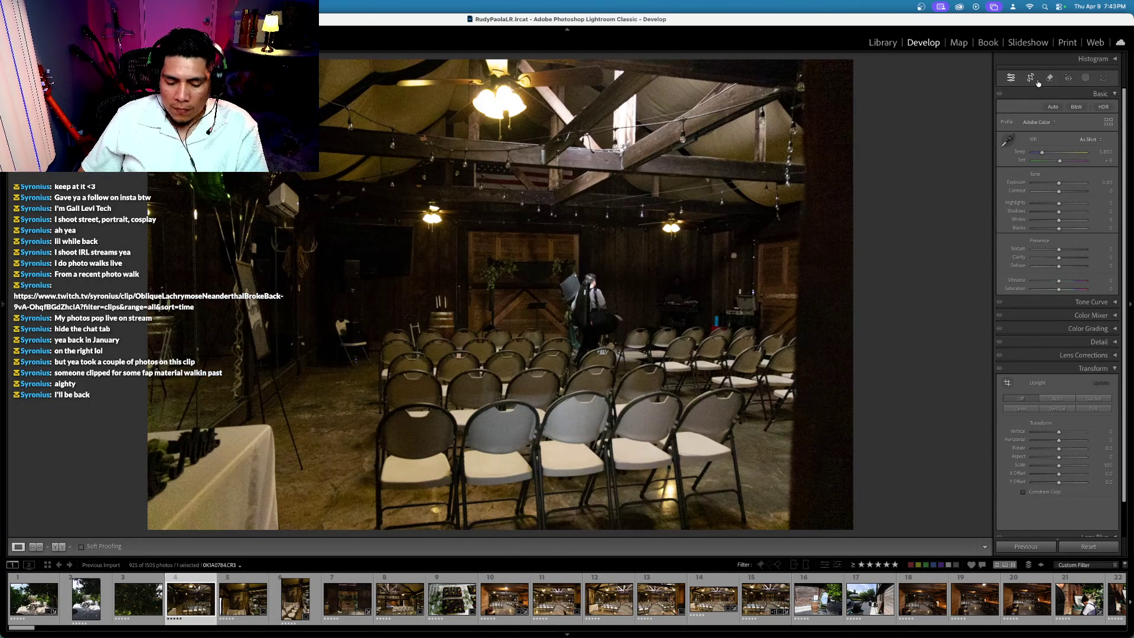
{"action": "key", "text": "4"}
{"action": "key", "text": "Left"}
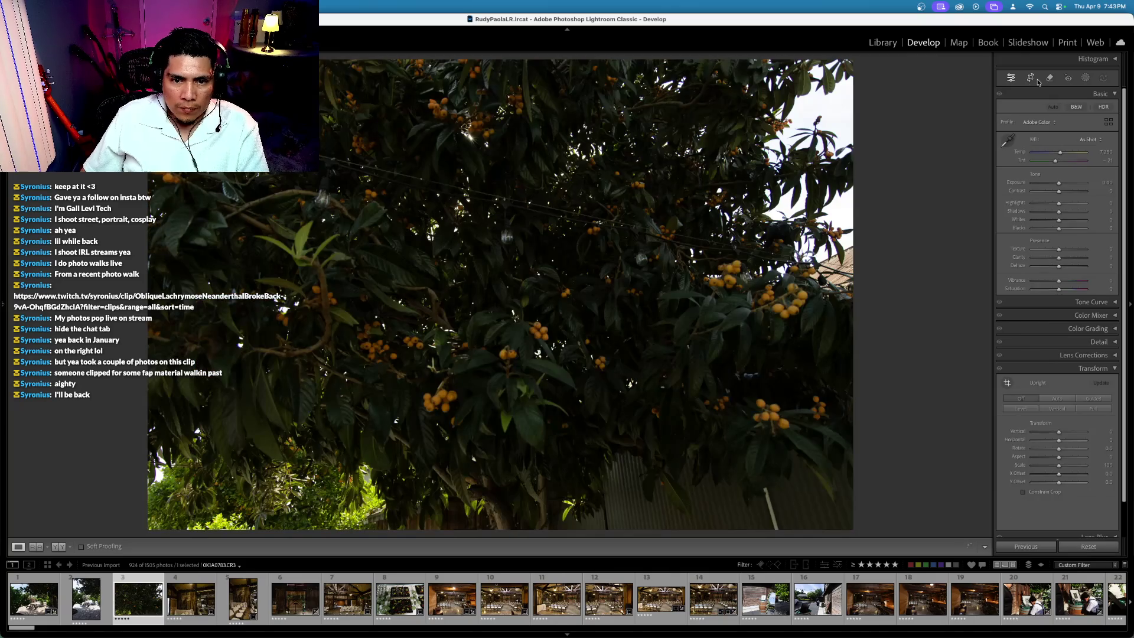
{"action": "key", "text": "equal"}
{"action": "key", "text": "equal"}
{"action": "key", "text": "equal"}
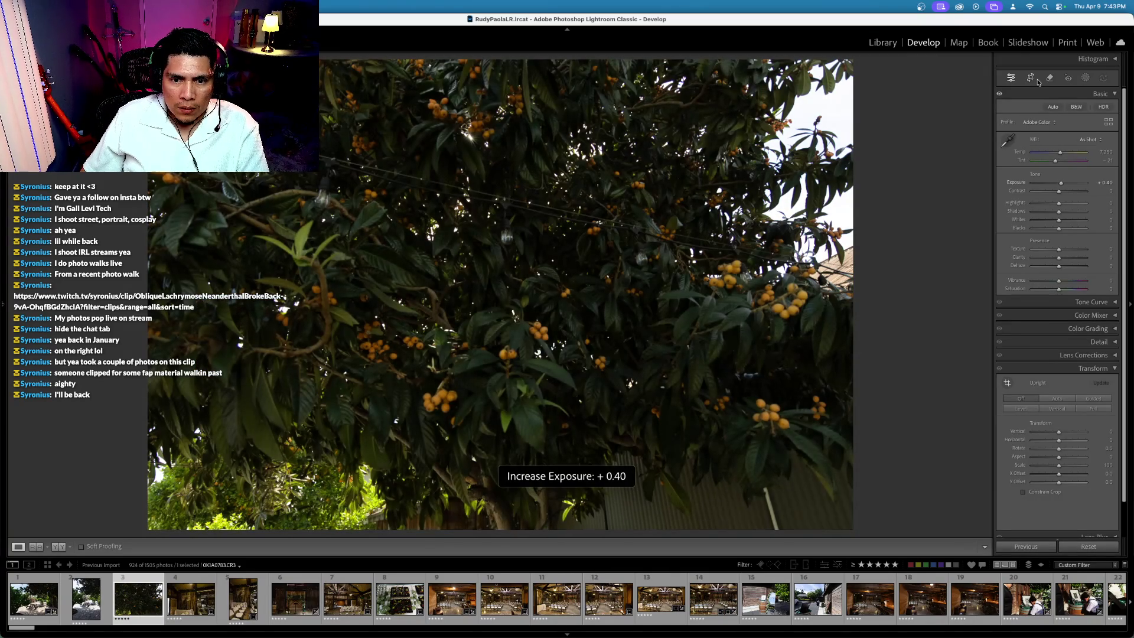
{"action": "key", "text": "4"}
{"action": "key", "text": "Left"}
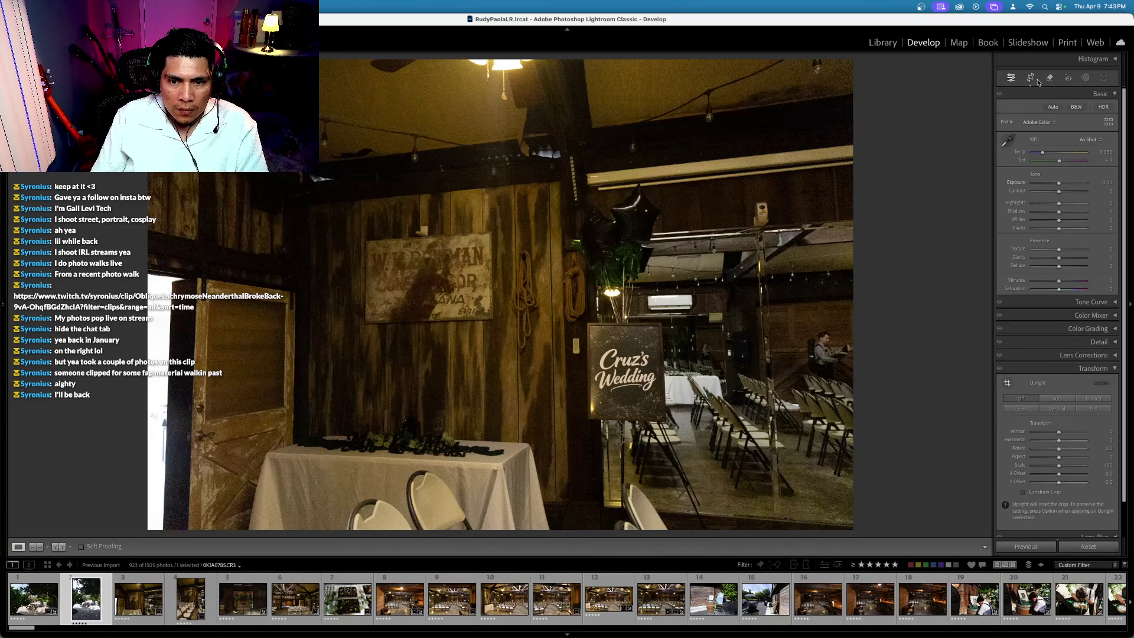
Step: Sync the landscape picnic-table photo's edits to the portrait picnic-table photo
{"action": "key", "text": "Left"}
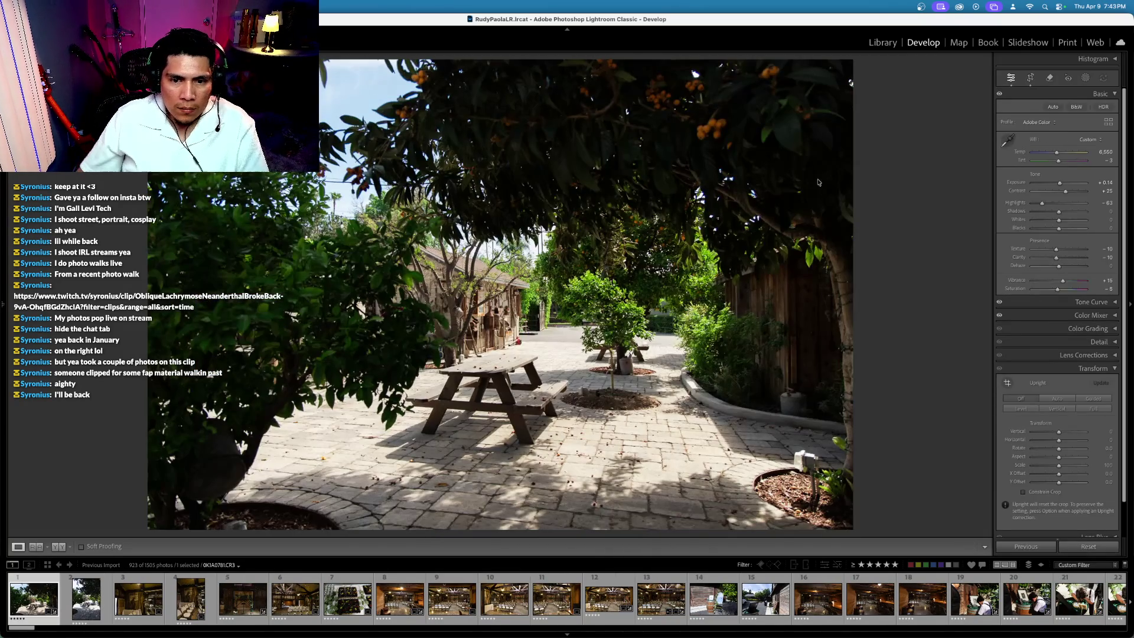
{"action": "left_click", "coordinate": [85, 597], "text": "super"}
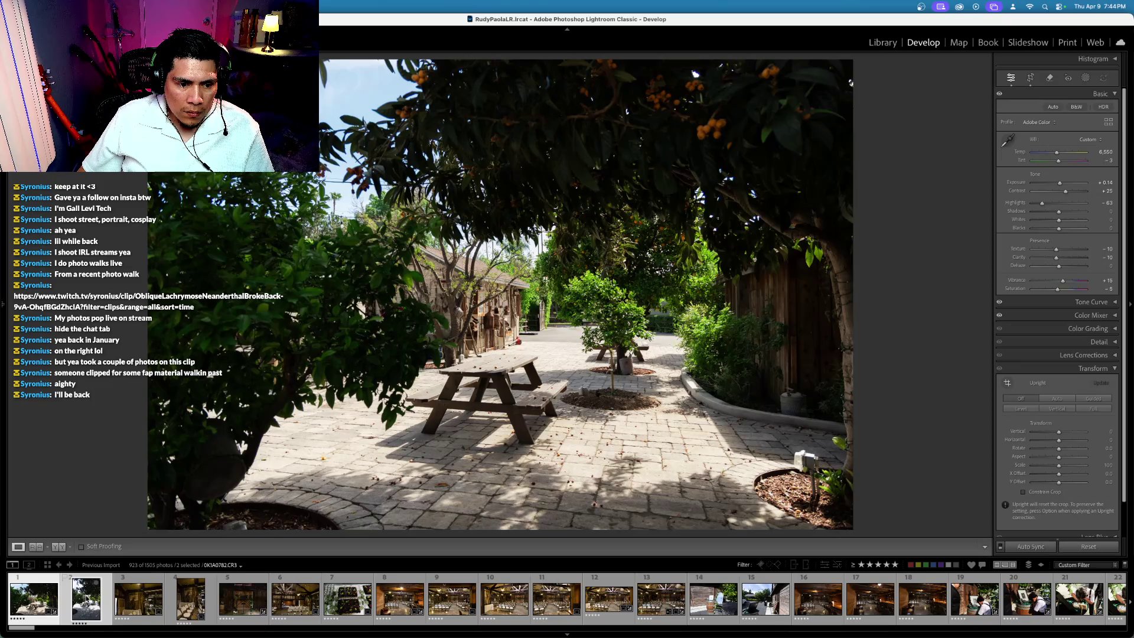
{"action": "key", "text": "super+shift+s"}
{"action": "key", "text": "Return"}
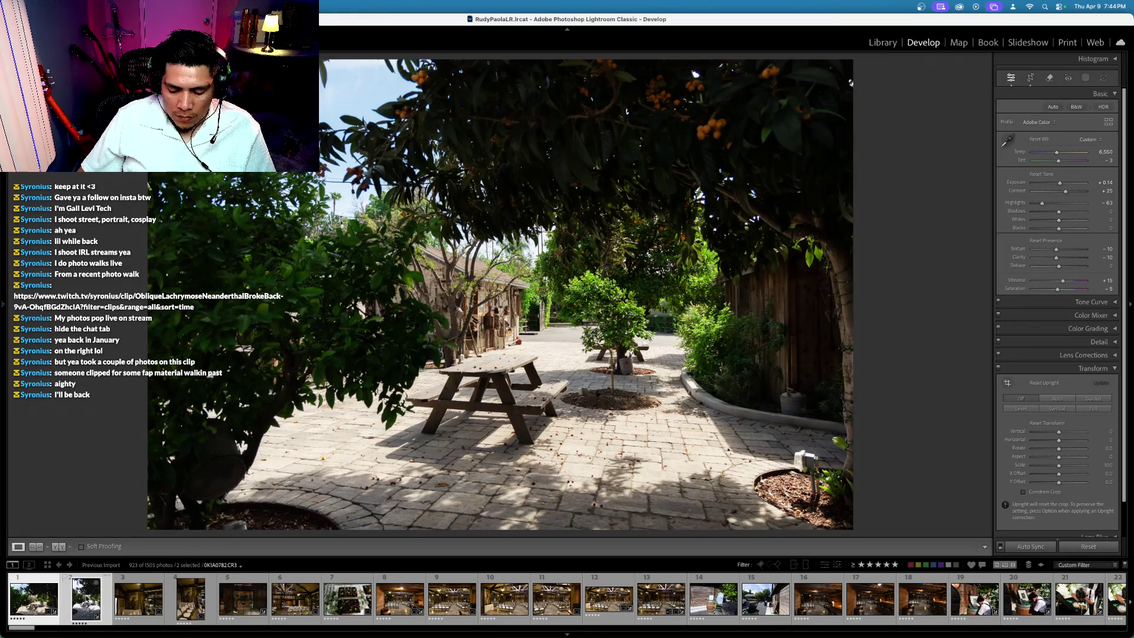
{"action": "scroll", "coordinate": [1051, 236], "scroll_direction": "down", "scroll_amount": 1}
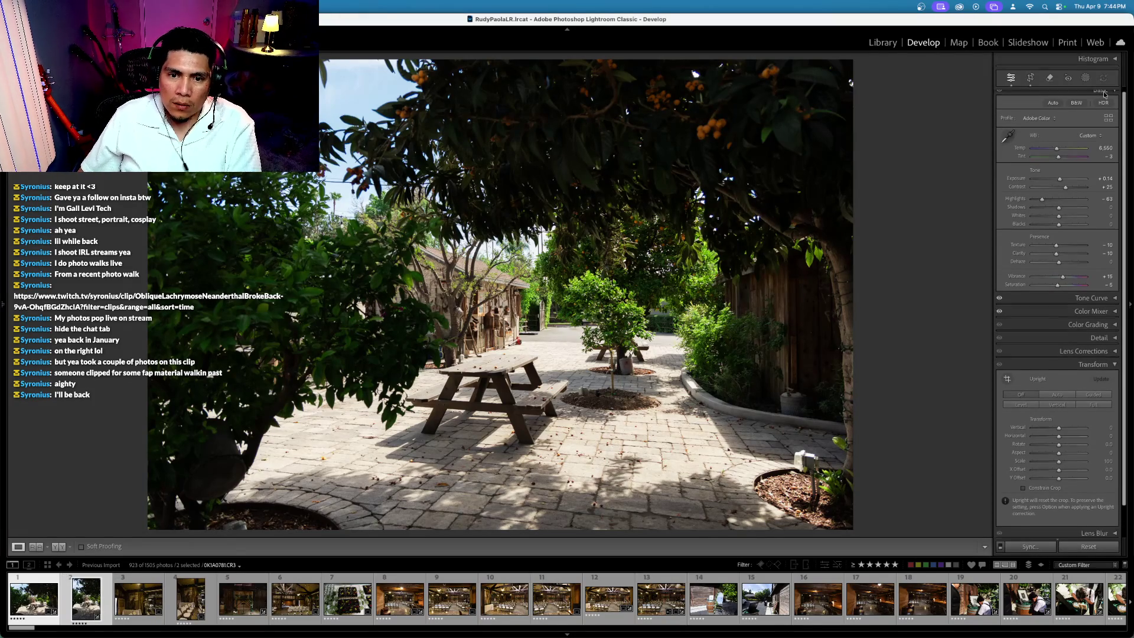
Step: Rotate the portrait picnic-table photo about -2.78 degrees to level it
{"action": "left_click", "coordinate": [1039, 78]}
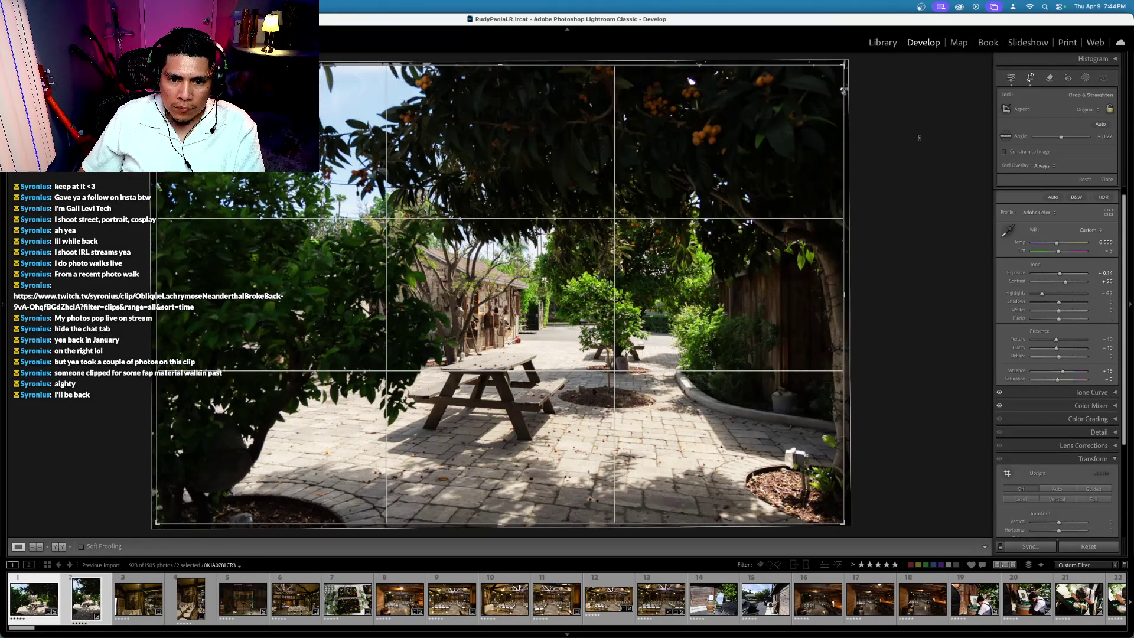
{"action": "key", "text": "Return"}
{"action": "key", "text": "Right"}
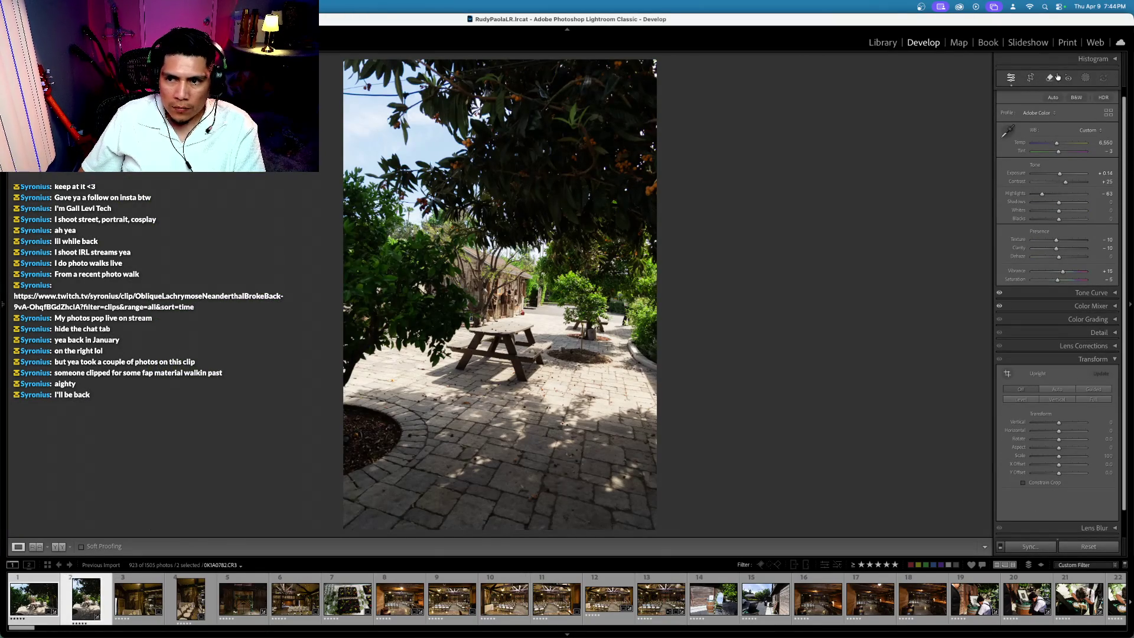
{"action": "left_click", "coordinate": [1031, 77]}
{"action": "left_click_drag", "start_coordinate": [913, 118], "coordinate": [914, 98]}
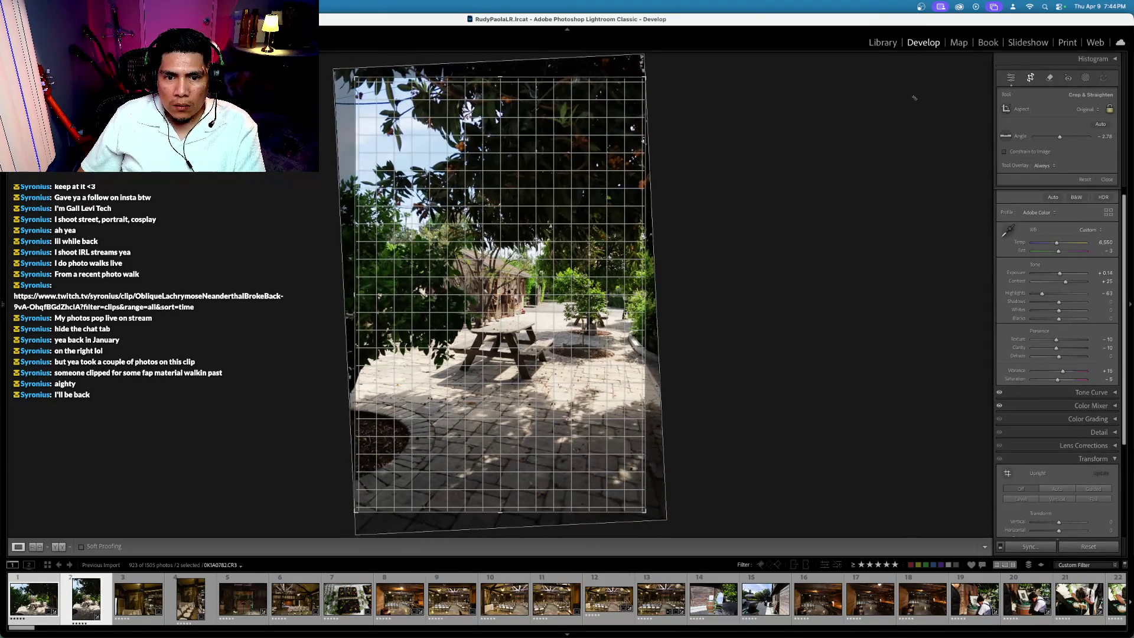
{"action": "key", "text": "Return"}
{"action": "key", "text": "Left"}
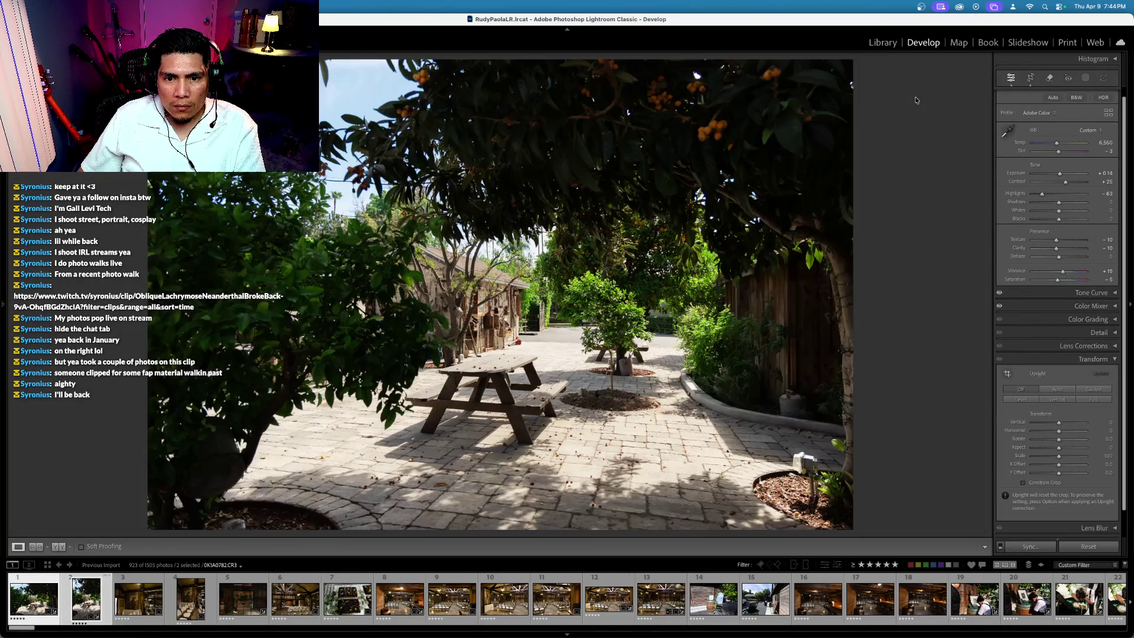
Step: Tilt the garden patio photo until it is level
{"action": "left_click", "coordinate": [1030, 78]}
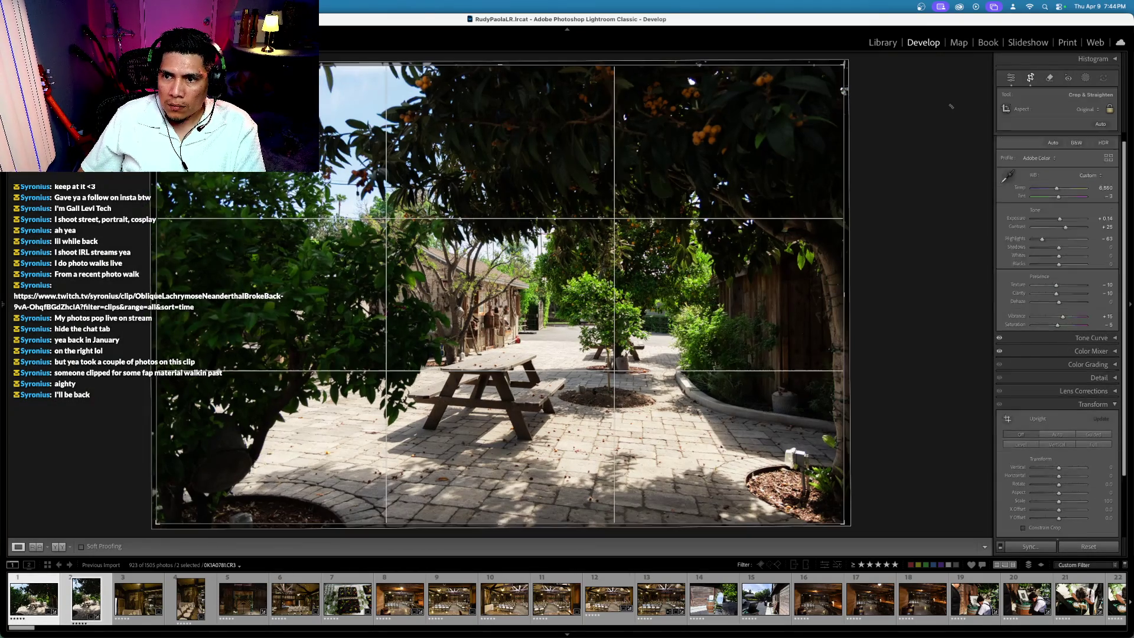
{"action": "left_click_drag", "start_coordinate": [951, 106], "coordinate": [945, 111]}
{"action": "key", "text": "Return"}
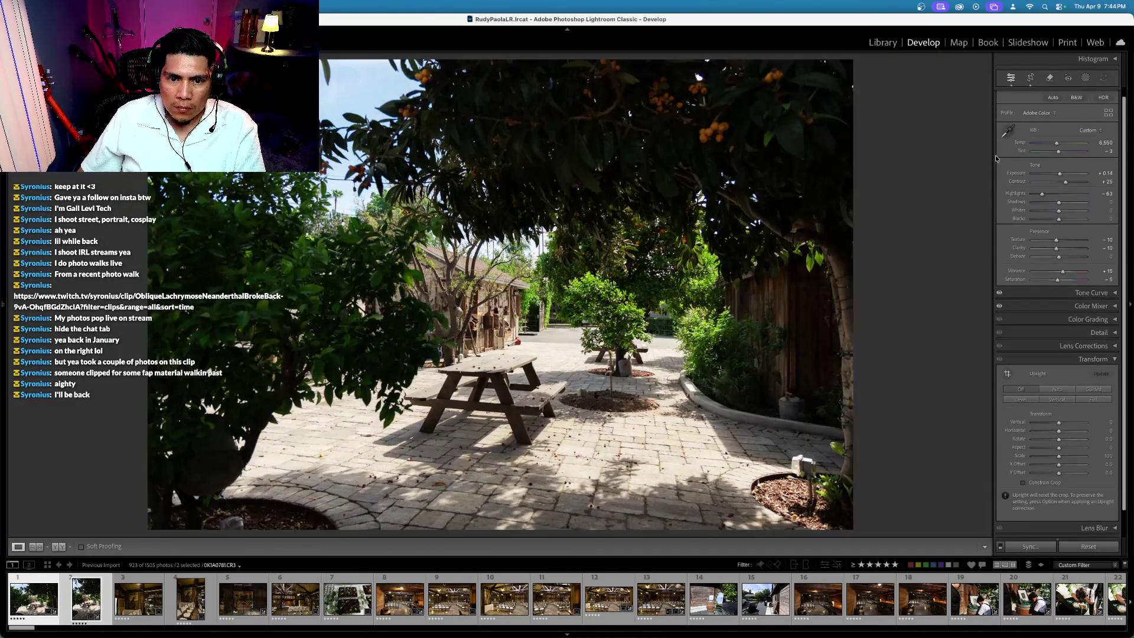
{"action": "key", "text": "Right"}
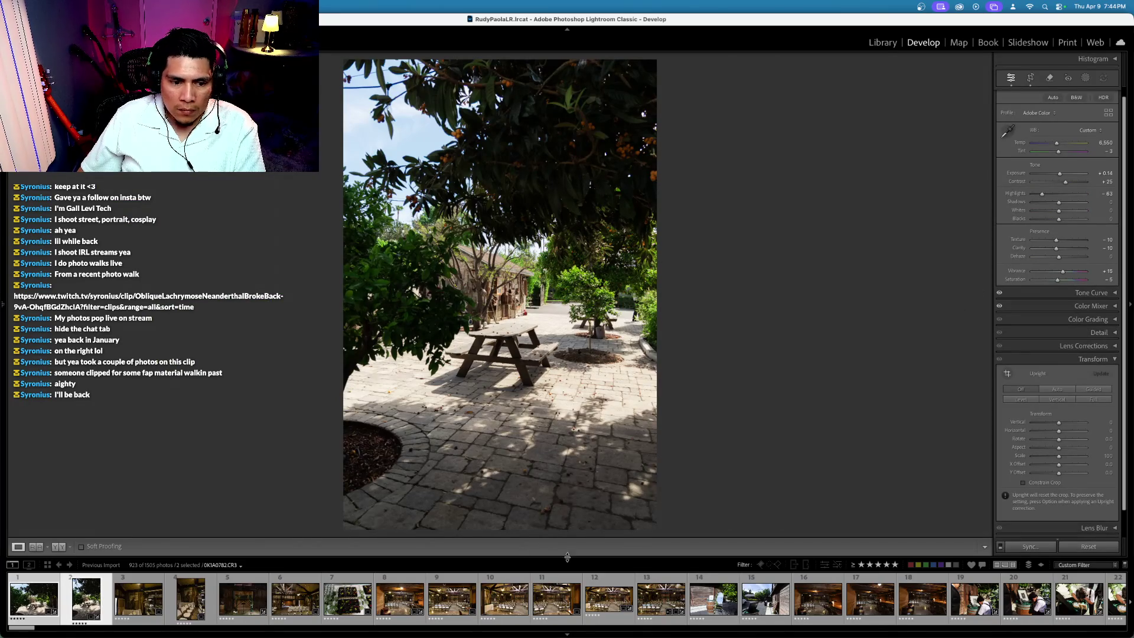
Step: Select photos 3 through 13 with the ceremony chairs photo active and start syncing its settings
{"action": "left_click", "coordinate": [662, 599]}
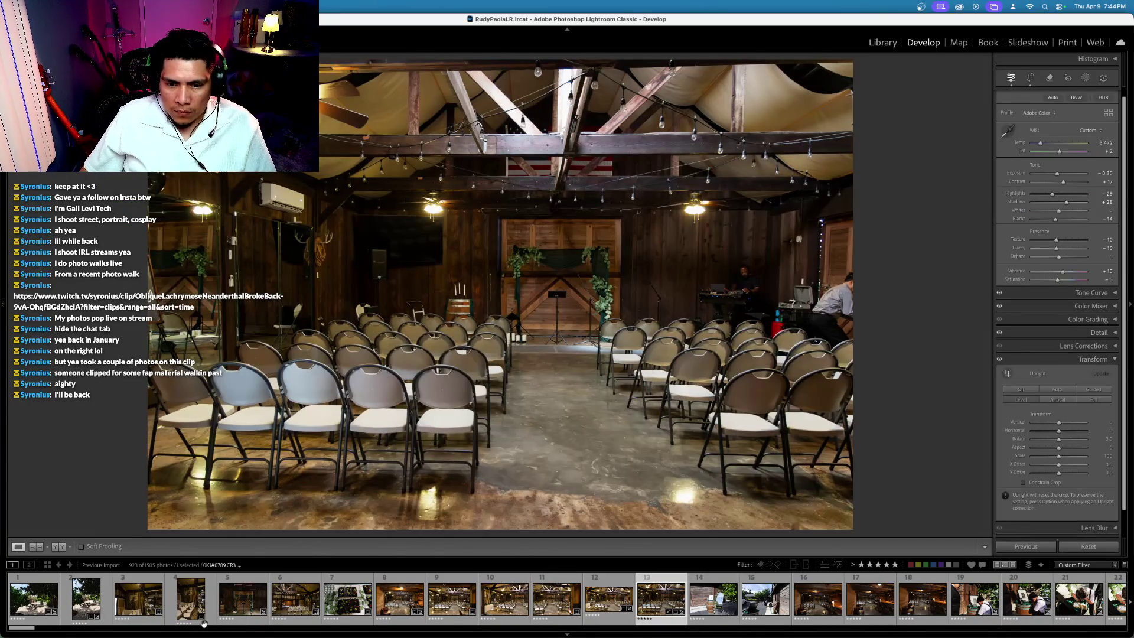
{"action": "left_click", "coordinate": [138, 598], "text": "shift"}
{"action": "key", "text": "super+shift+s"}
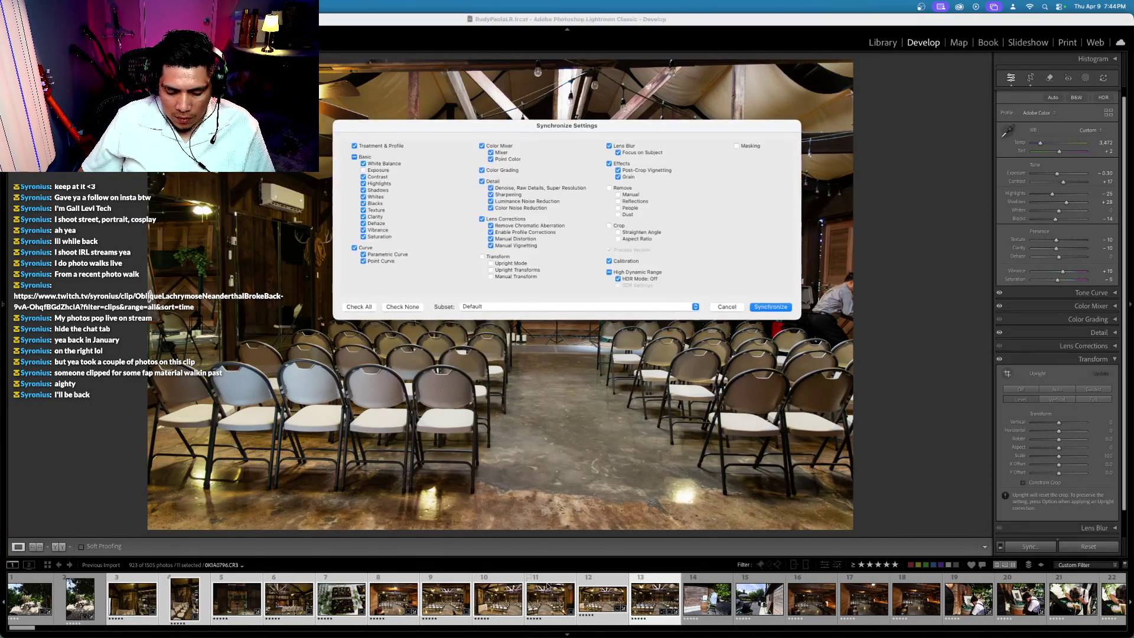
{"action": "key", "text": "Return"}
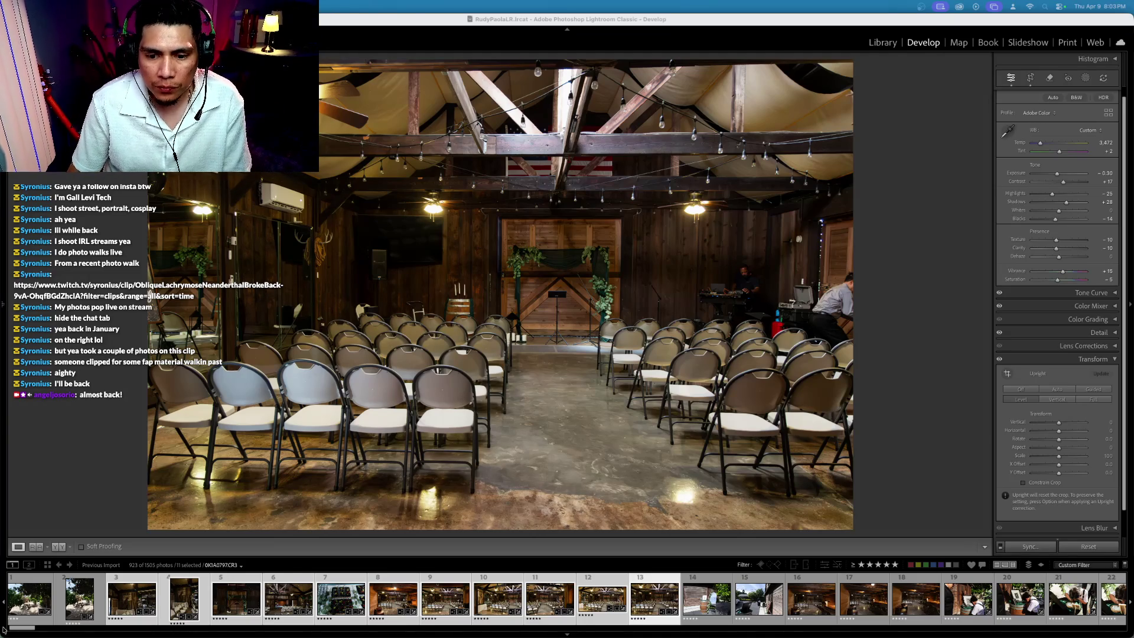
Step: Rate the ceremony-room panorama four stars and lower a ceremony photo's exposure to -0.20
{"action": "left_click", "coordinate": [602, 603]}
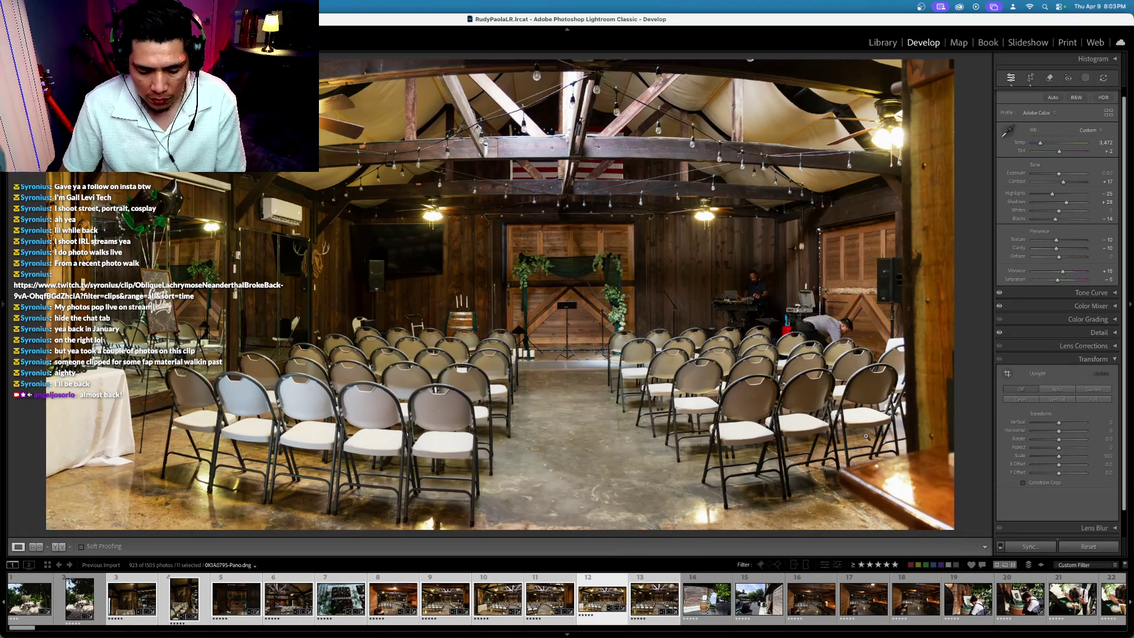
{"action": "key", "text": "4"}
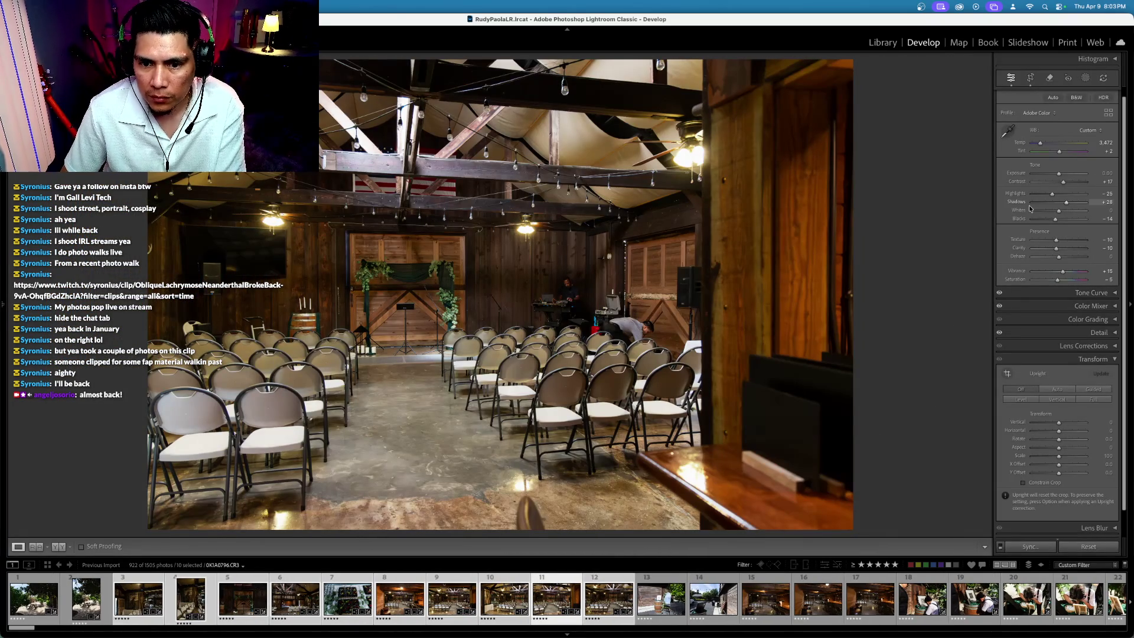
{"action": "left_click", "coordinate": [1014, 176]}
{"action": "key", "text": "minus"}
{"action": "key", "text": "minus"}
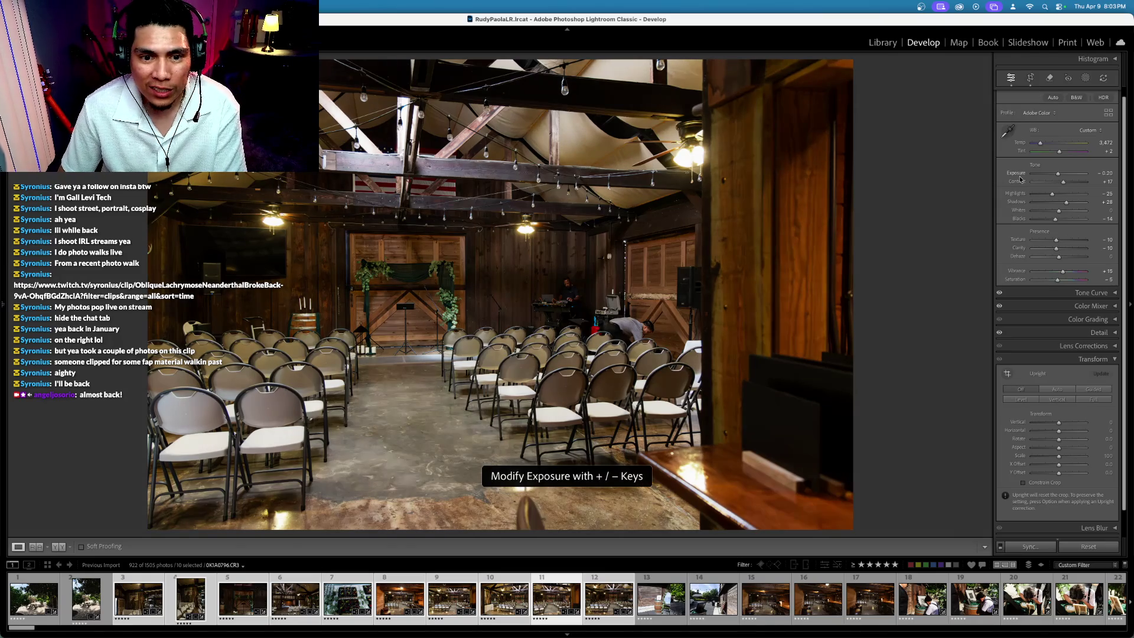
{"action": "left_click", "coordinate": [1030, 78]}
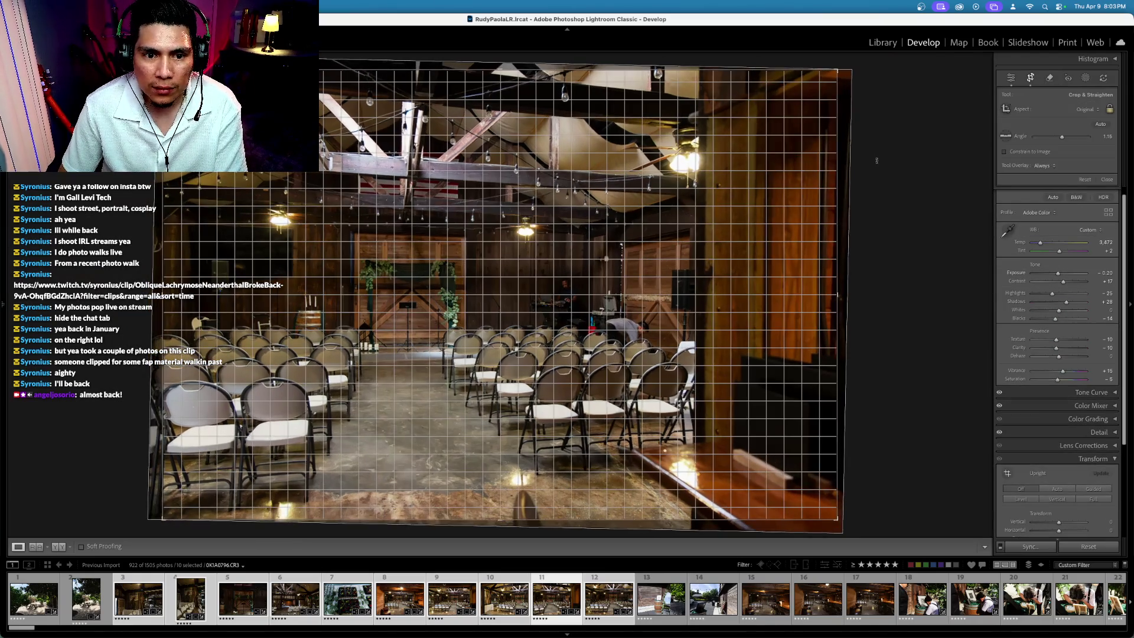
{"action": "key", "text": "Left"}
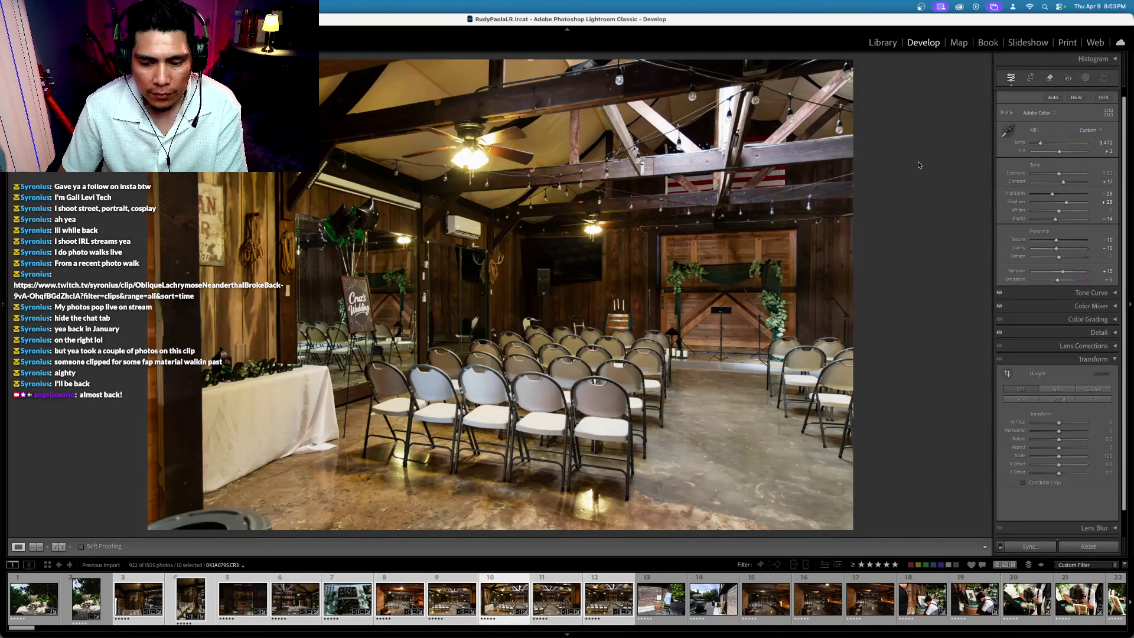
Step: Lower the previous ceremony photo's exposure to -0.20 and check its straightening
{"action": "key", "text": "XF86AudioLowerVolume"}
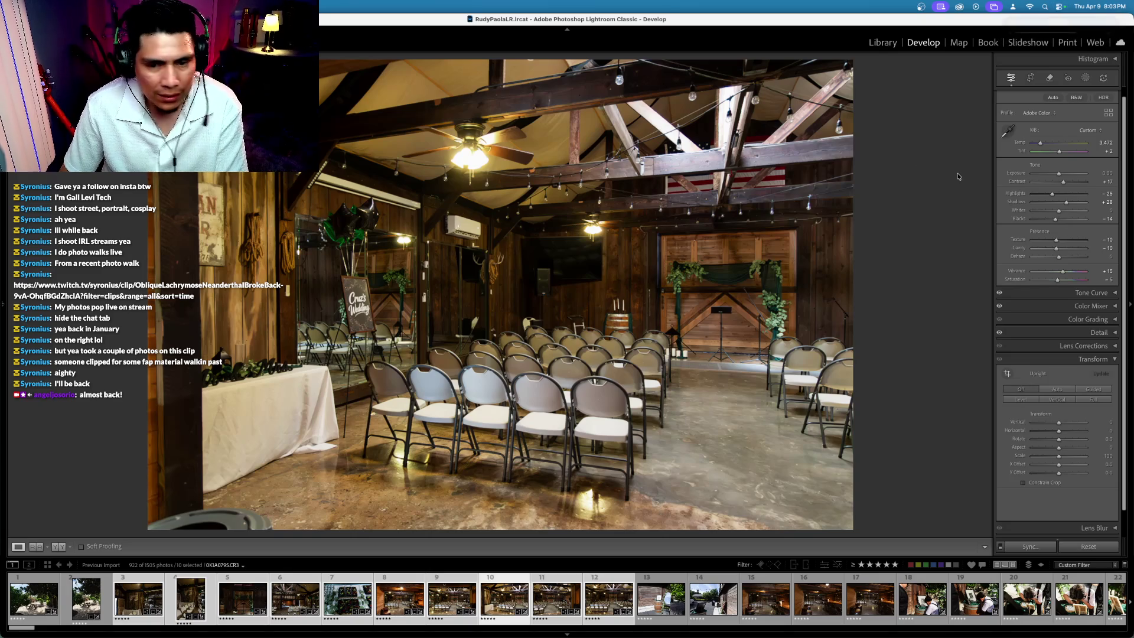
{"action": "key", "text": "minus"}
{"action": "key", "text": "minus"}
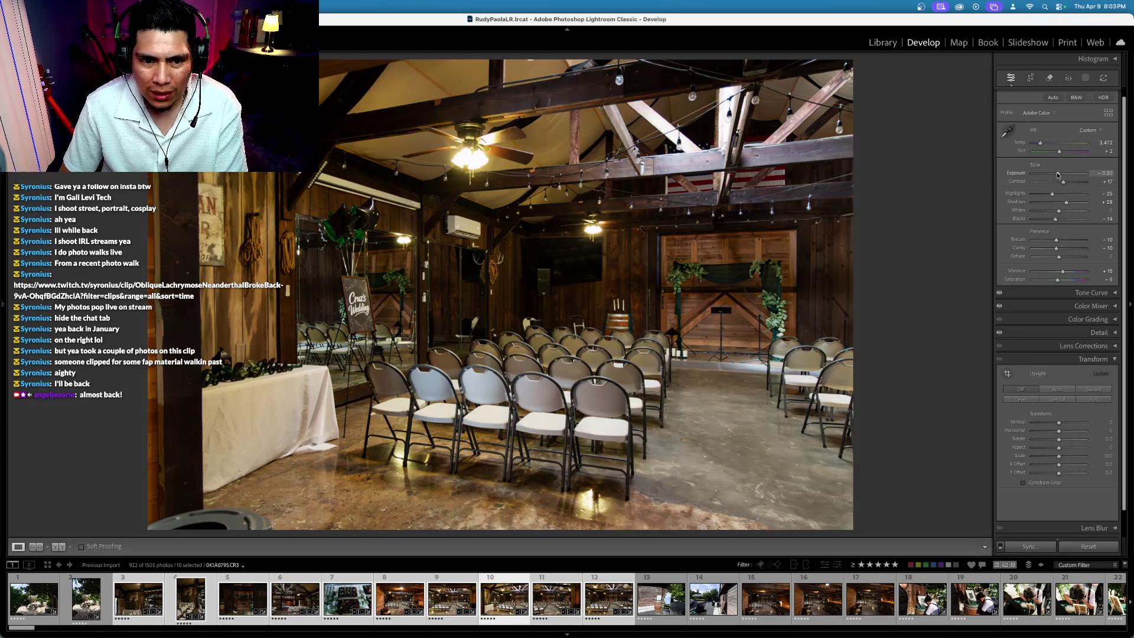
{"action": "left_click", "coordinate": [1030, 77]}
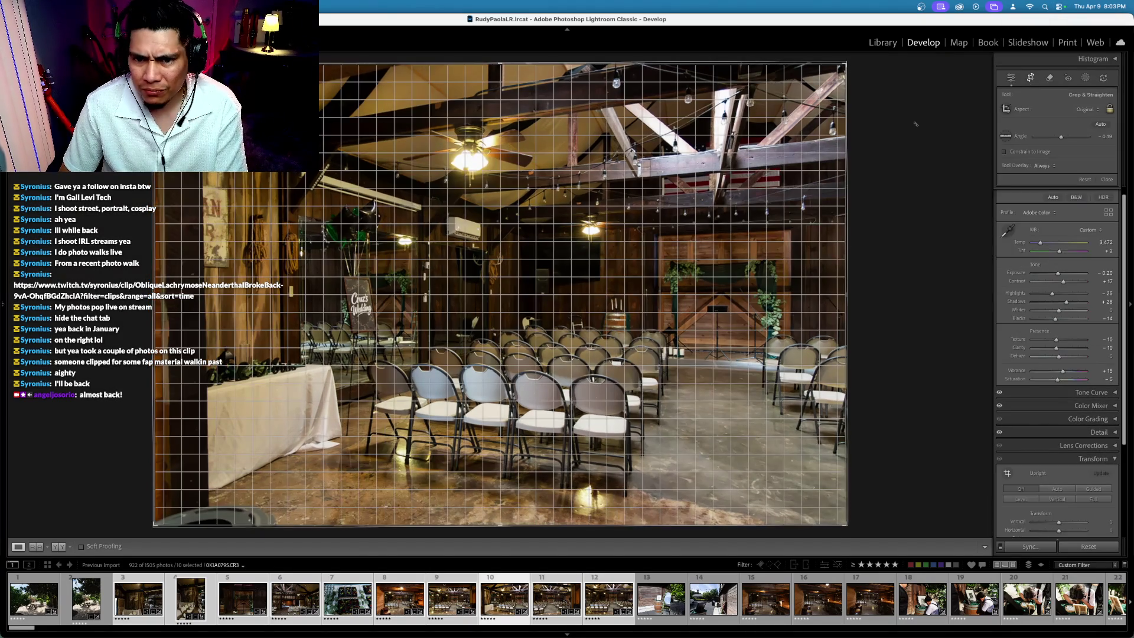
{"action": "key", "text": "r"}
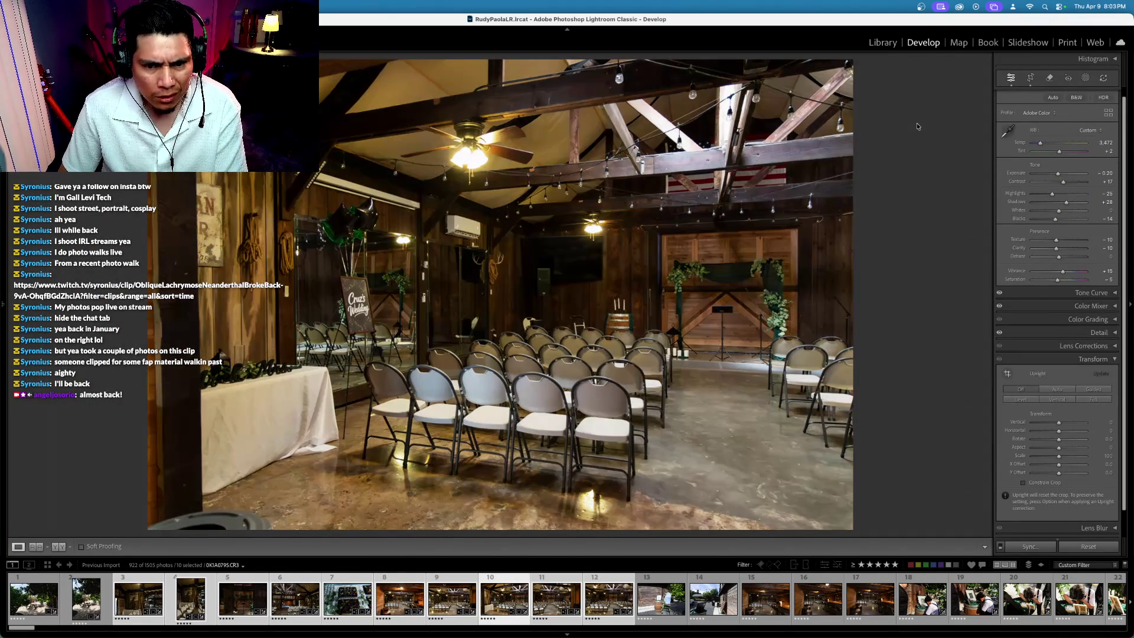
{"action": "key", "text": "Left"}
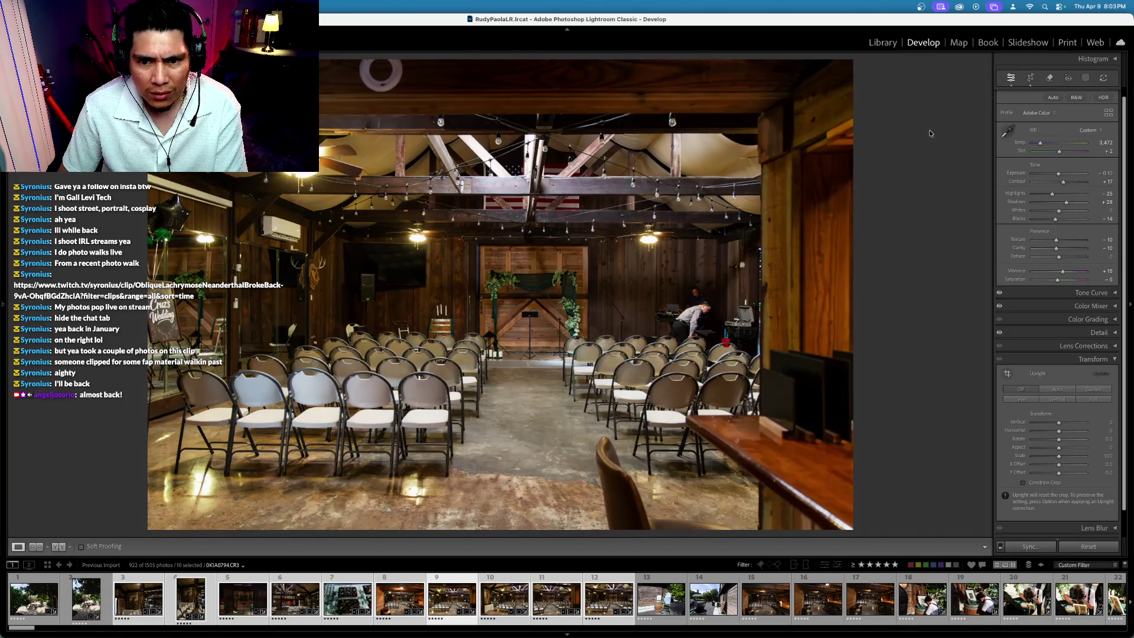
{"action": "key", "text": "Left"}
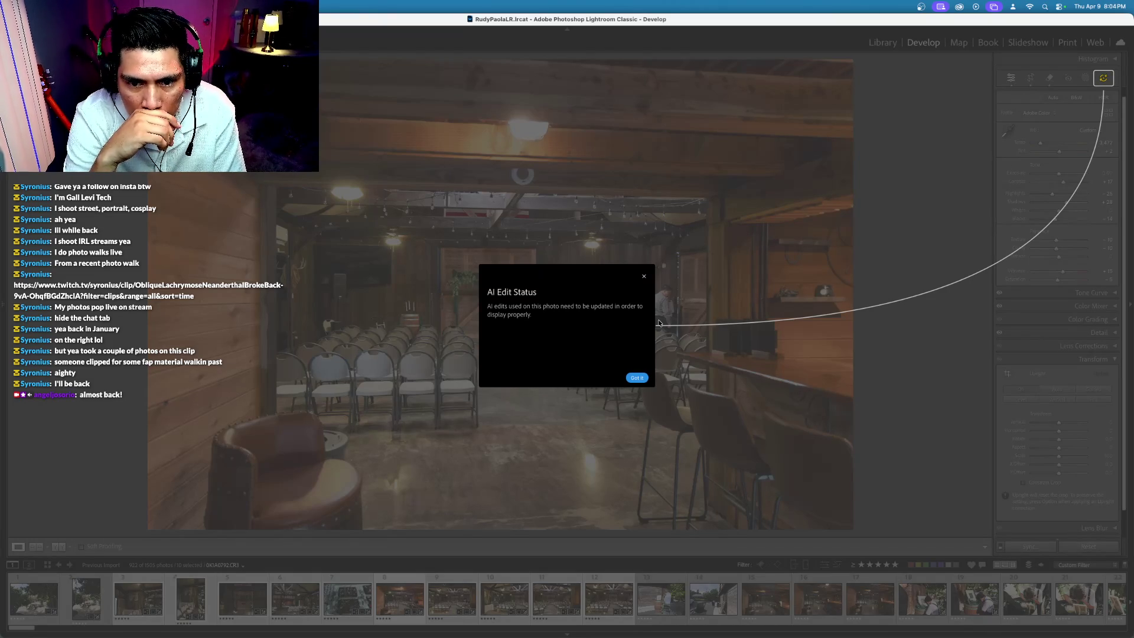
Step: Dismiss the AI Edit Status notice and regenerate the outdated Denoise and Remove edits
{"action": "left_click", "coordinate": [638, 378]}
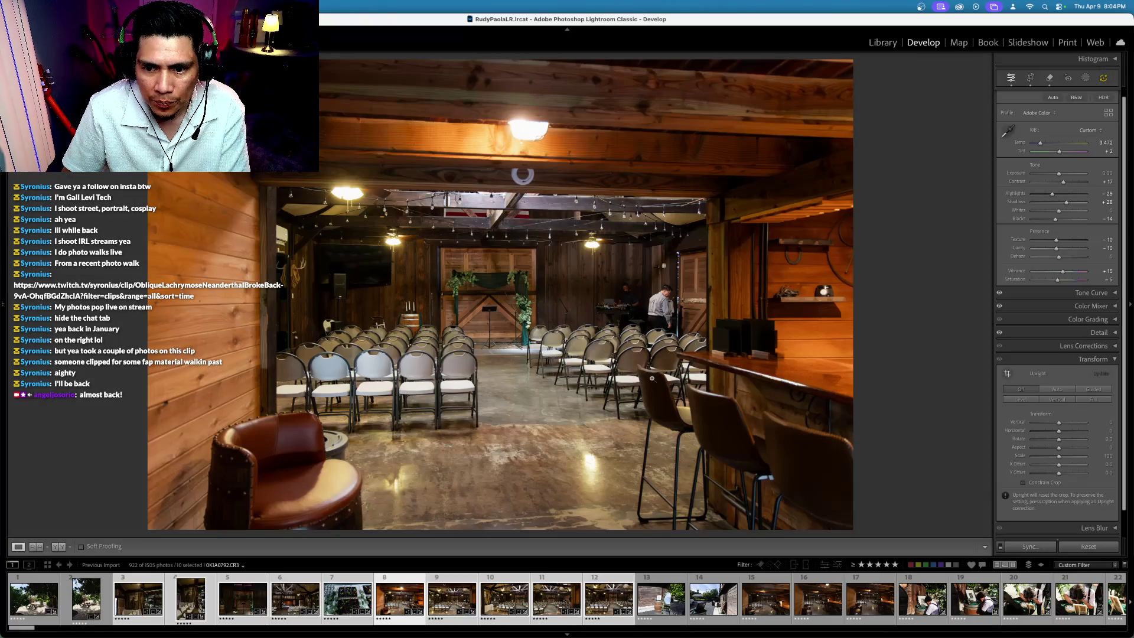
{"action": "left_click", "coordinate": [1103, 78]}
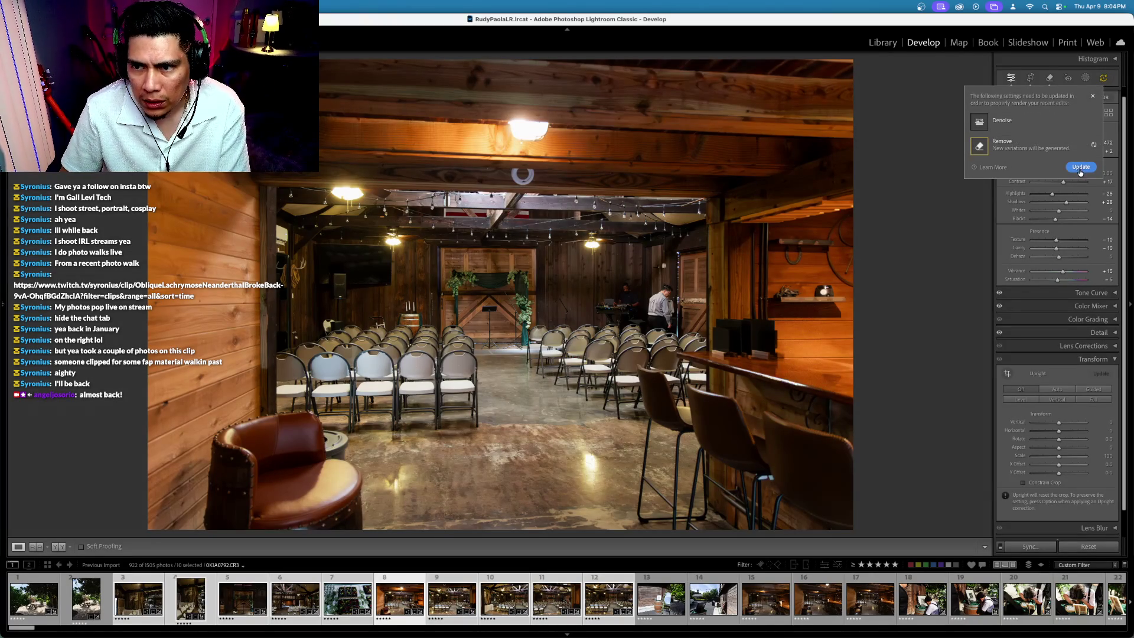
{"action": "left_click", "coordinate": [1096, 146]}
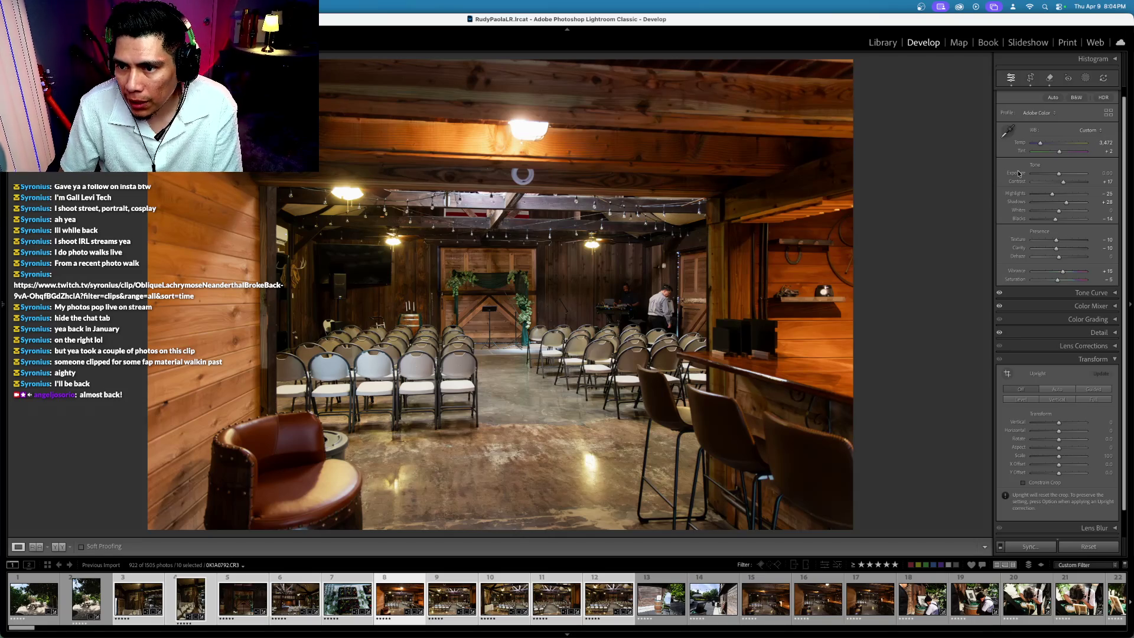
Step: Set the bar-side photo's exposure to -0.30 and rotate it so the room stands level
{"action": "key", "text": "minus"}
{"action": "key", "text": "minus"}
{"action": "key", "text": "minus"}
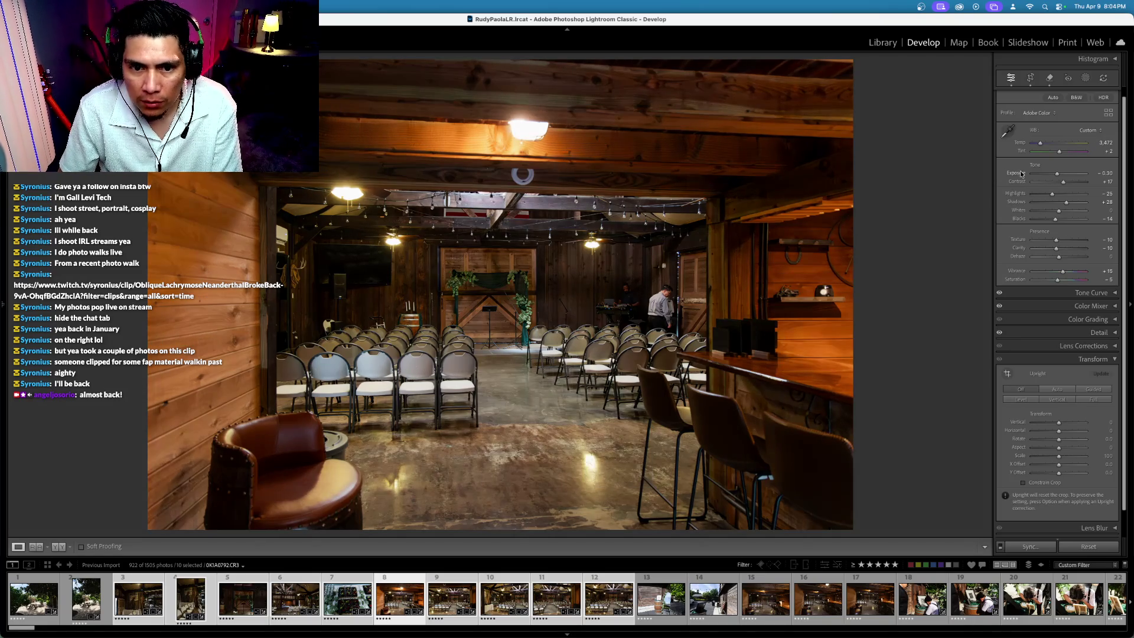
{"action": "left_click", "coordinate": [1030, 78]}
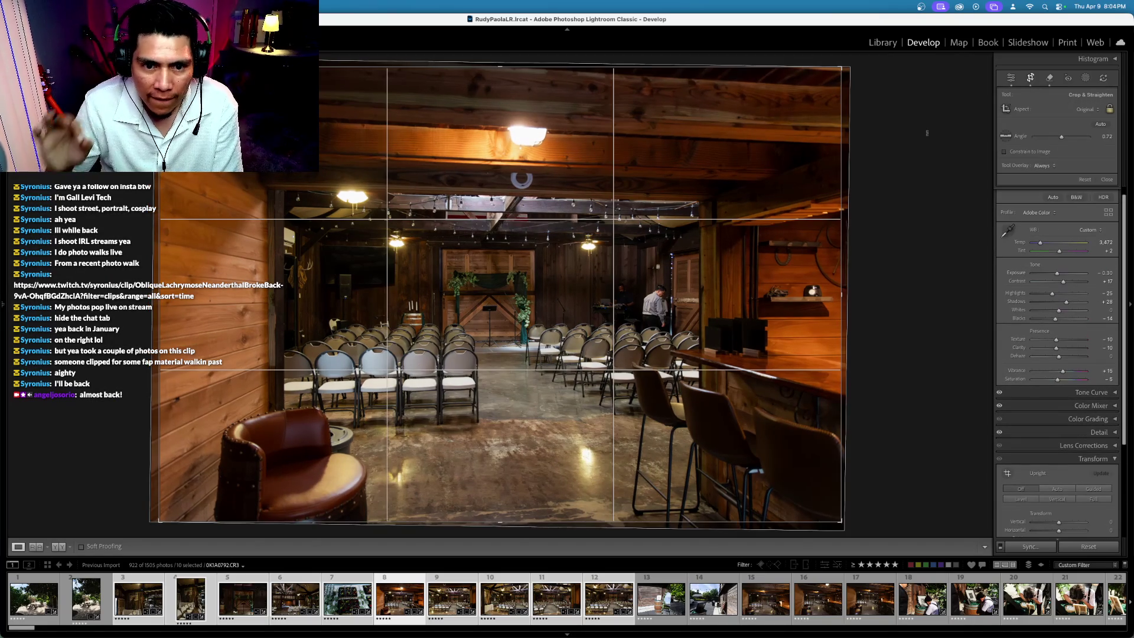
{"action": "left_click_drag", "start_coordinate": [923, 144], "coordinate": [933, 147]}
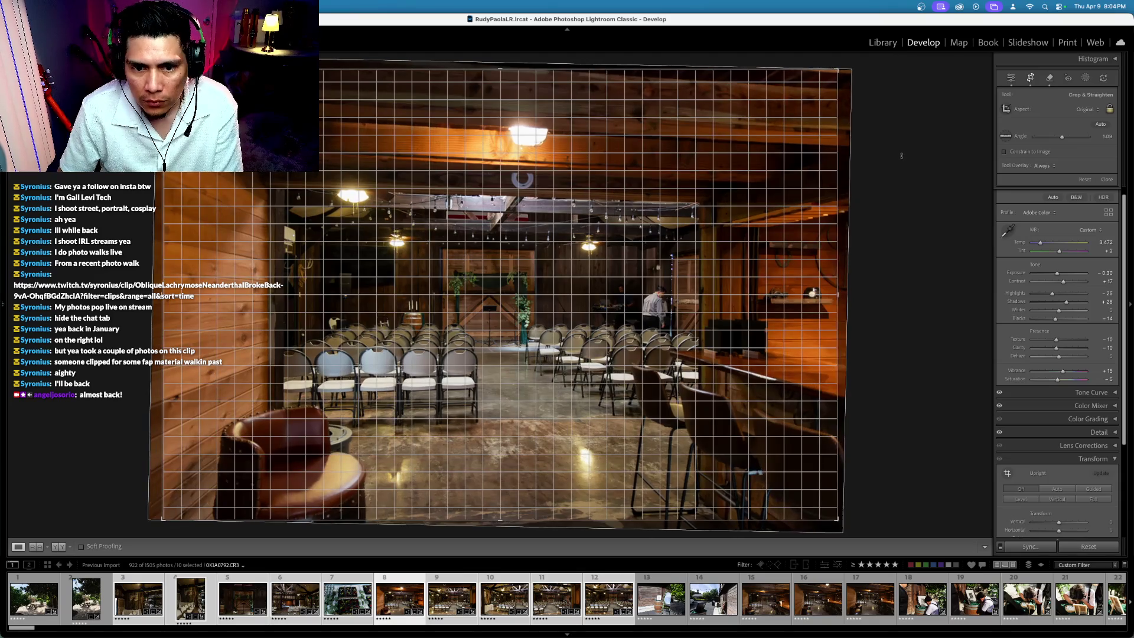
{"action": "key", "text": "Return"}
{"action": "key", "text": "Left"}
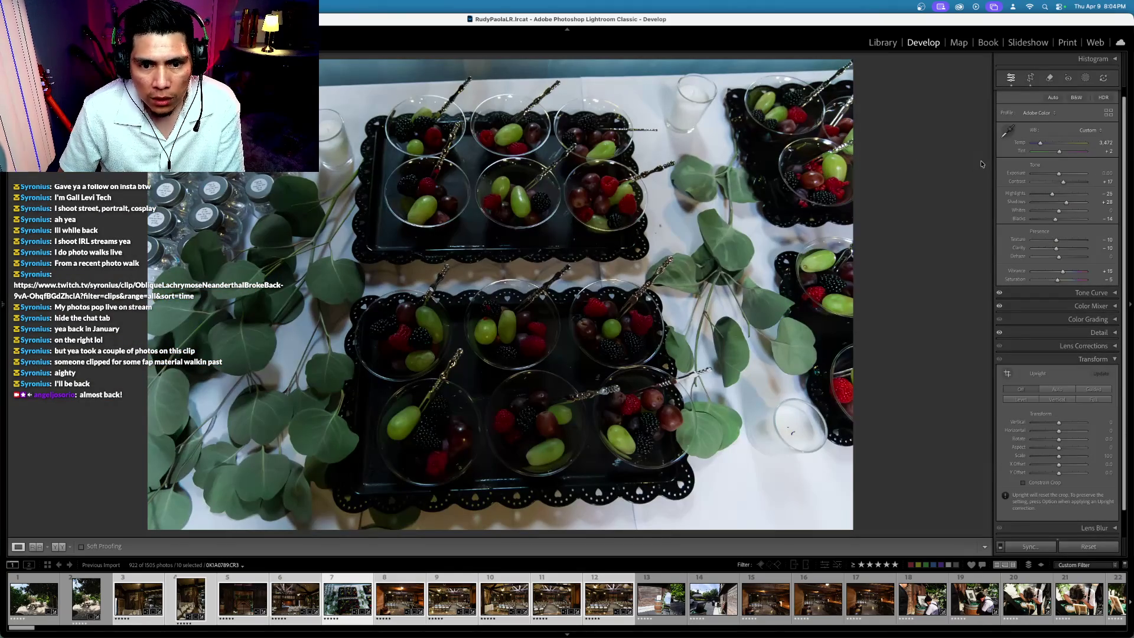
Step: Raise the fruit-cup photo's exposure to +0.90 and rotate it slightly level
{"action": "double_click", "coordinate": [1003, 174], "text": "shift"}
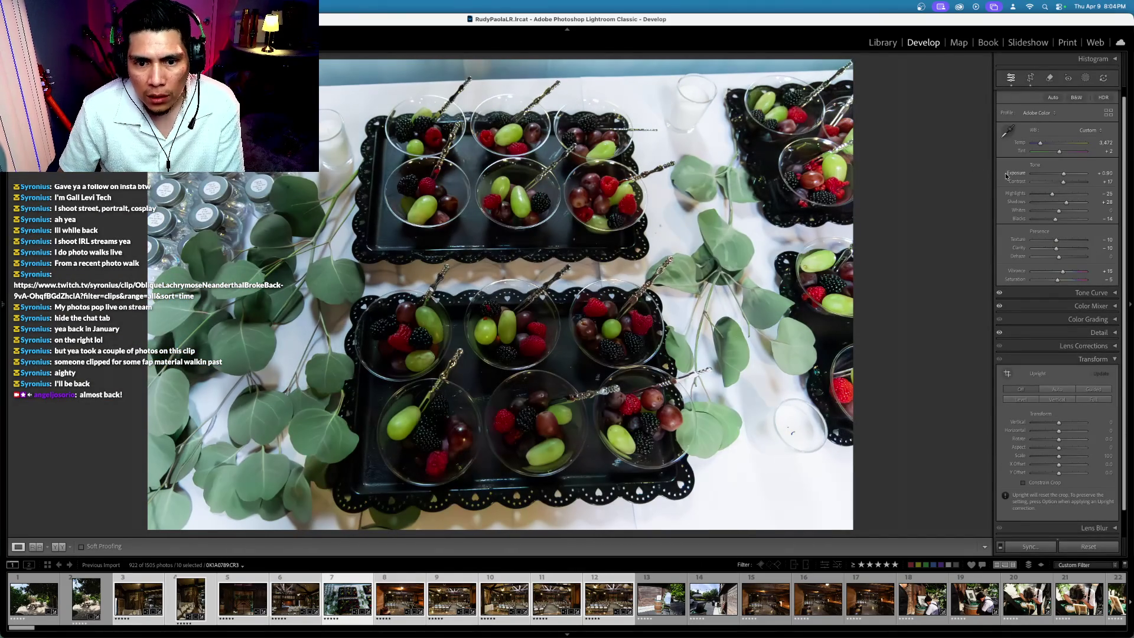
{"action": "left_click", "coordinate": [1031, 77]}
{"action": "left_click_drag", "start_coordinate": [921, 147], "coordinate": [925, 95]}
{"action": "key", "text": "Return"}
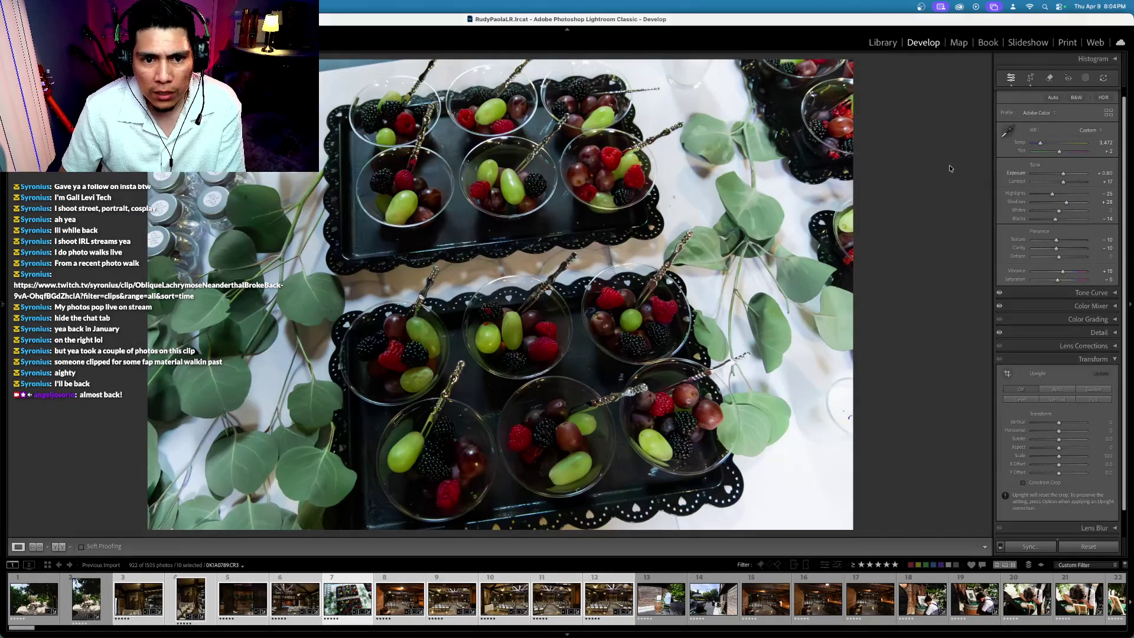
Step: Boost contrast from +17 to +38, warm temperature to 4,022 and nudge tint up
{"action": "left_click", "coordinate": [1019, 143]}
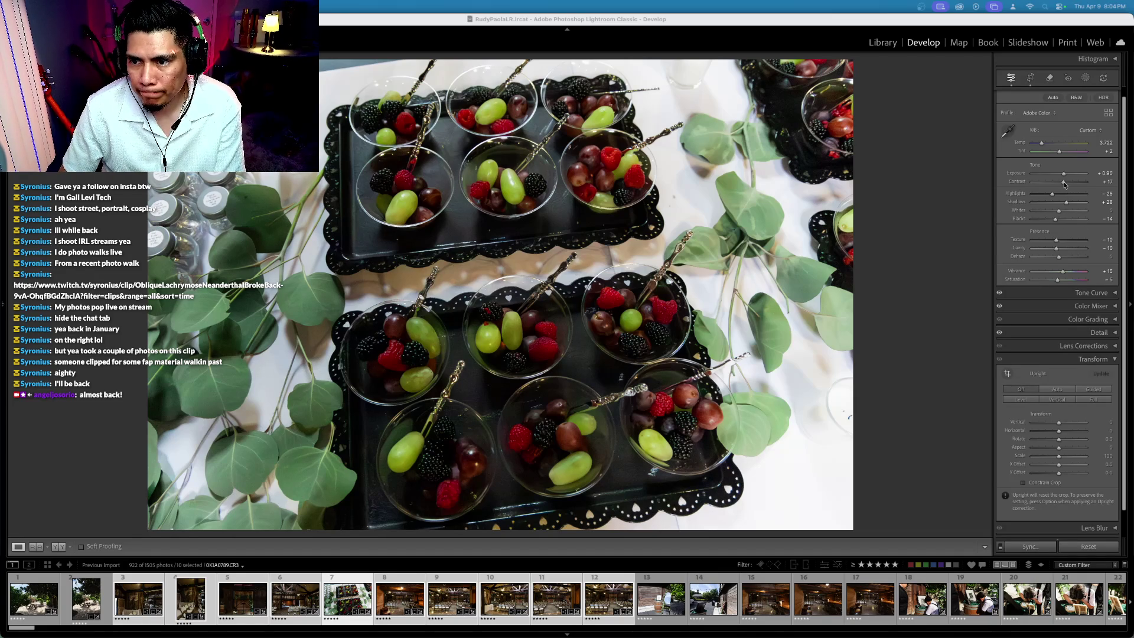
{"action": "left_click_drag", "start_coordinate": [1063, 182], "coordinate": [1073, 188]}
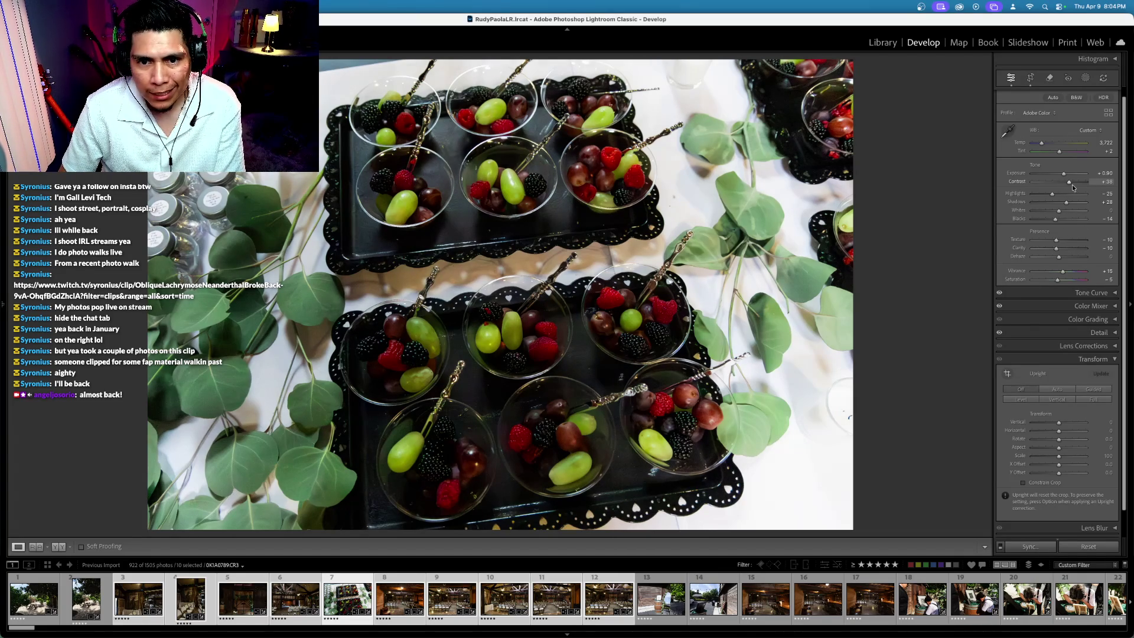
{"action": "left_click", "coordinate": [1015, 170]}
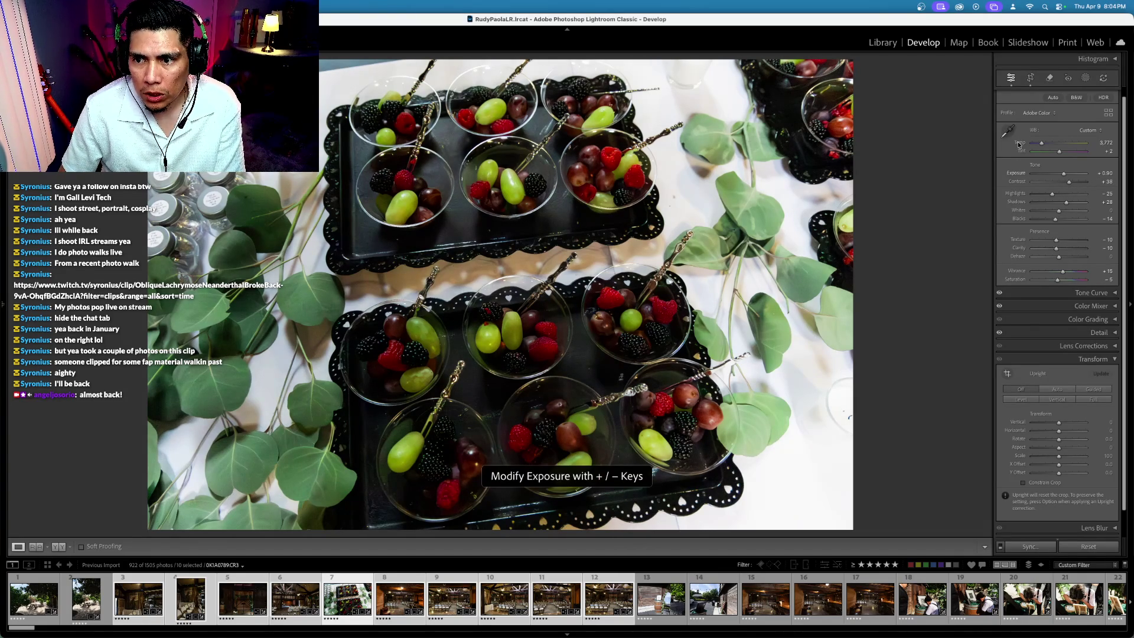
{"action": "left_click", "coordinate": [1019, 143]}
{"action": "key", "text": "plus"}
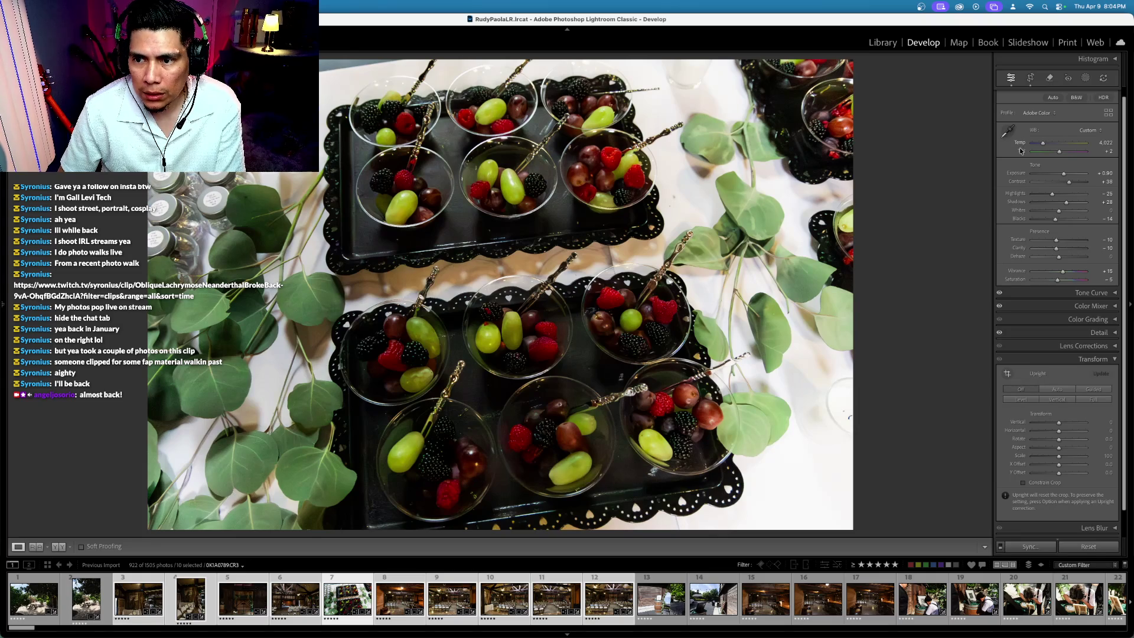
{"action": "left_click", "coordinate": [1020, 151]}
{"action": "key", "text": "plus"}
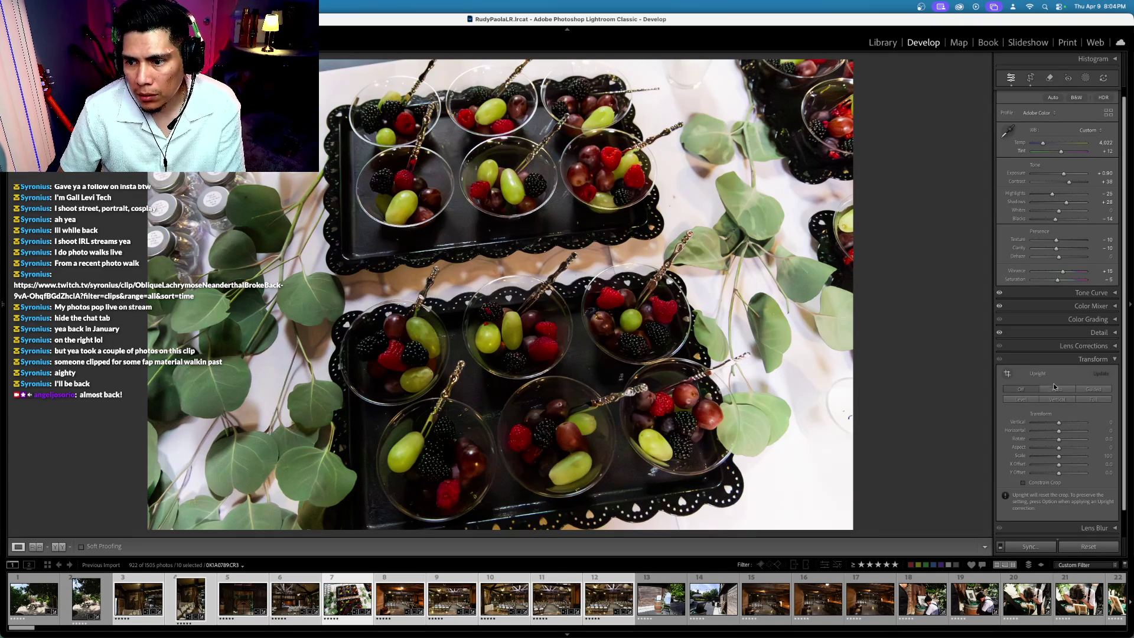
Step: Increase the lens distortion correction on the fruit photo
{"action": "left_click", "coordinate": [1094, 358]}
{"action": "left_click", "coordinate": [1094, 354]}
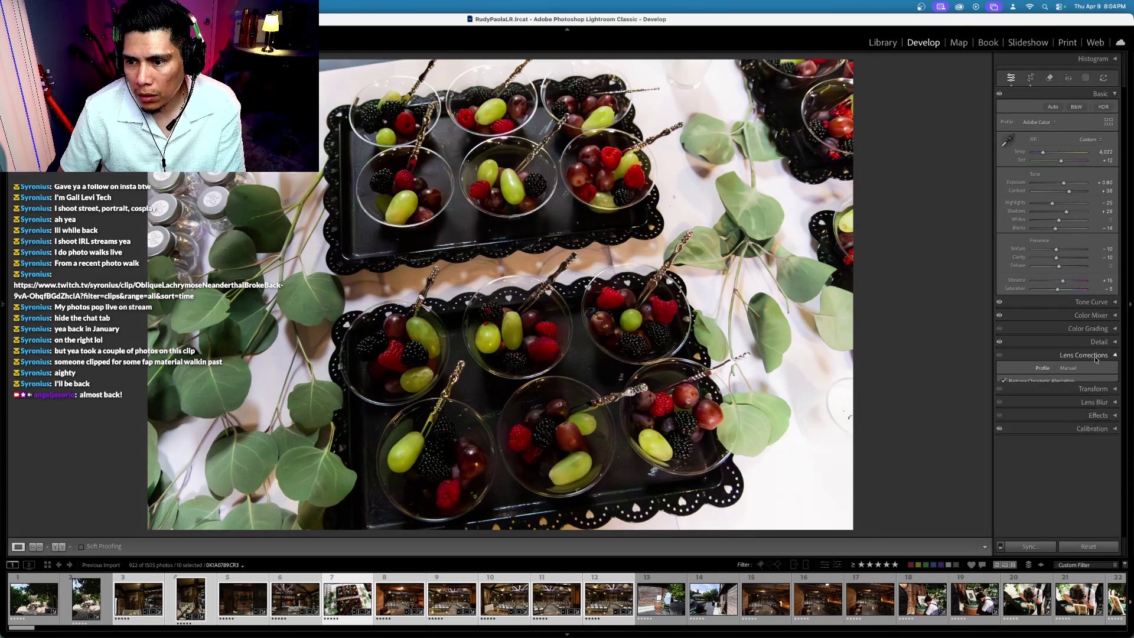
{"action": "left_click_drag", "start_coordinate": [1058, 458], "coordinate": [1092, 458]}
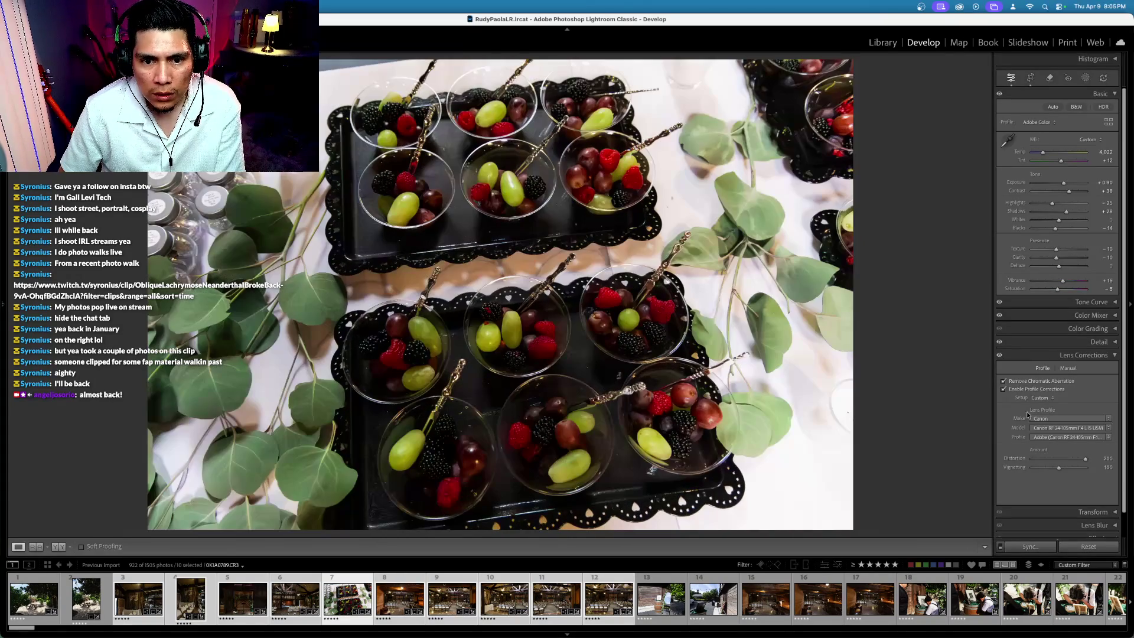
Step: Set the barn reception-room photo's exposure to +0.20, level it with a slight tilt, and compare before/after
{"action": "key", "text": "Left"}
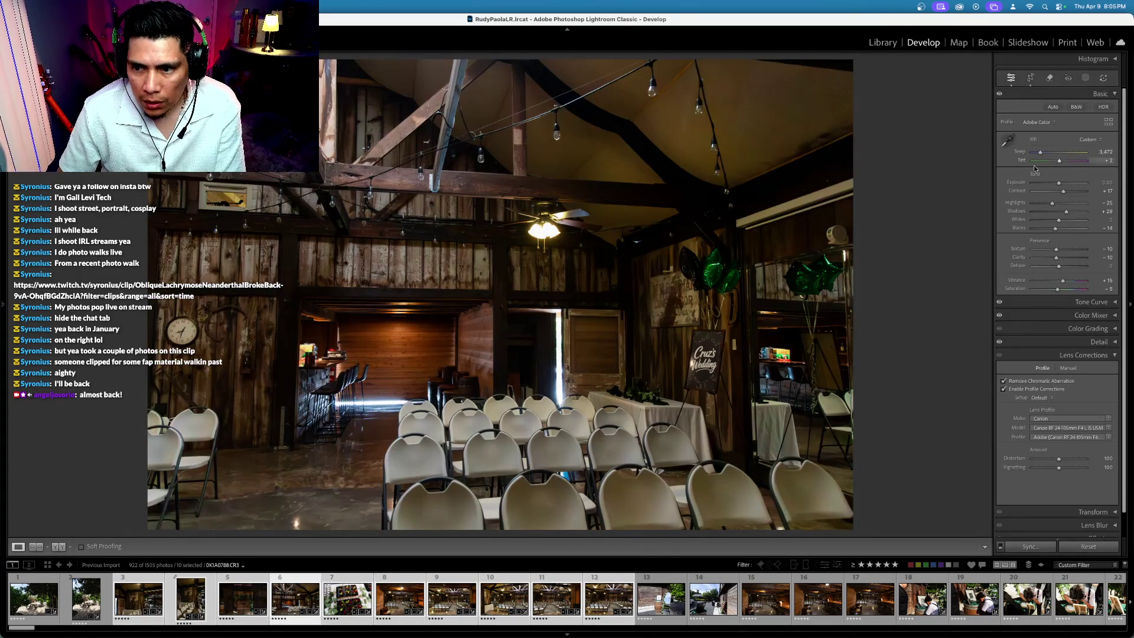
{"action": "left_click_drag", "start_coordinate": [1019, 186], "coordinate": [1023, 186]}
{"action": "left_click", "coordinate": [1030, 80]}
{"action": "left_click_drag", "start_coordinate": [974, 236], "coordinate": [984, 147]}
{"action": "key", "text": "Return"}
{"action": "left_click_drag", "start_coordinate": [1017, 183], "coordinate": [1011, 182]}
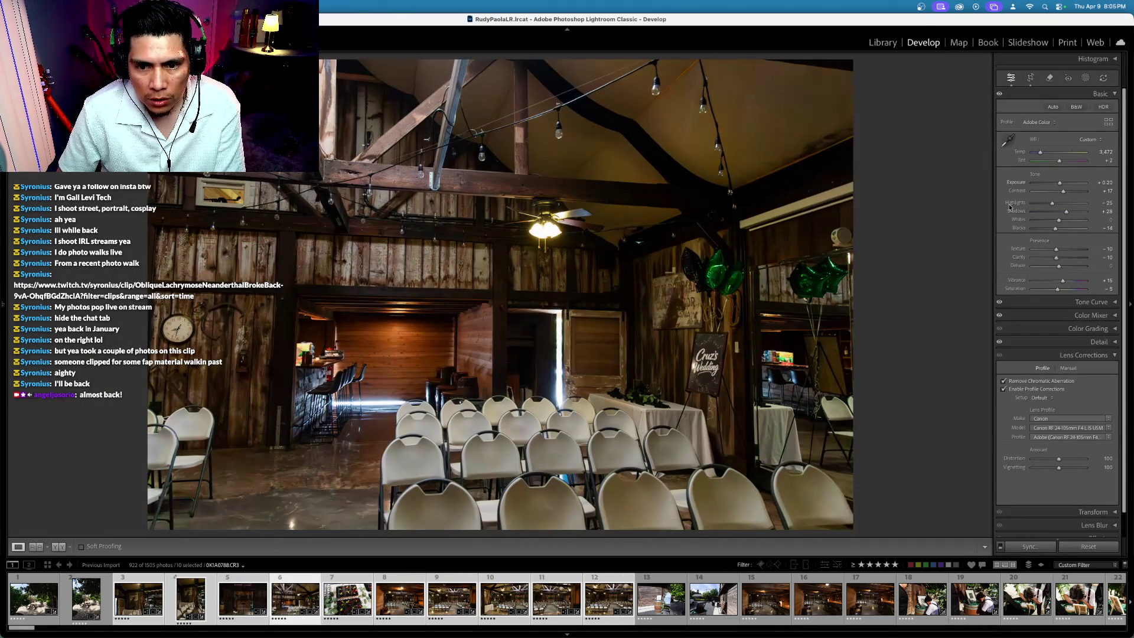
{"action": "key", "text": "backslash"}
{"action": "key", "text": "backslash"}
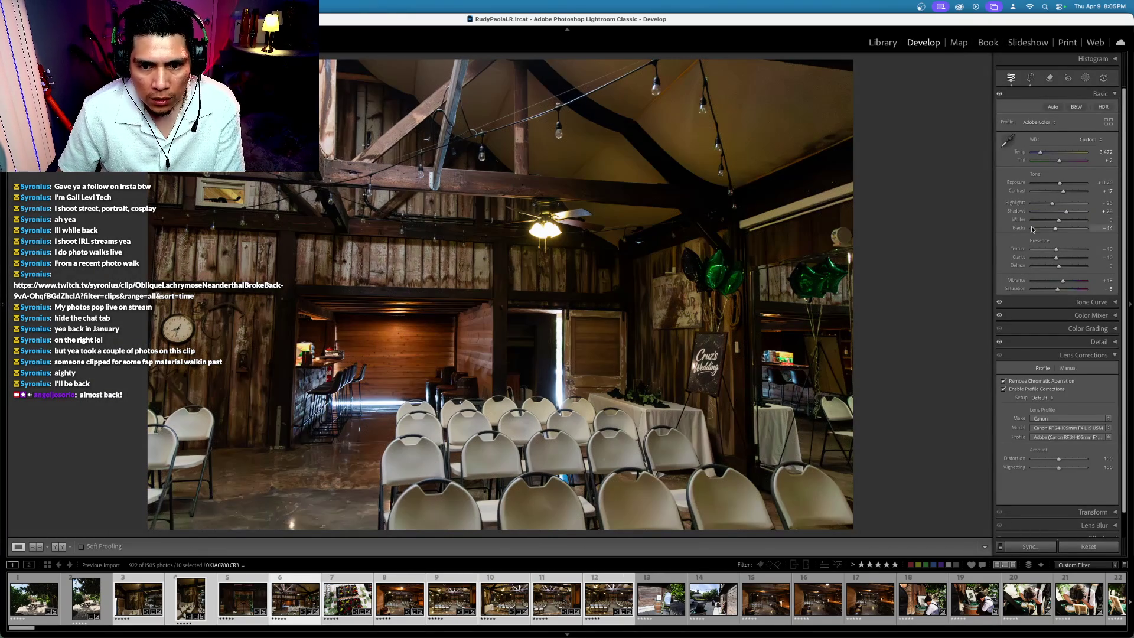
Step: Raise the barn photo's tint to +7, then brighten the ceremony-arch photo to +1.10 exposure
{"action": "double_click", "coordinate": [1021, 161]}
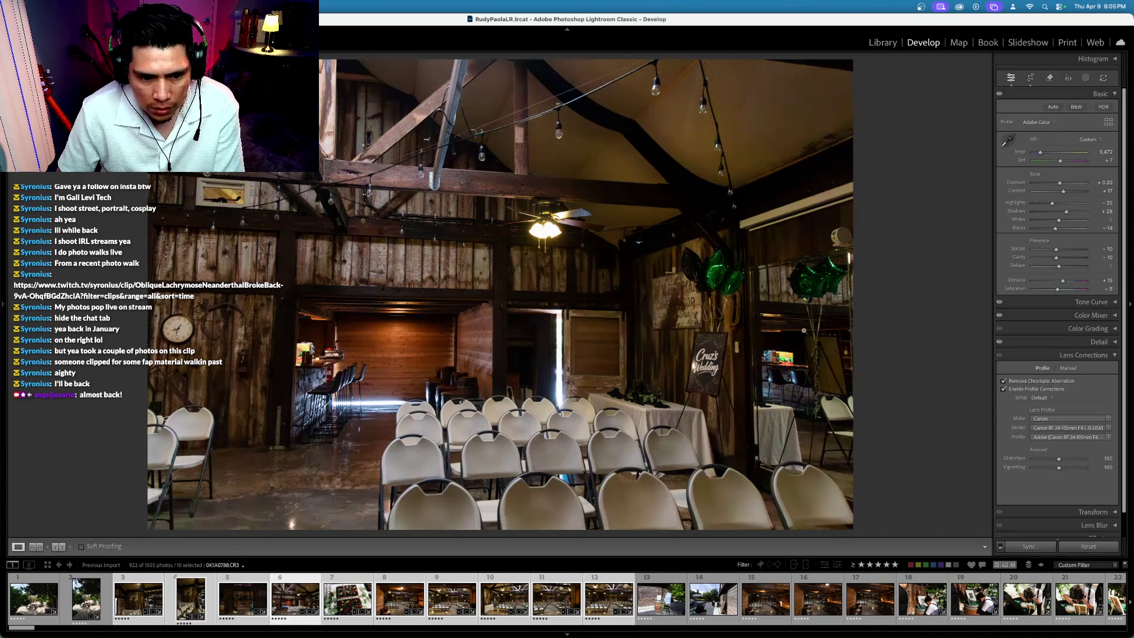
{"action": "key", "text": "Left"}
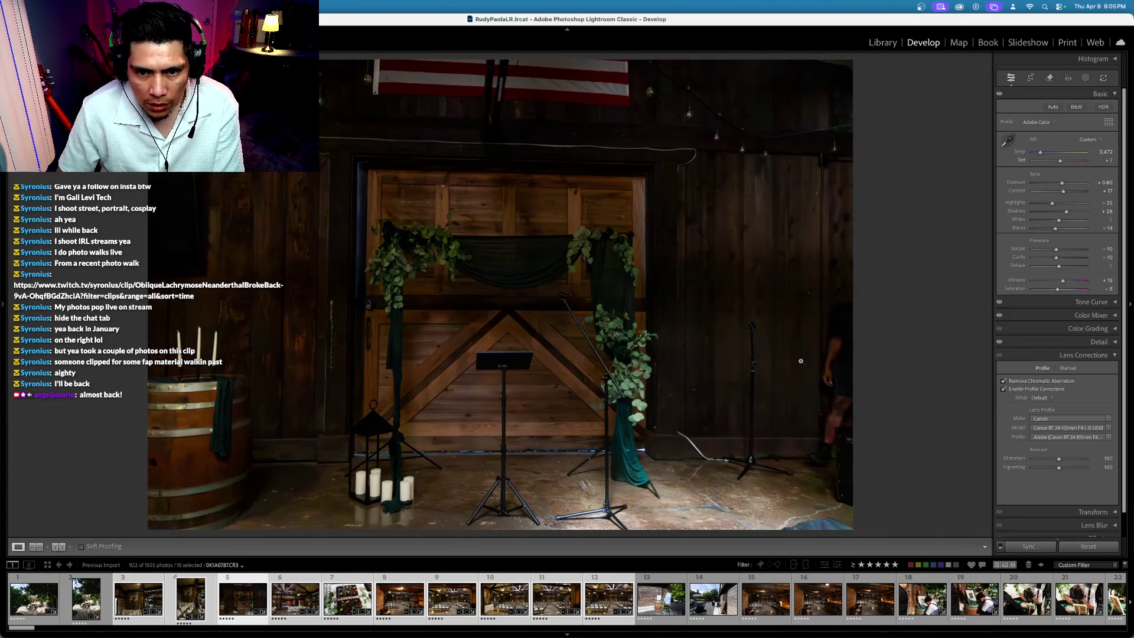
{"action": "left_click_drag", "start_coordinate": [1015, 181], "coordinate": [1021, 182]}
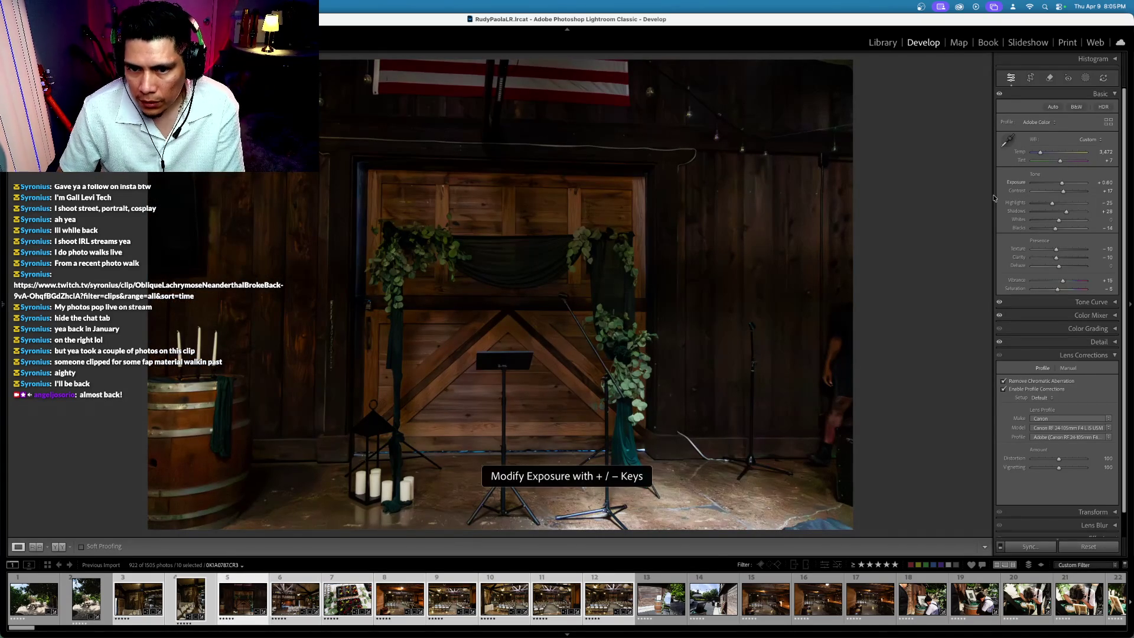
{"action": "key", "text": "equal"}
{"action": "key", "text": "equal"}
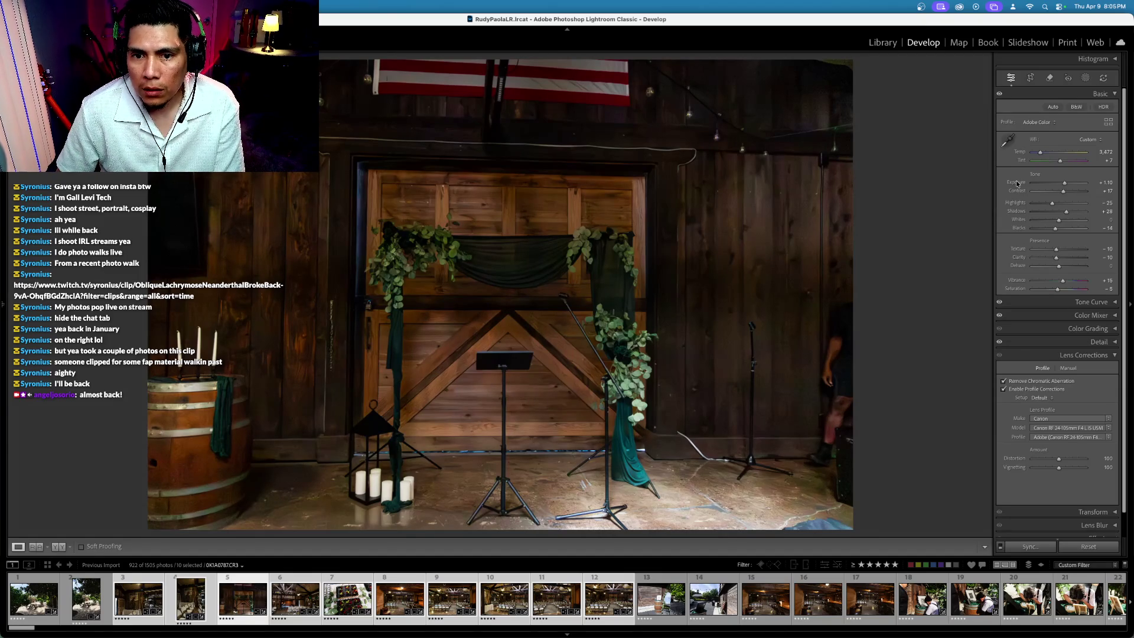
Step: Review the arch photo's crop without changes and switch to the Remove tool
{"action": "left_click", "coordinate": [1030, 78]}
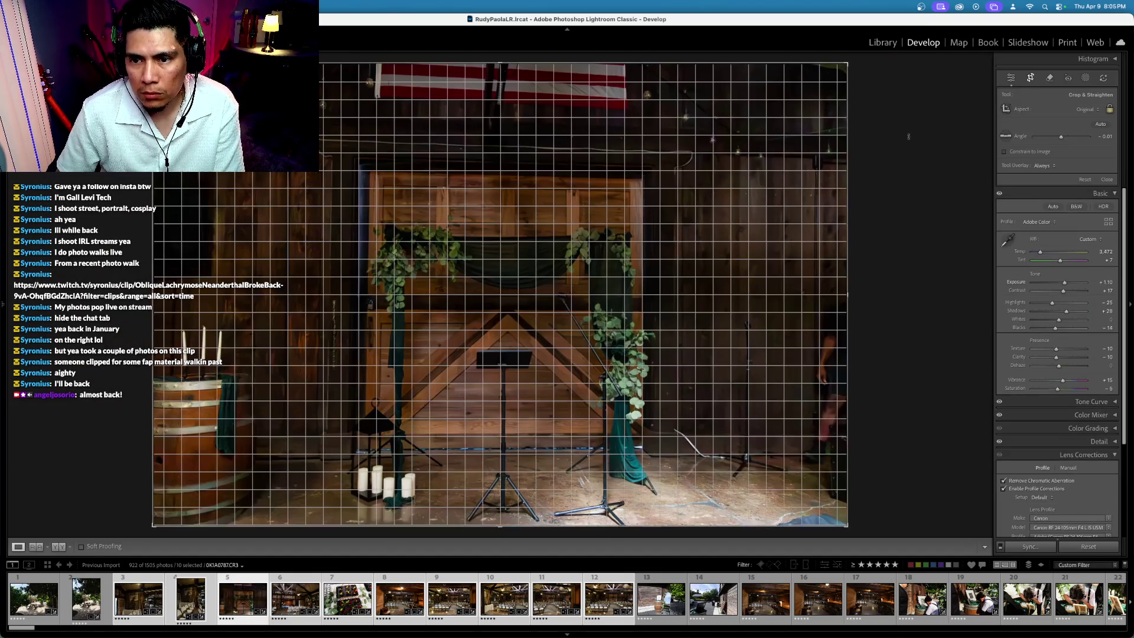
{"action": "key", "text": "Return"}
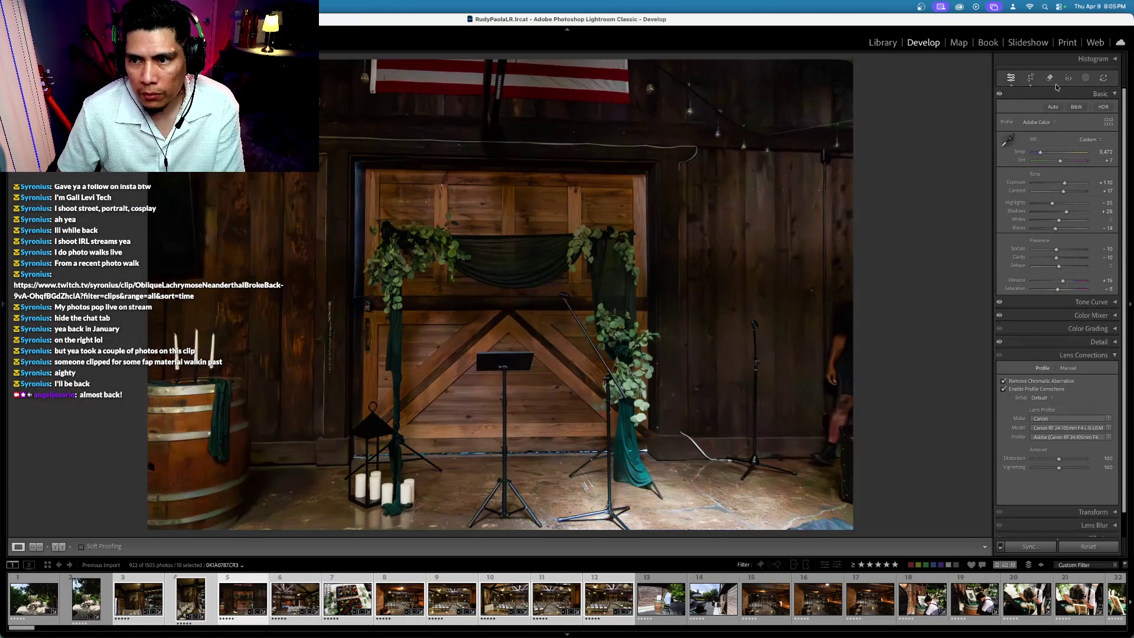
{"action": "left_click", "coordinate": [1050, 79]}
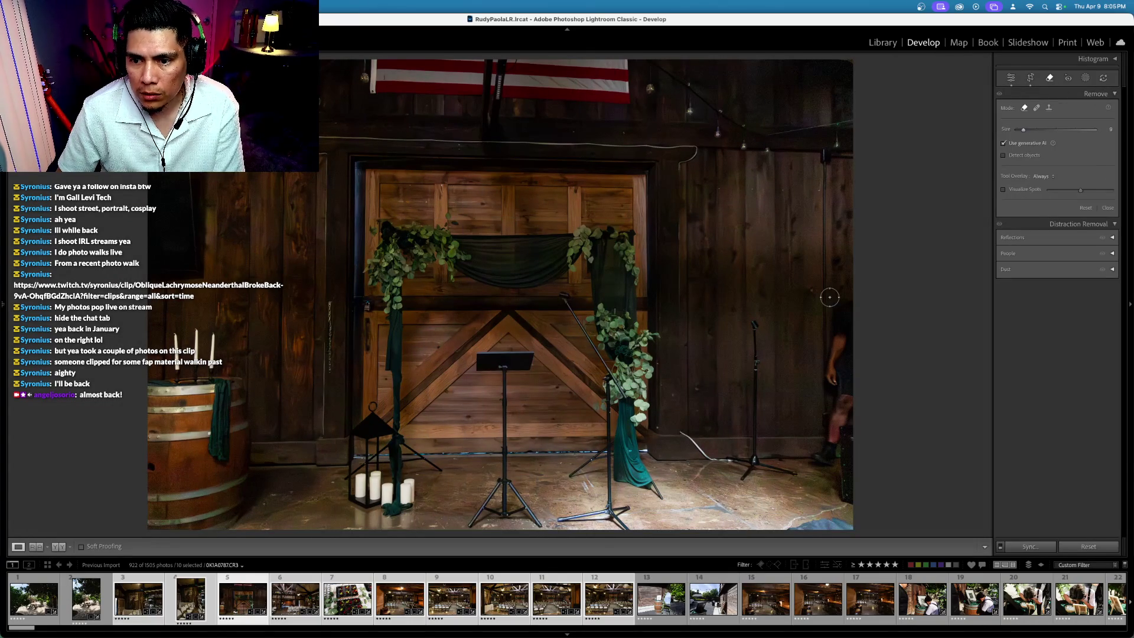
Step: Paint over the right-edge person with a size-17 brush and erase them using generative AI
{"action": "key", "text": "bracketright"}
{"action": "key", "text": "bracketright"}
{"action": "mouse_move", "coordinate": [830, 297]}
{"action": "left_mouse_down"}
{"action": "mouse_move", "coordinate": [843, 405]}
{"action": "mouse_move", "coordinate": [818, 464]}
{"action": "mouse_move", "coordinate": [838, 490]}
{"action": "mouse_move", "coordinate": [854, 413]}
{"action": "mouse_move", "coordinate": [846, 439]}
{"action": "mouse_move", "coordinate": [824, 455]}
{"action": "mouse_move", "coordinate": [851, 311]}
{"action": "left_mouse_up"}
{"action": "left_click", "coordinate": [1098, 235]}
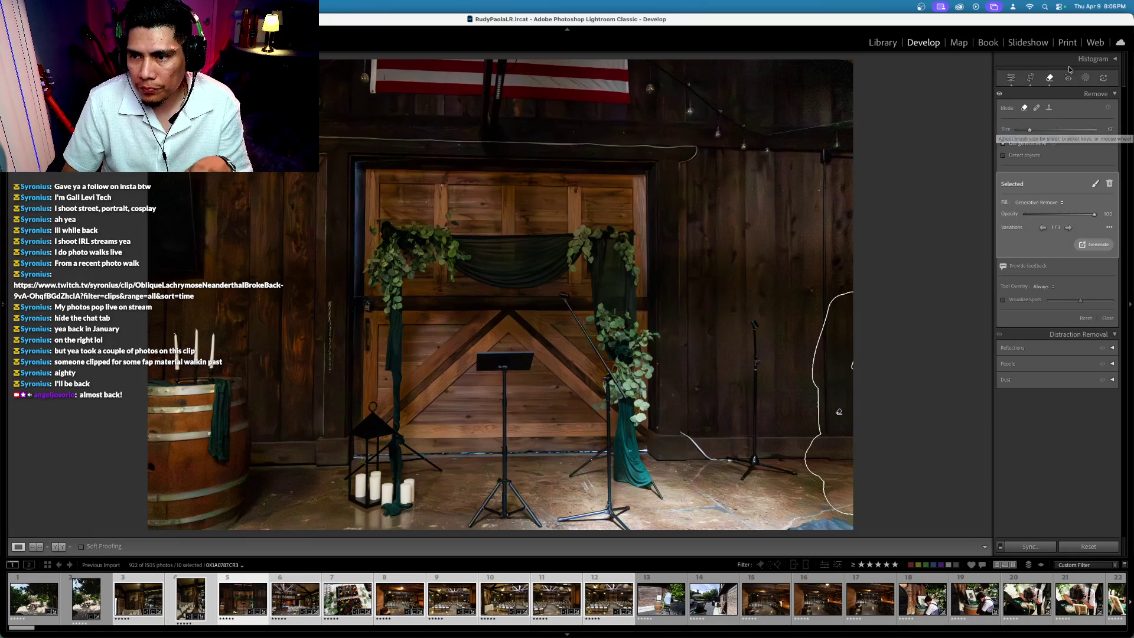
{"action": "key", "text": "q"}
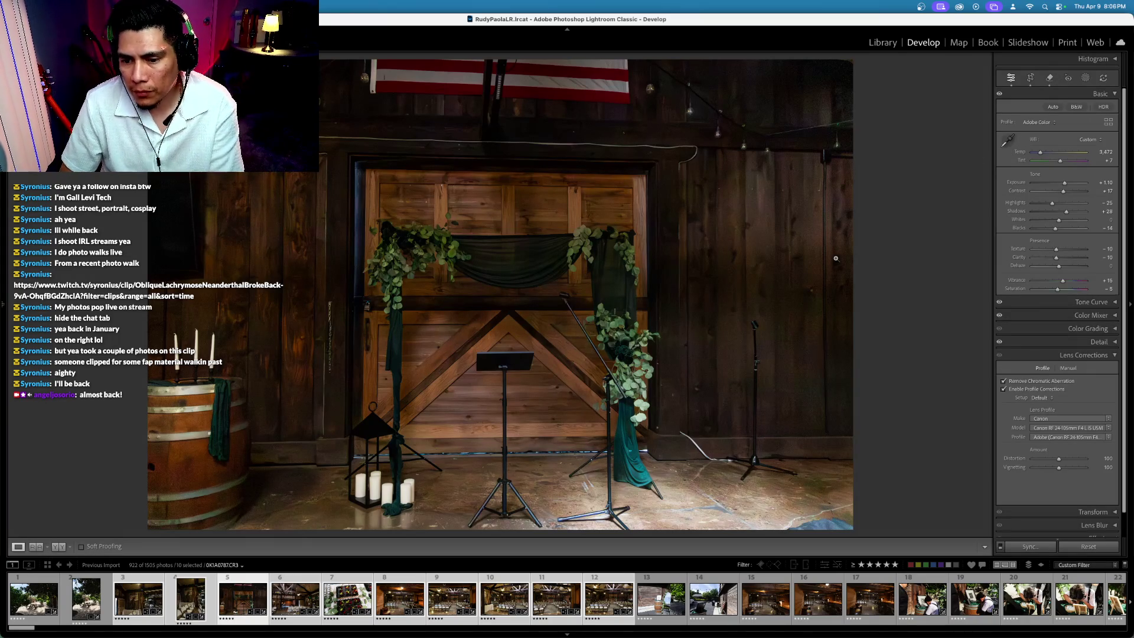
{"action": "key", "text": "Right"}
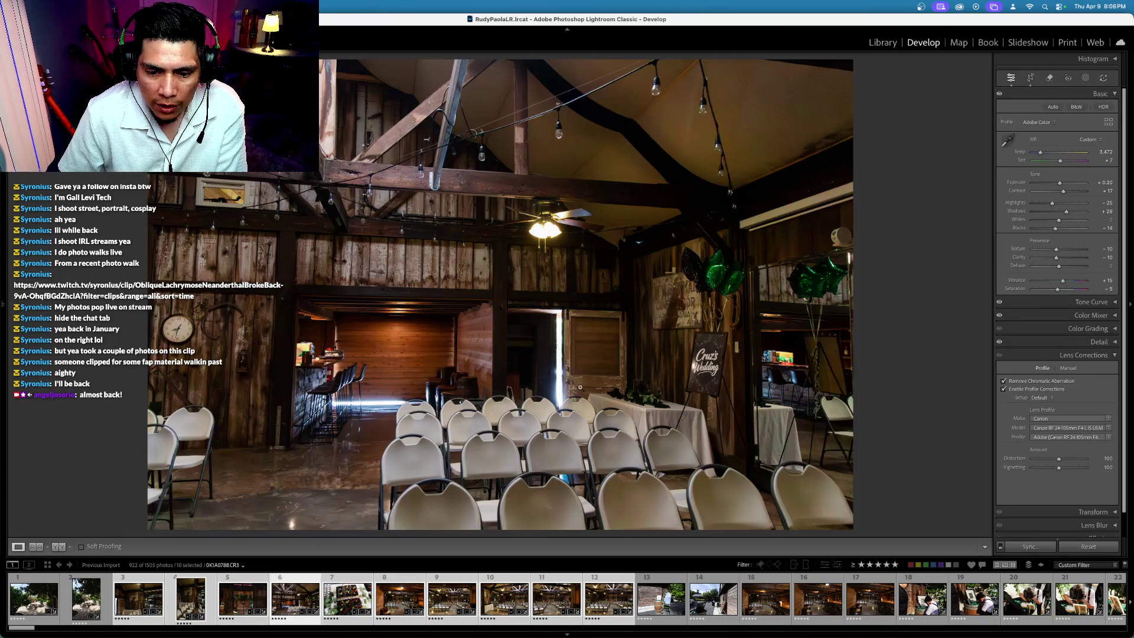
Step: Straighten the vertical chairs photo slightly, shift tint toward green, raise exposure to +0.10, and set contrast +38
{"action": "key", "text": "Left"}
{"action": "key", "text": "Left"}
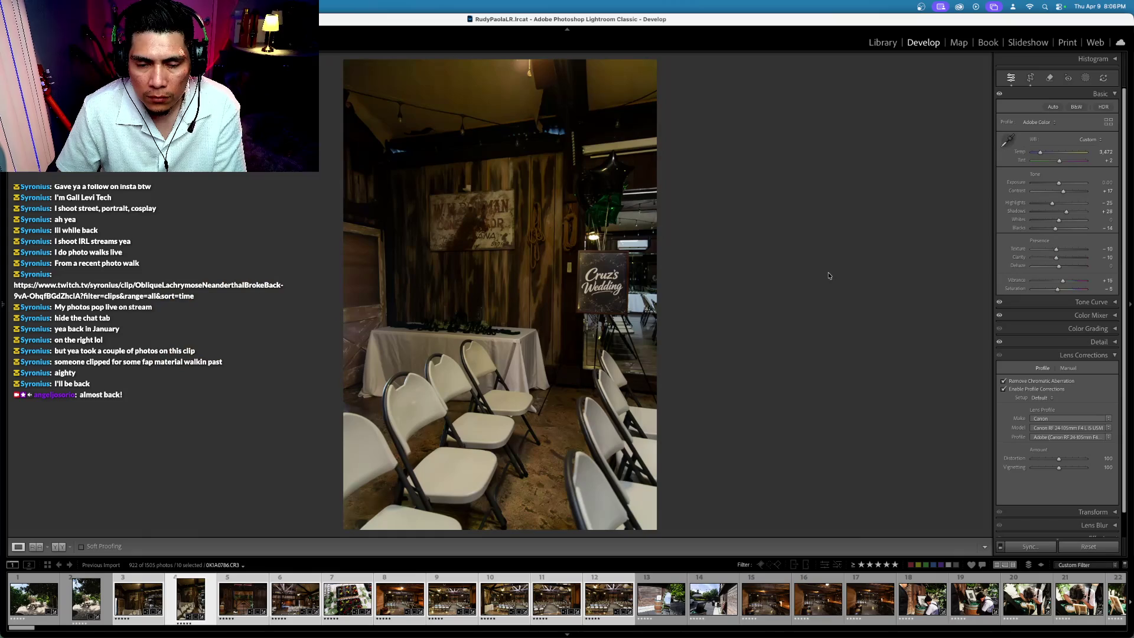
{"action": "left_click", "coordinate": [1030, 77]}
{"action": "key", "text": "Return"}
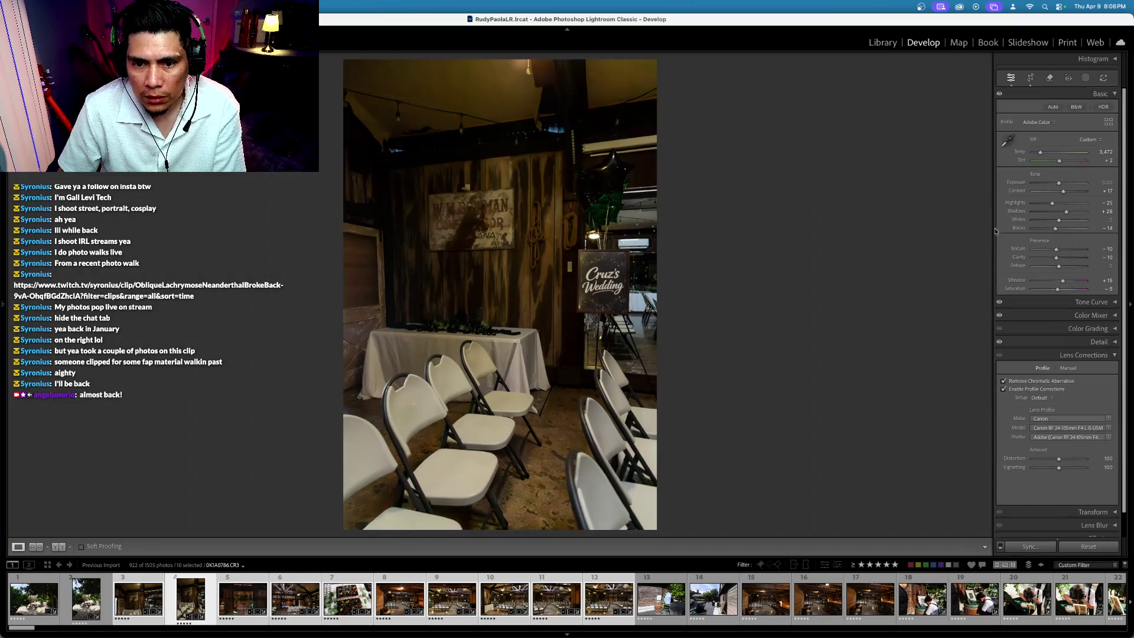
{"action": "key", "text": "comma"}
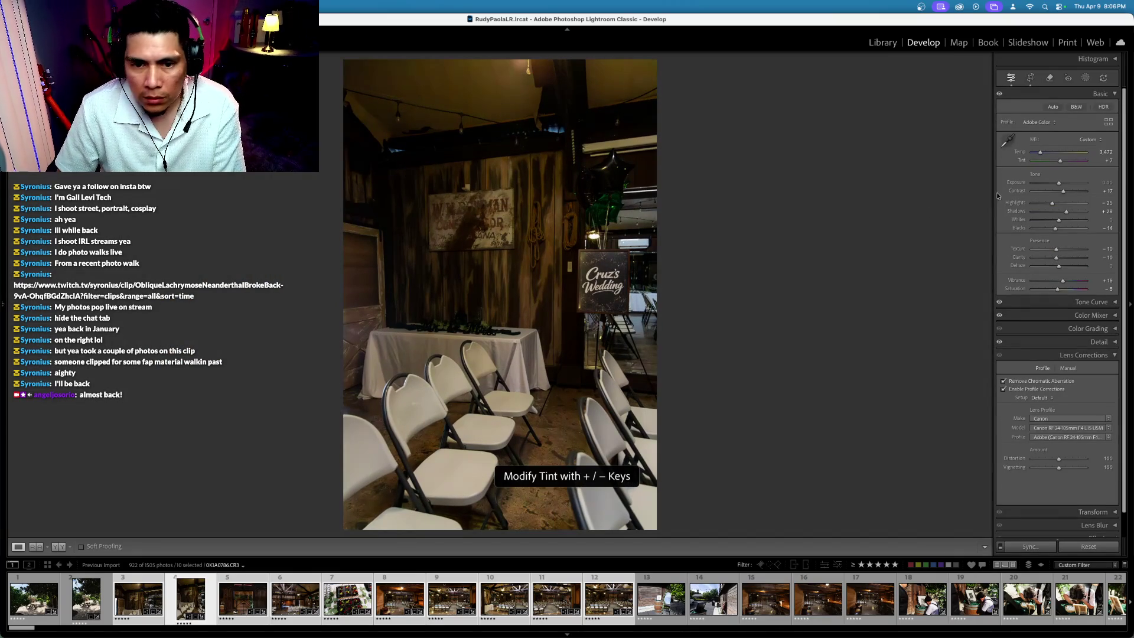
{"action": "key", "text": "minus"}
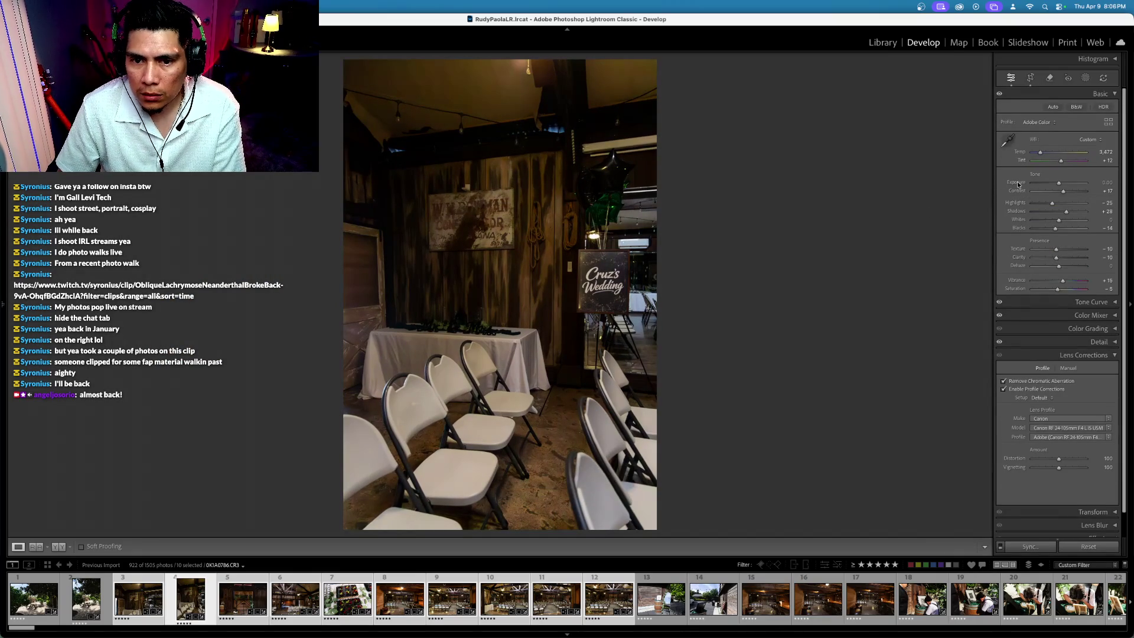
{"action": "key", "text": "period"}
{"action": "key", "text": "equal"}
{"action": "left_click_drag", "start_coordinate": [1017, 191], "coordinate": [1067, 192]}
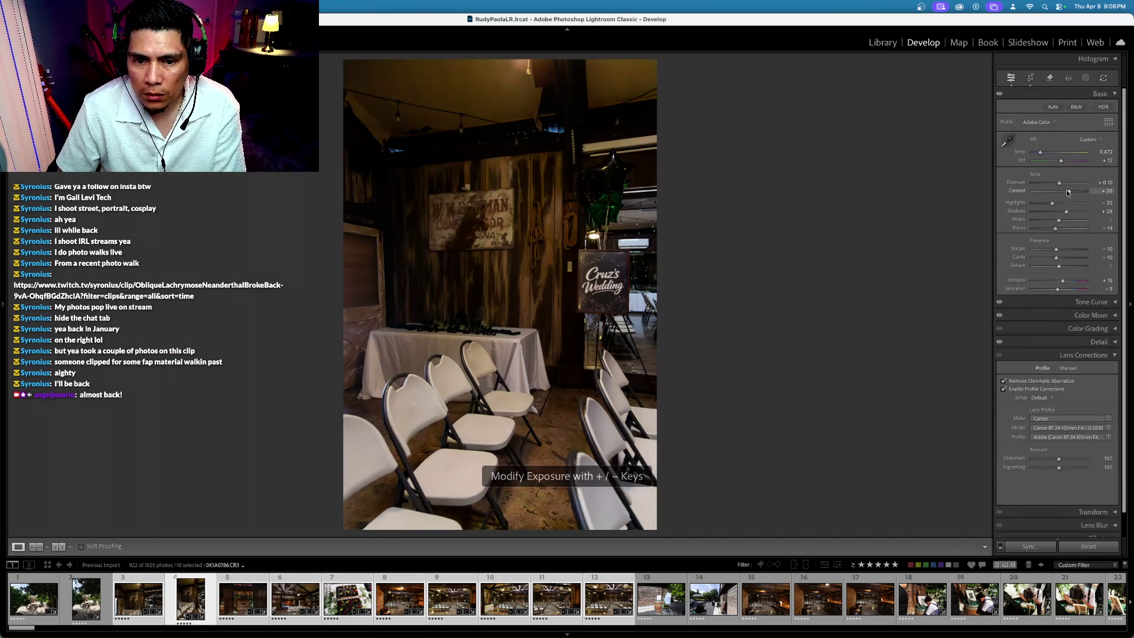
Step: Narrow the filmstrip selection to the wide venue photo and review its crop without changes
{"action": "key", "text": "Left"}
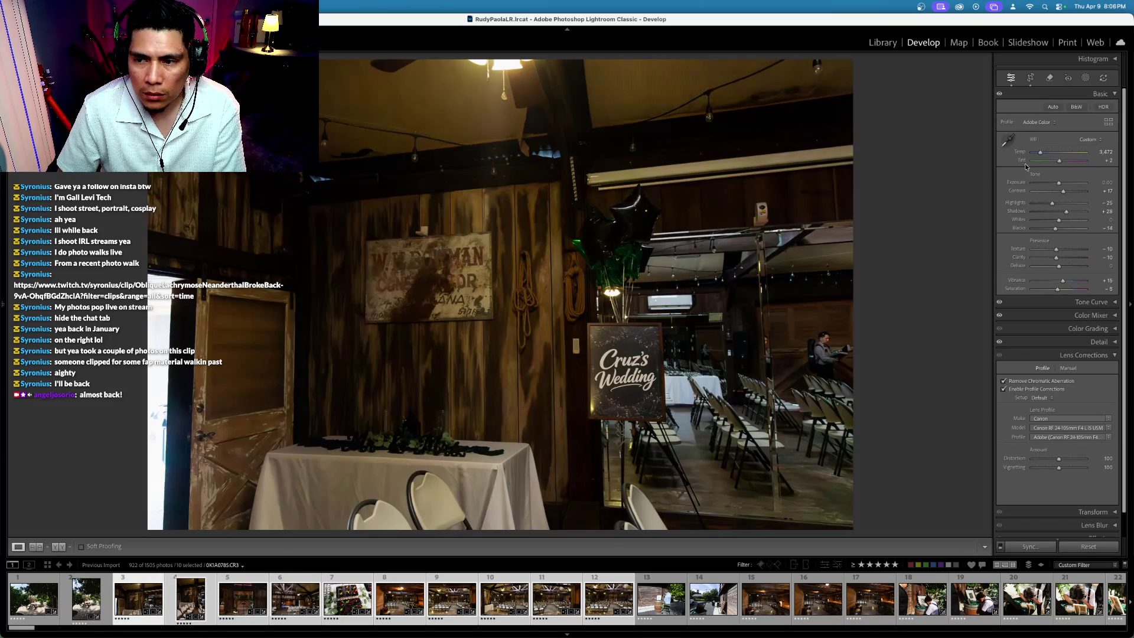
{"action": "key", "text": "Left"}
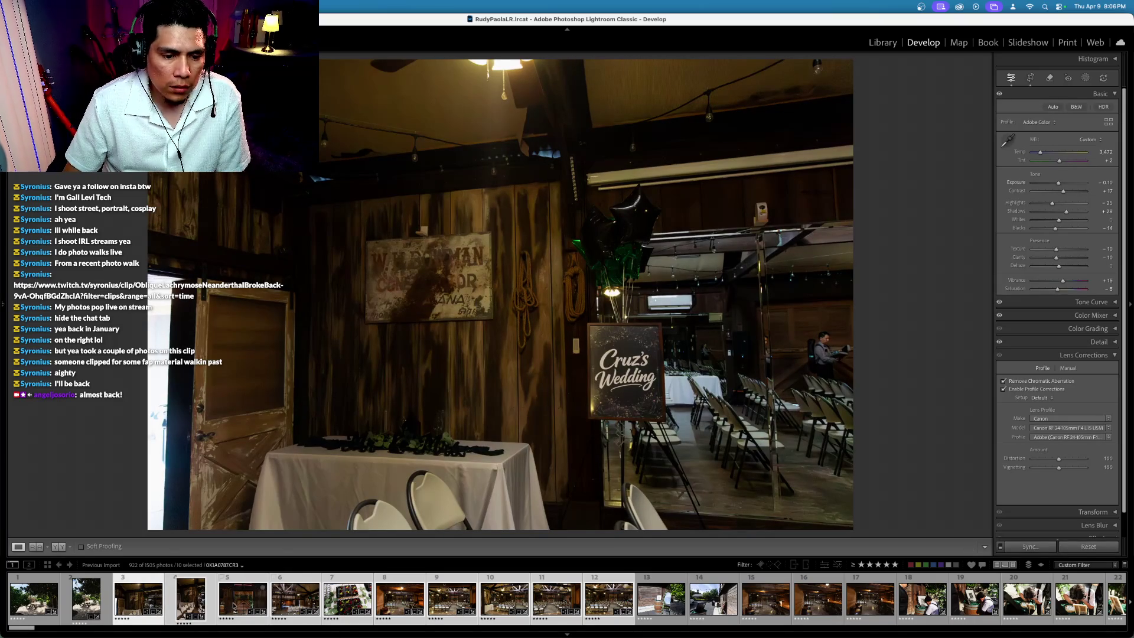
{"action": "left_click", "coordinate": [195, 601], "text": "super"}
{"action": "left_click", "coordinate": [132, 600], "text": "shift"}
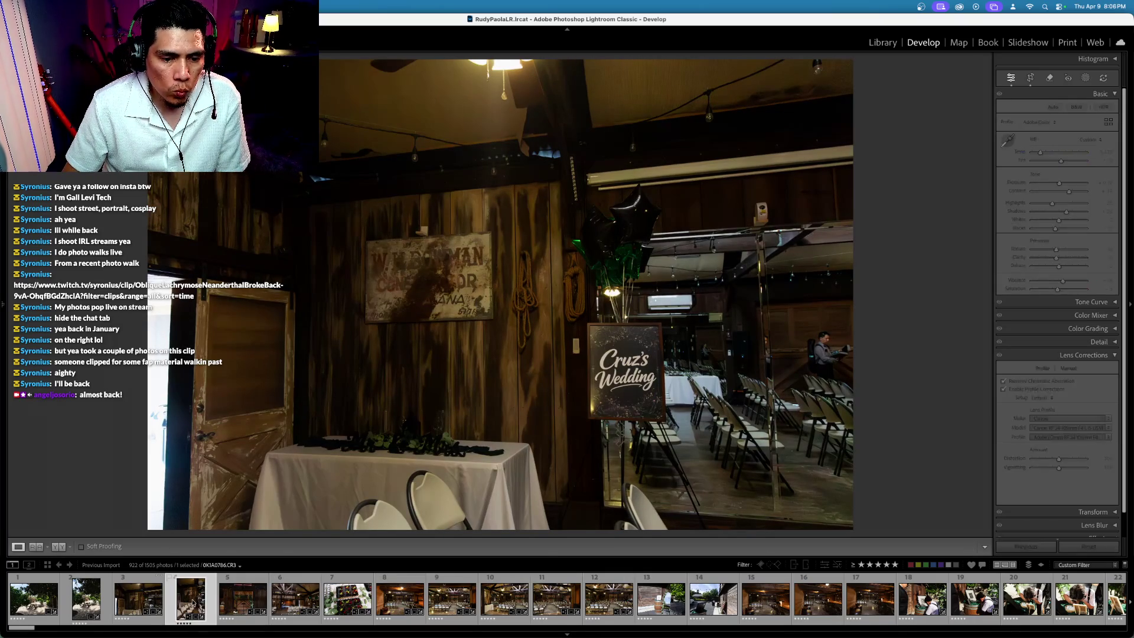
{"action": "left_click", "coordinate": [133, 600]}
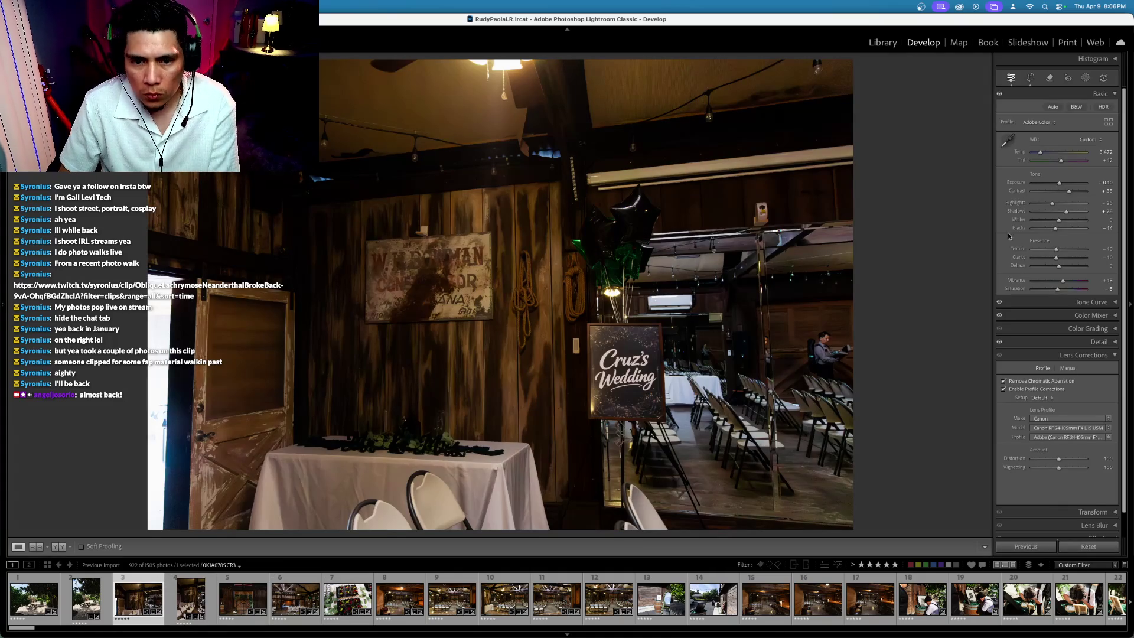
{"action": "left_click", "coordinate": [1031, 77]}
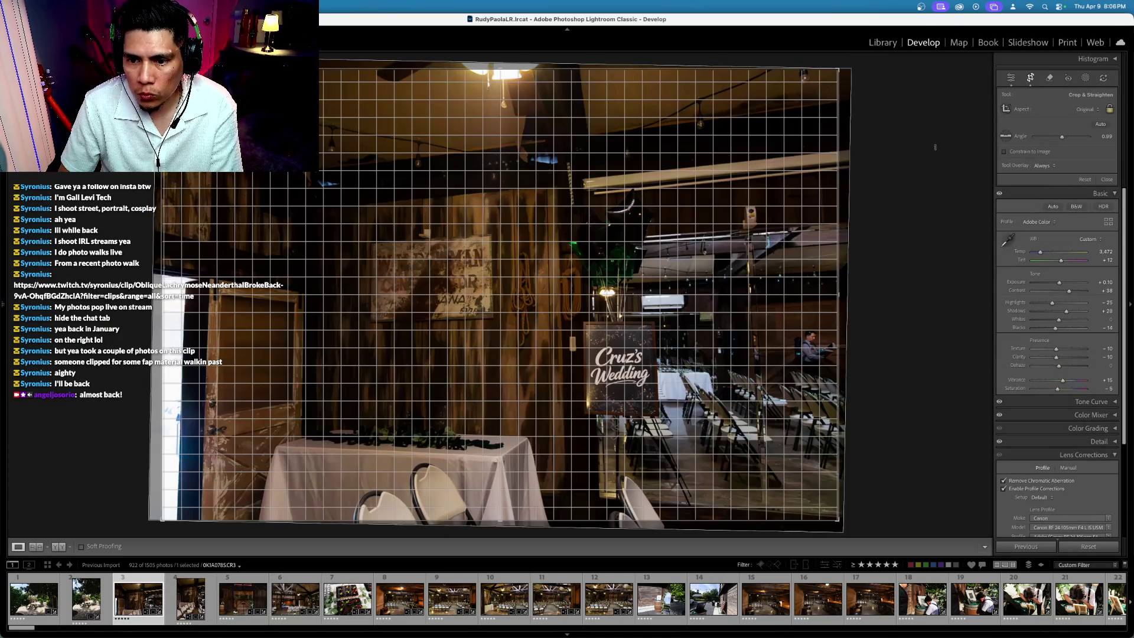
{"action": "left_click", "coordinate": [1052, 190]}
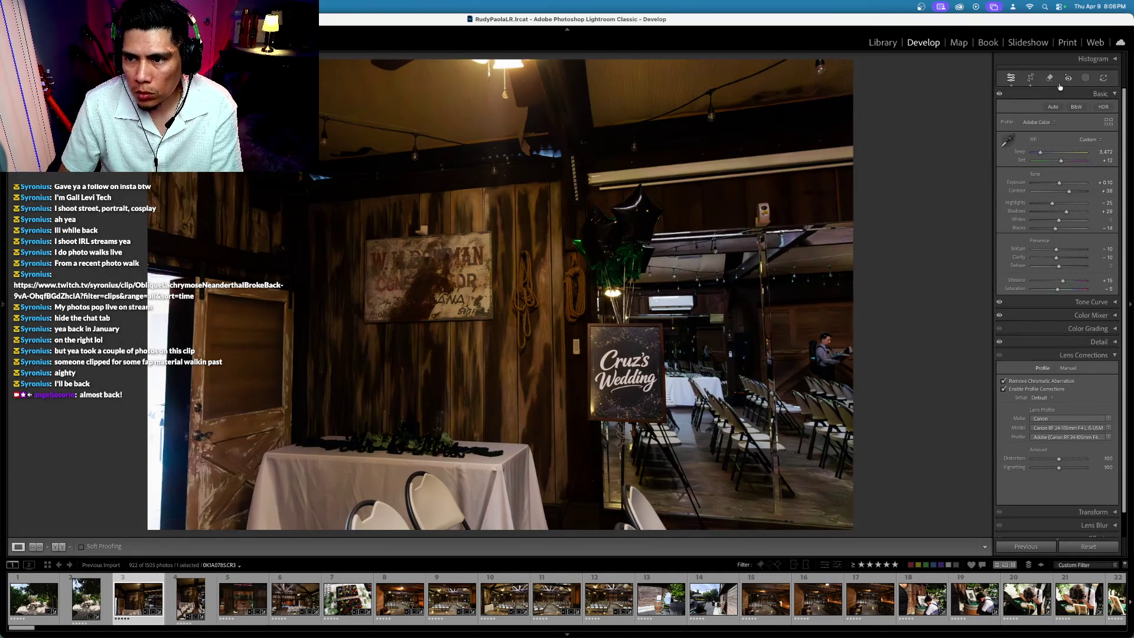
{"action": "left_click", "coordinate": [1049, 78]}
Step: Brush over the seated person on the wide venue photo's right and erase them with generative AI
{"action": "mouse_move", "coordinate": [827, 330]}
{"action": "left_mouse_down"}
{"action": "mouse_move", "coordinate": [797, 354]}
{"action": "mouse_move", "coordinate": [838, 371]}
{"action": "mouse_move", "coordinate": [846, 362]}
{"action": "left_mouse_up"}
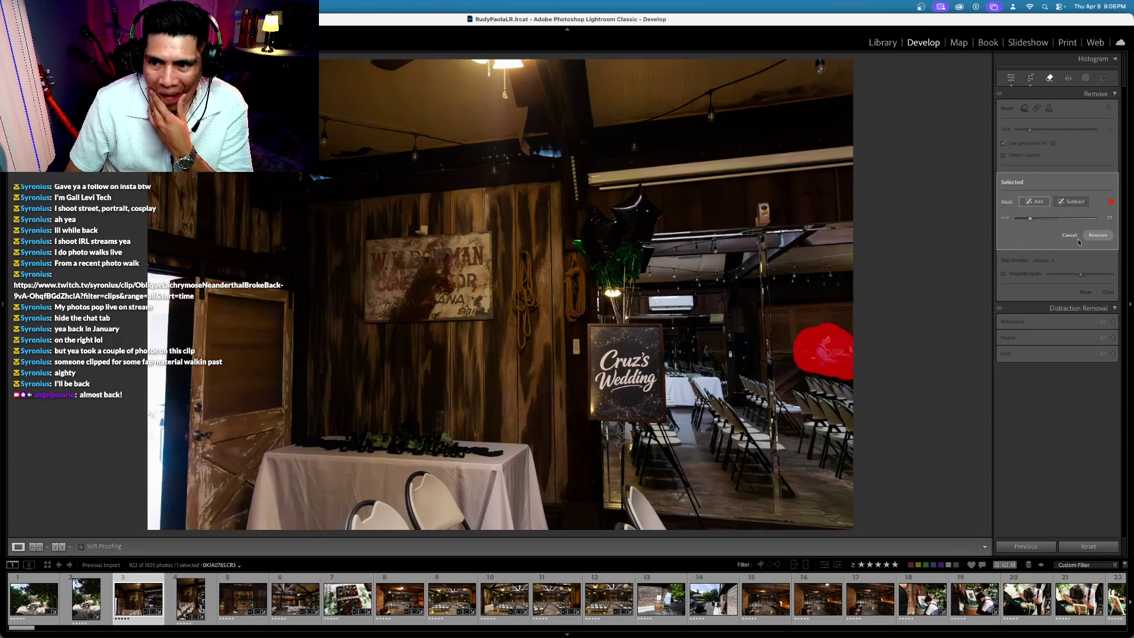
{"action": "left_click", "coordinate": [1096, 235]}
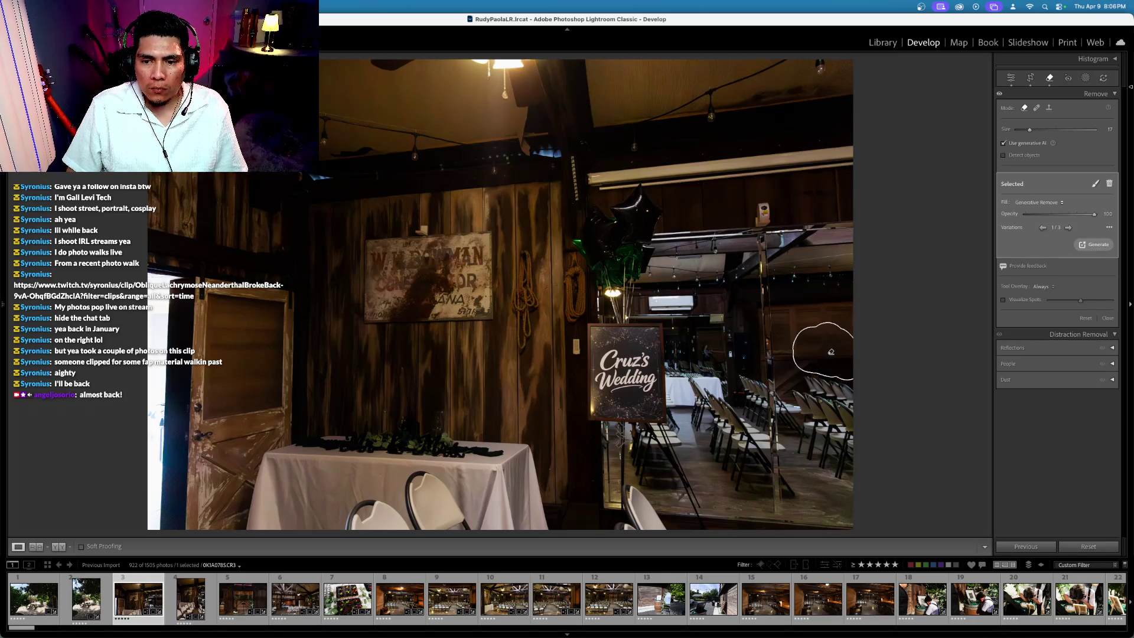
{"action": "left_click", "coordinate": [1049, 78]}
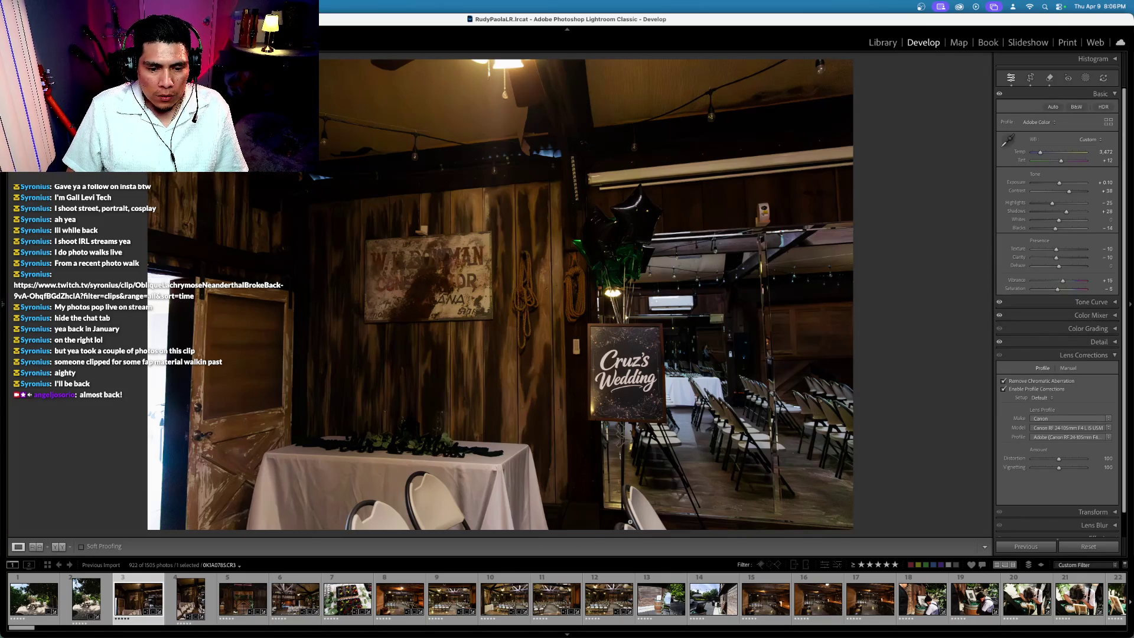
{"action": "key", "text": "Left"}
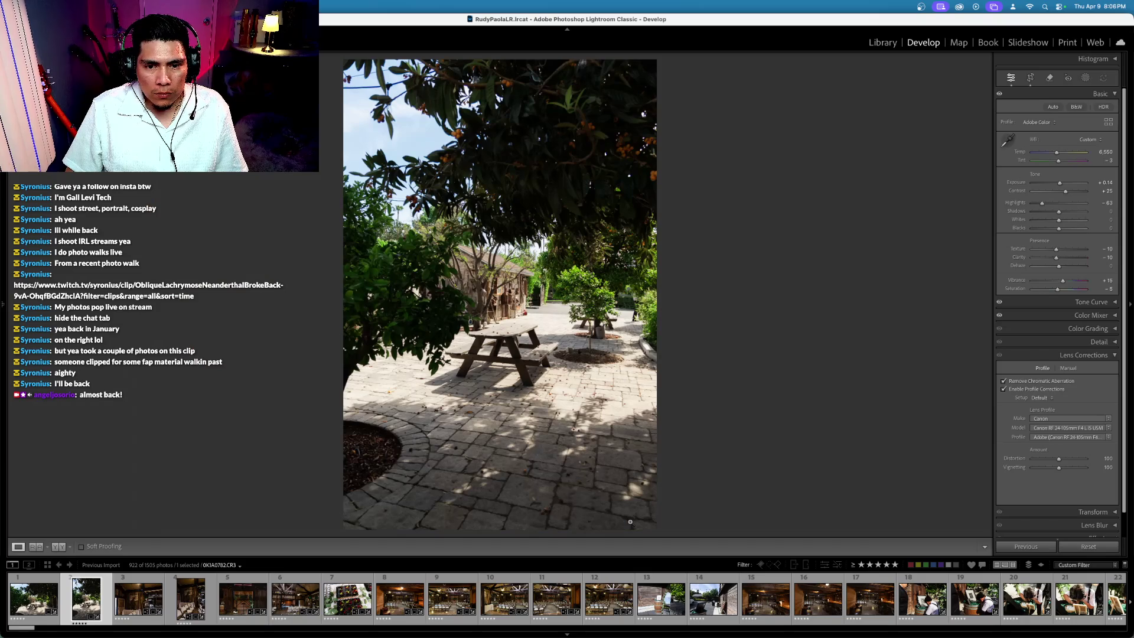
{"action": "key", "text": "Right"}
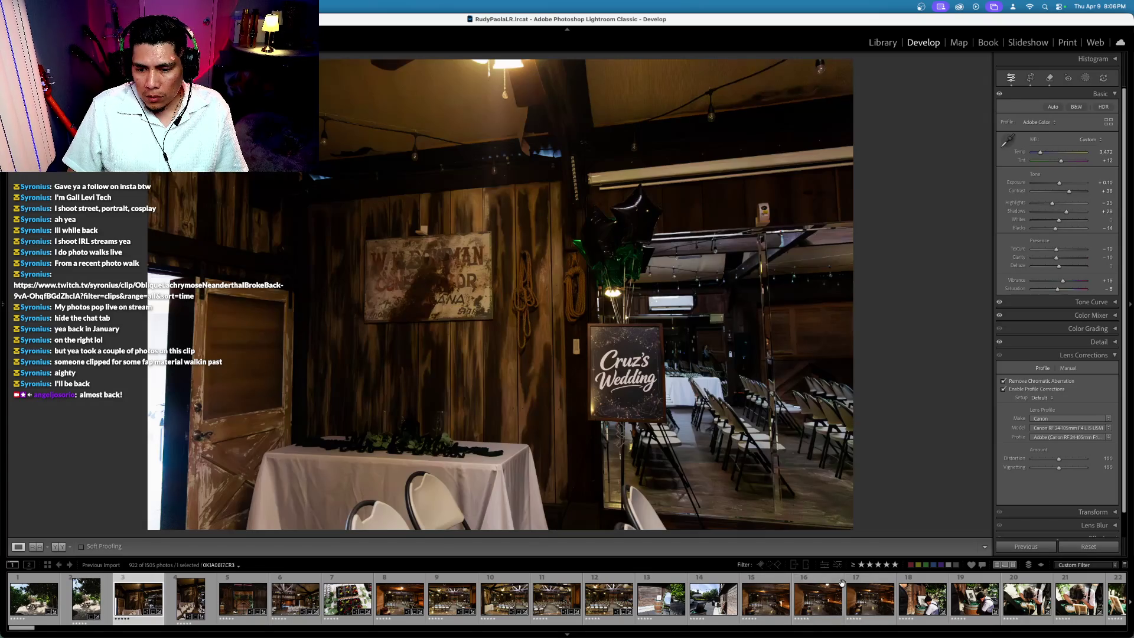
Step: Select the barrel-and-mirror photo and add the welcome-sign close-up to the selection
{"action": "left_click", "coordinate": [662, 599]}
{"action": "scroll", "coordinate": [668, 601], "scroll_direction": "down", "scroll_amount": 5}
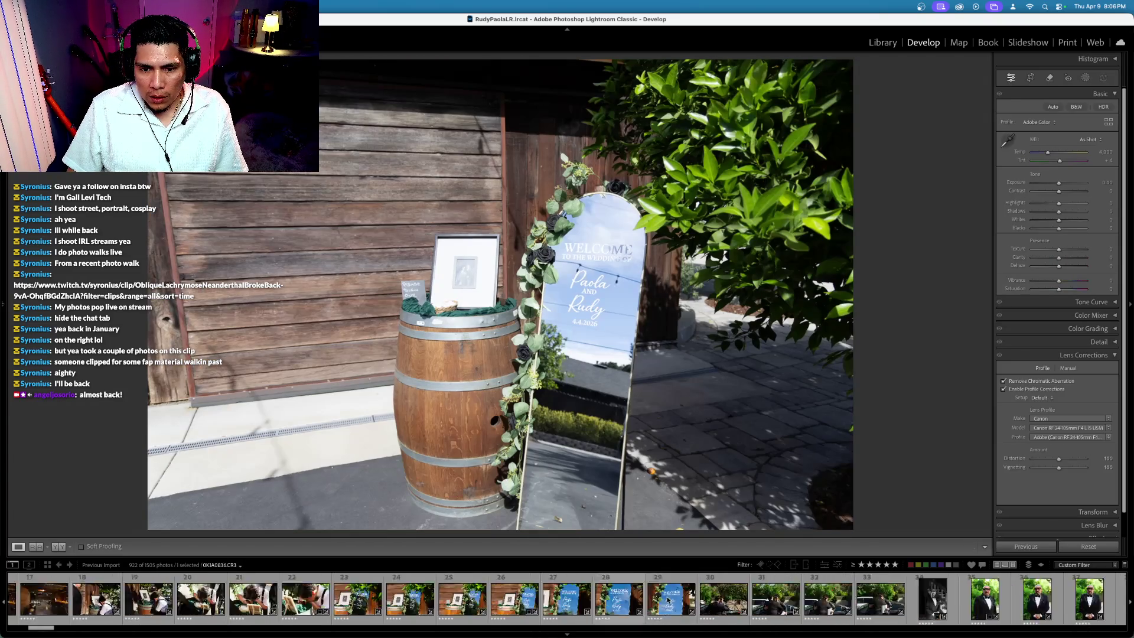
{"action": "scroll", "coordinate": [667, 600], "scroll_direction": "down", "scroll_amount": 5}
{"action": "scroll", "coordinate": [532, 600], "scroll_direction": "up", "scroll_amount": 3}
{"action": "left_click", "coordinate": [409, 602], "text": "super"}
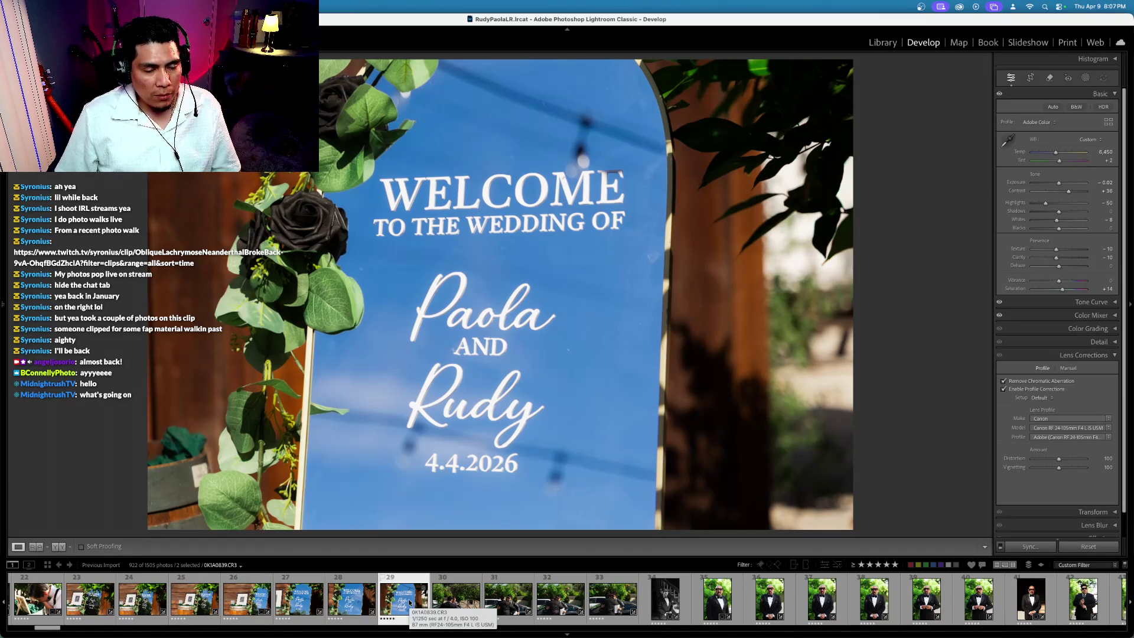
Step: Synchronize the welcome-sign close-up's settings to the barrel-and-mirror photo, then select that photo alone
{"action": "scroll", "coordinate": [412, 599], "scroll_direction": "right", "scroll_amount": 1}
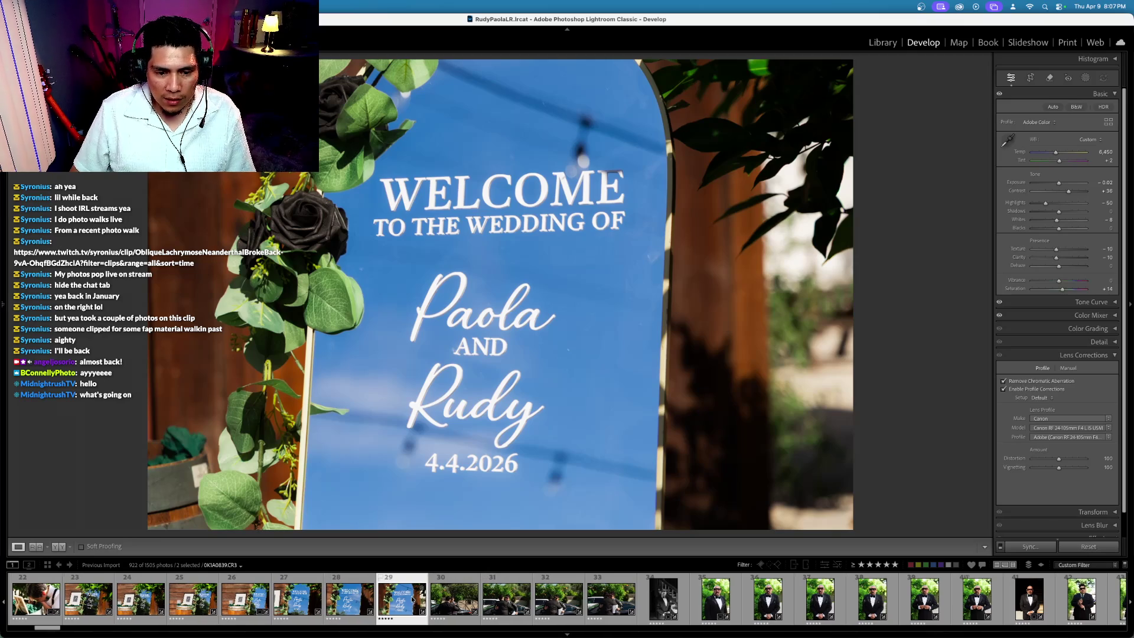
{"action": "key", "text": "super+shift+s"}
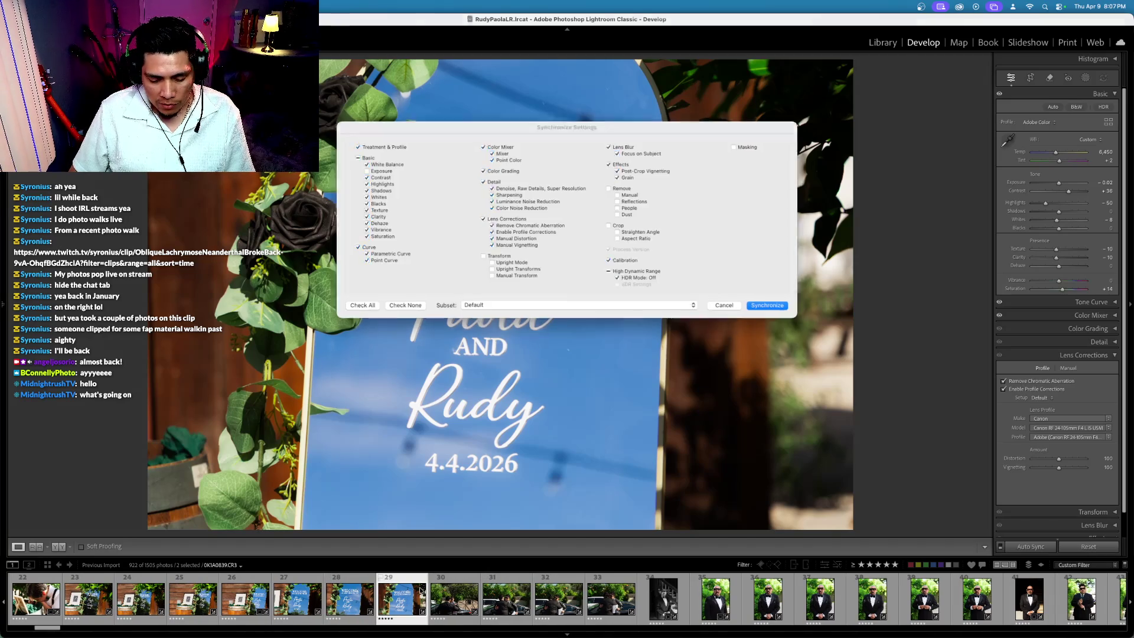
{"action": "key", "text": "Return"}
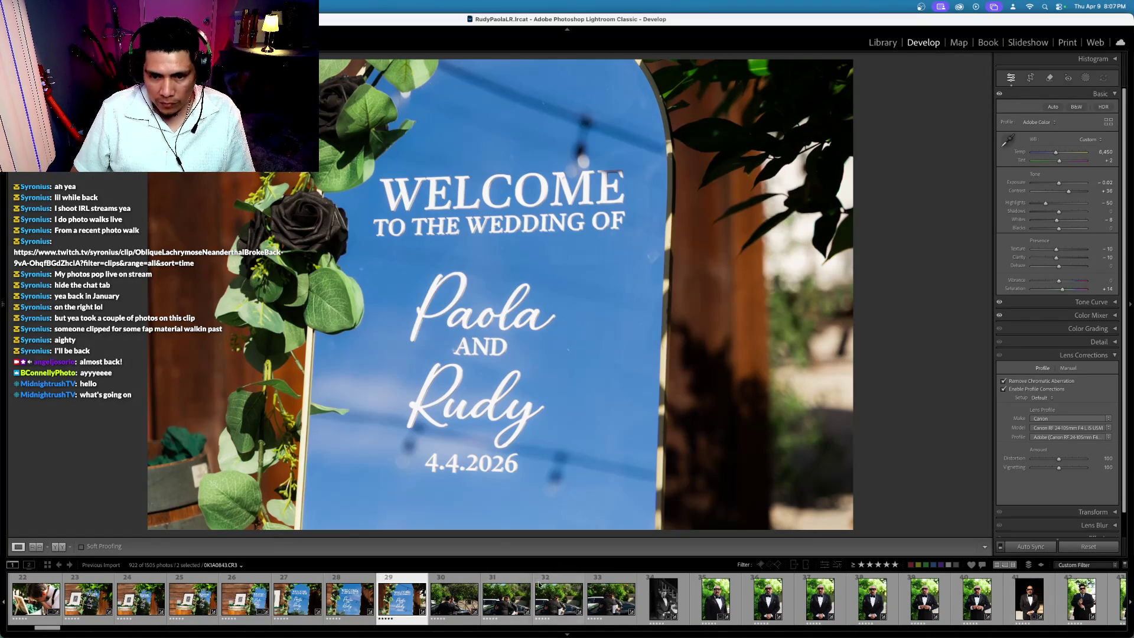
{"action": "left_click", "coordinate": [413, 601]}
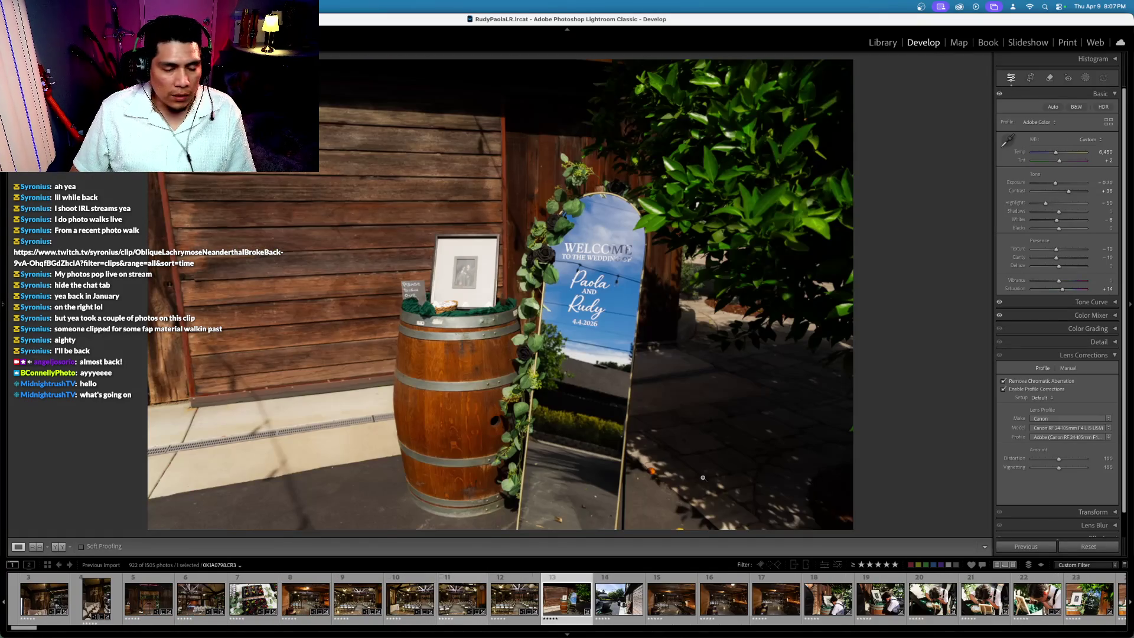
Step: Select the Exposure control and reveal the develop Presets panel on the left edge
{"action": "left_click", "coordinate": [1016, 183]}
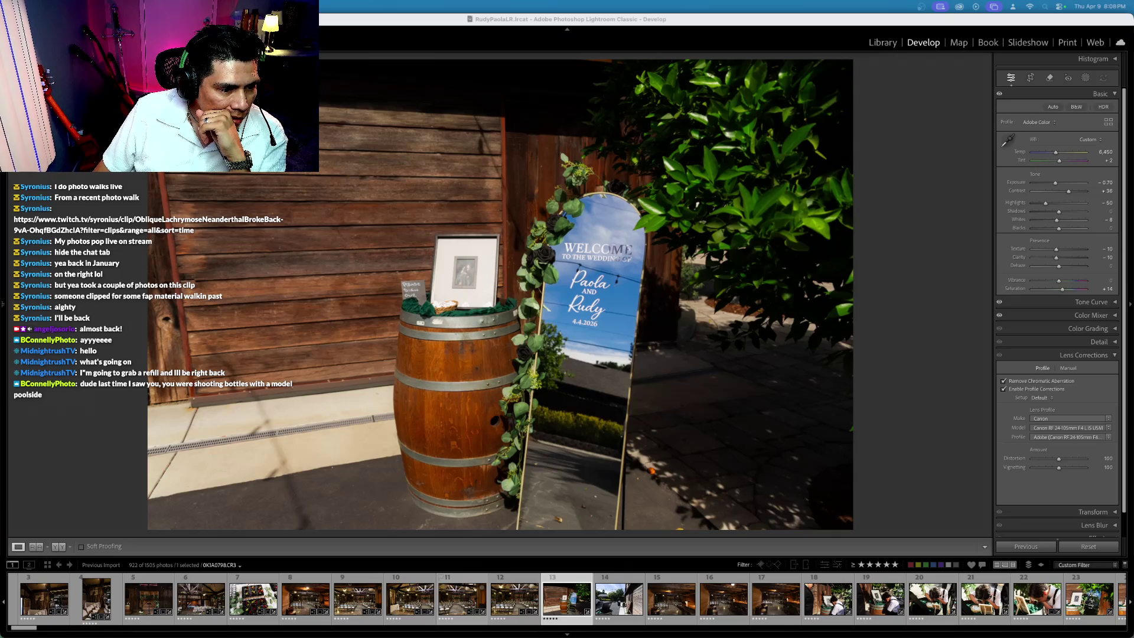
{"action": "mouse_move", "coordinate": [3, 305]}
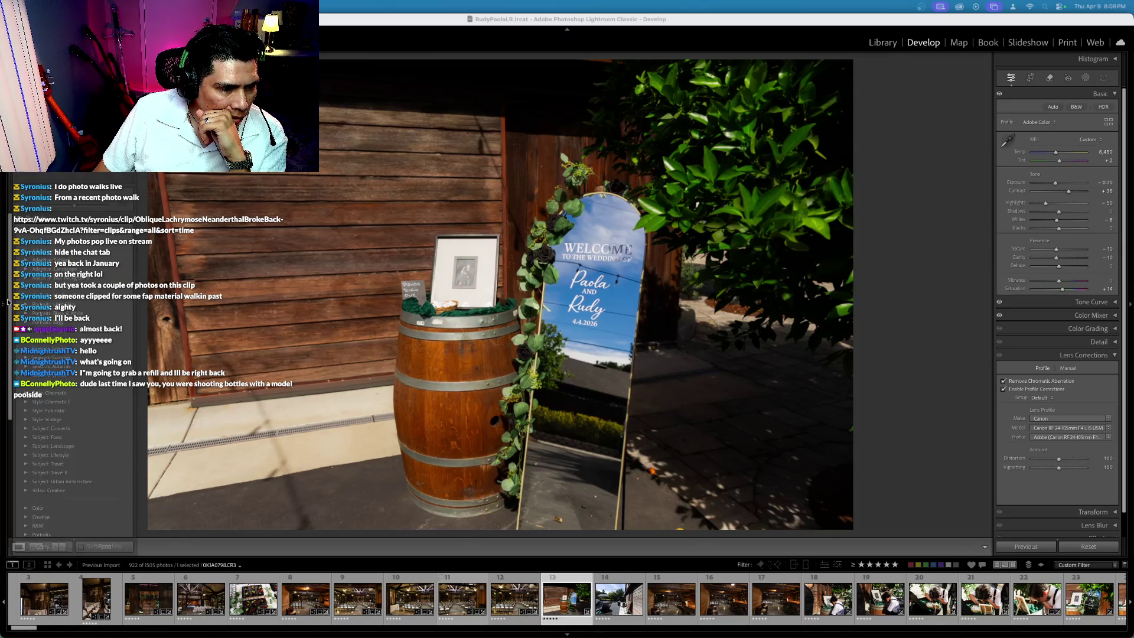
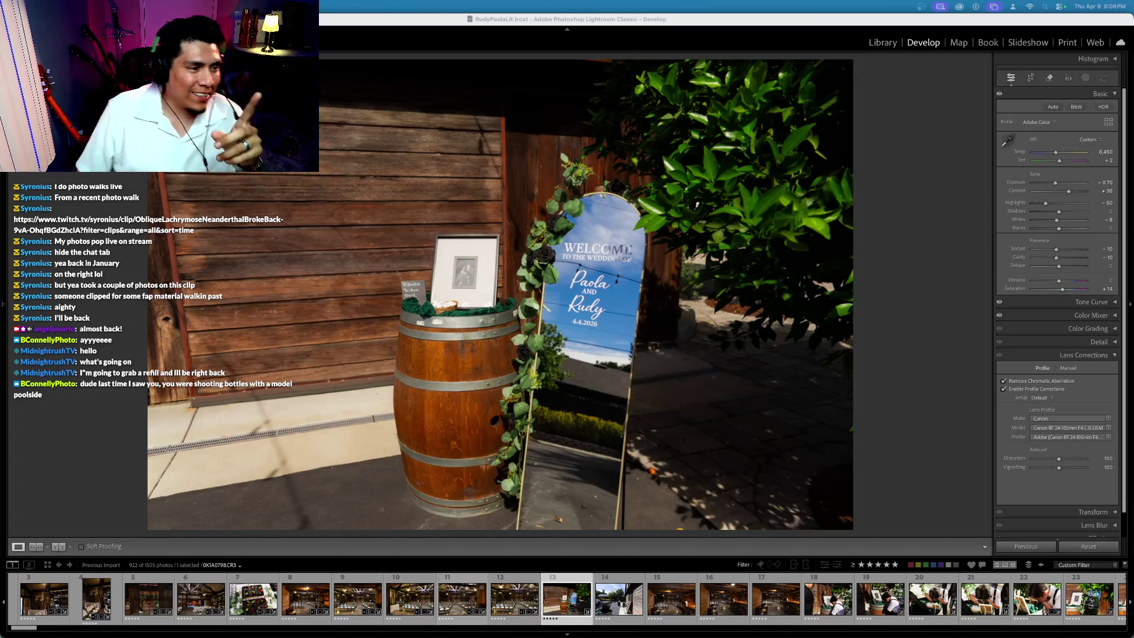
Step: Show all open desktop windows side by side, leaving the Lightroom Classic photo editor
{"action": "key", "text": "ctrl+Up"}
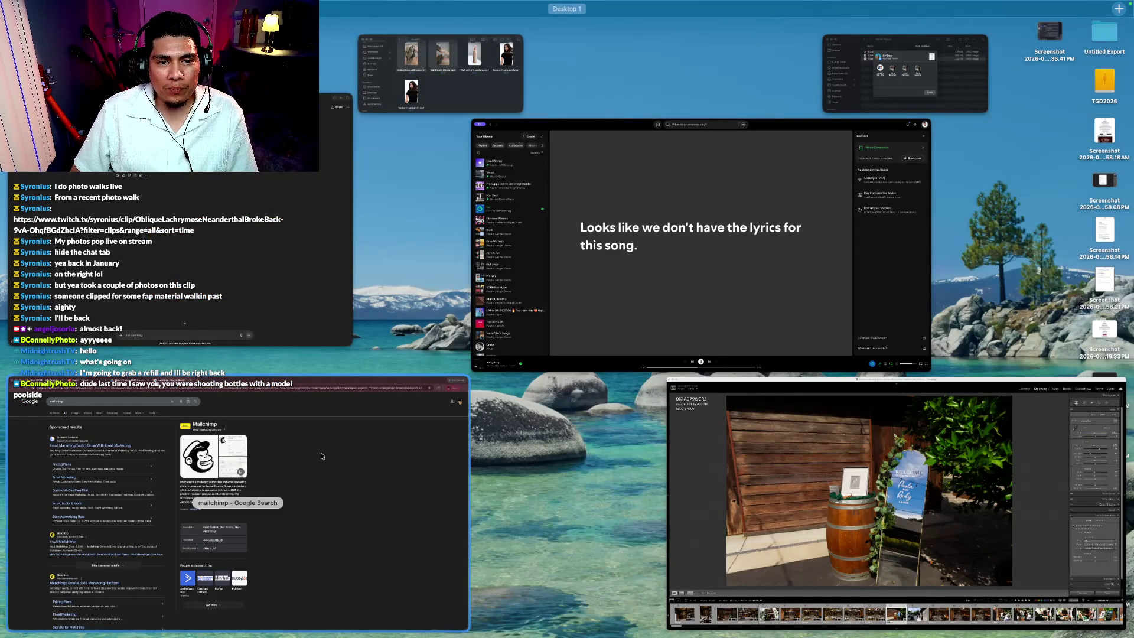
Step: In Chrome, visit the Tequila Gran Diamante site, then load the Pixieset website
{"action": "left_click", "coordinate": [322, 455]}
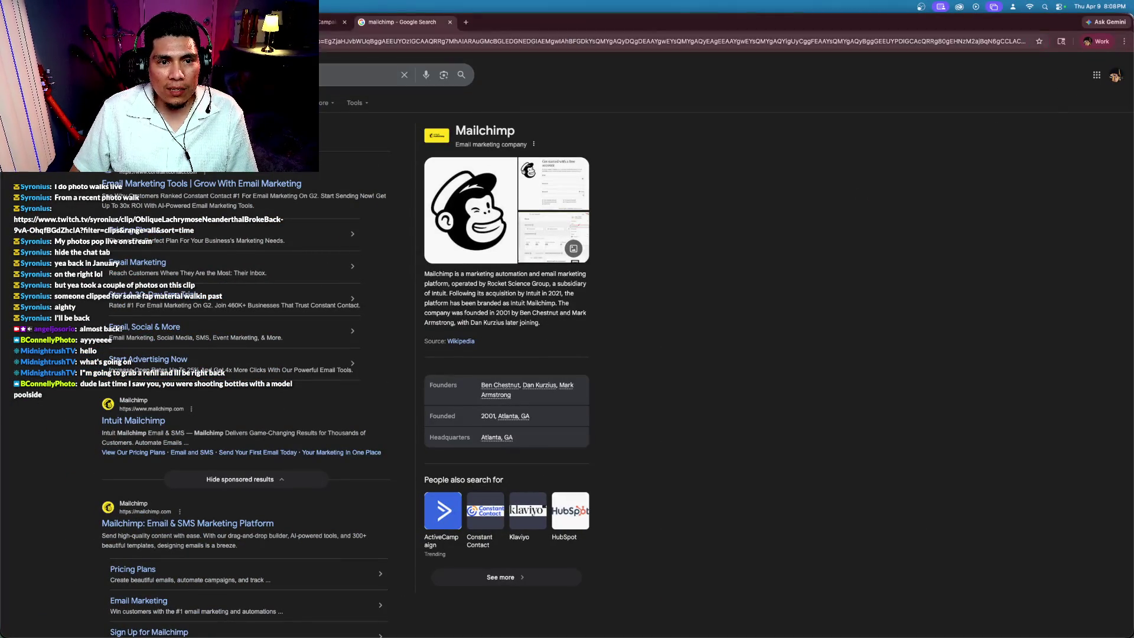
{"action": "key", "text": "super+l"}
{"action": "type", "text": "todoist.com"}
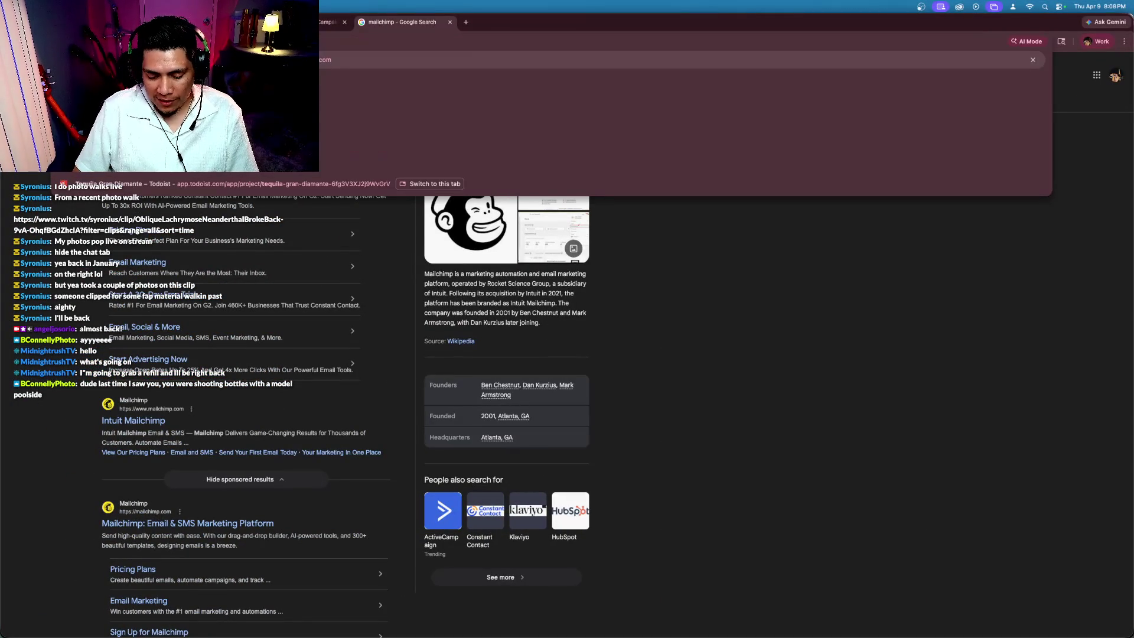
{"action": "key", "text": "Return"}
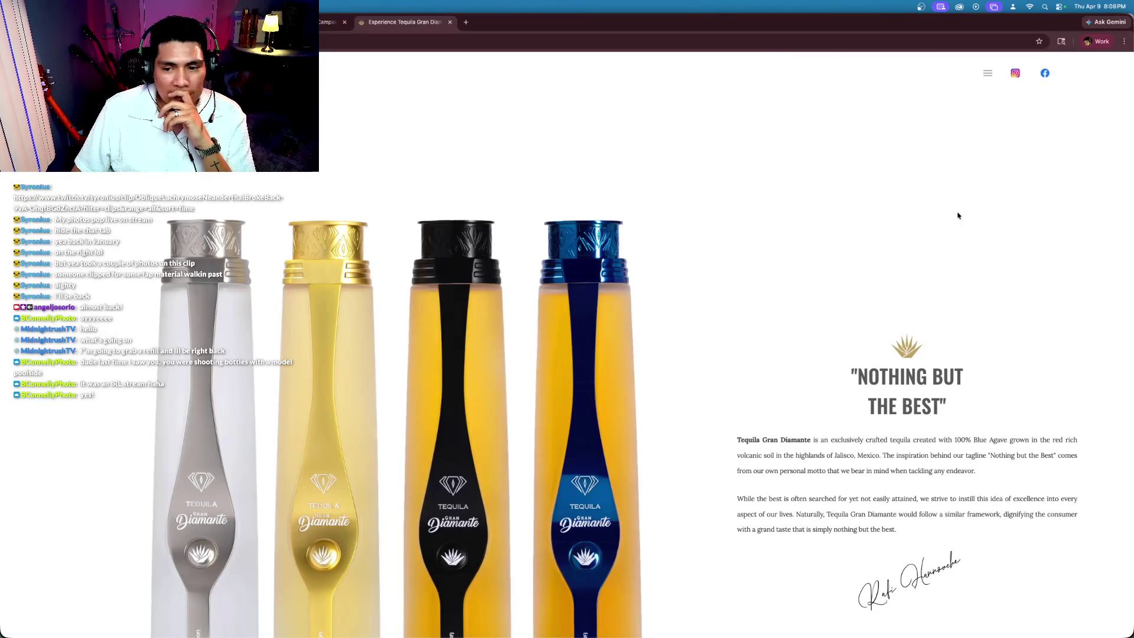
{"action": "left_click", "coordinate": [530, 45]}
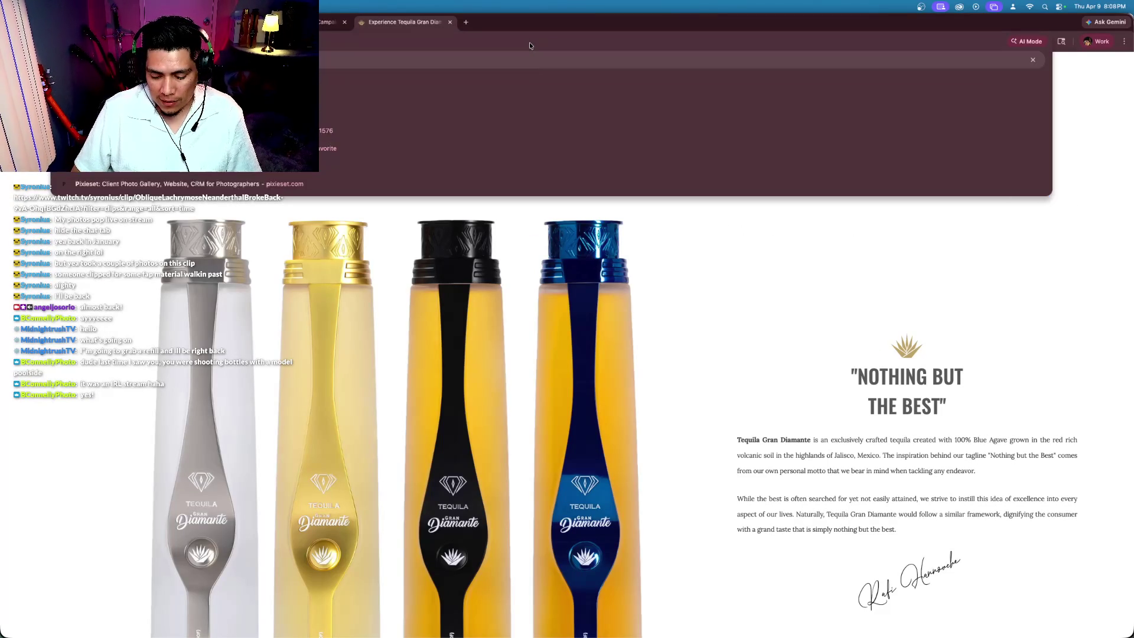
{"action": "key", "text": "Return"}
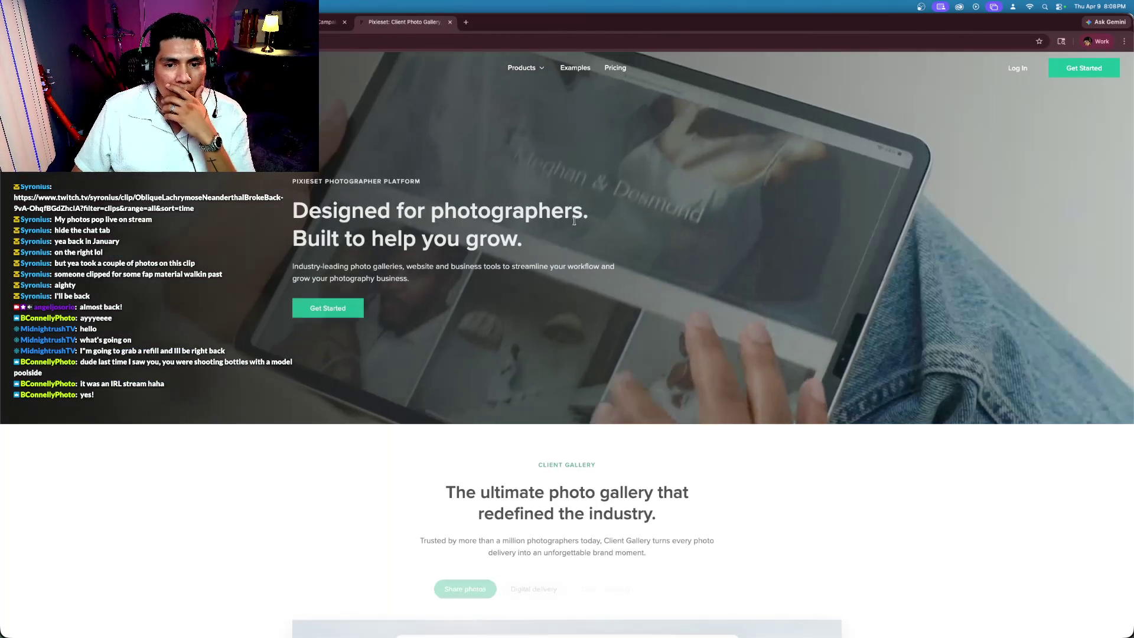
Step: From the dashboard, open the starred TEQUILA DIAMANTE collection's Burbank Hills set and preview it
{"action": "left_click", "coordinate": [1063, 71]}
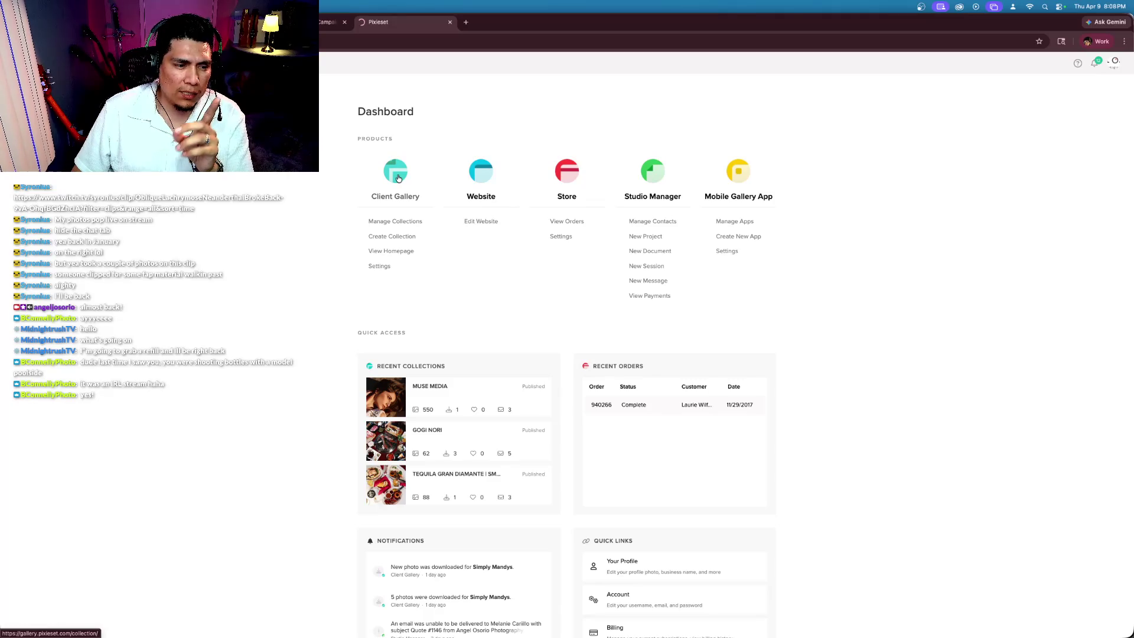
{"action": "left_click", "coordinate": [398, 177]}
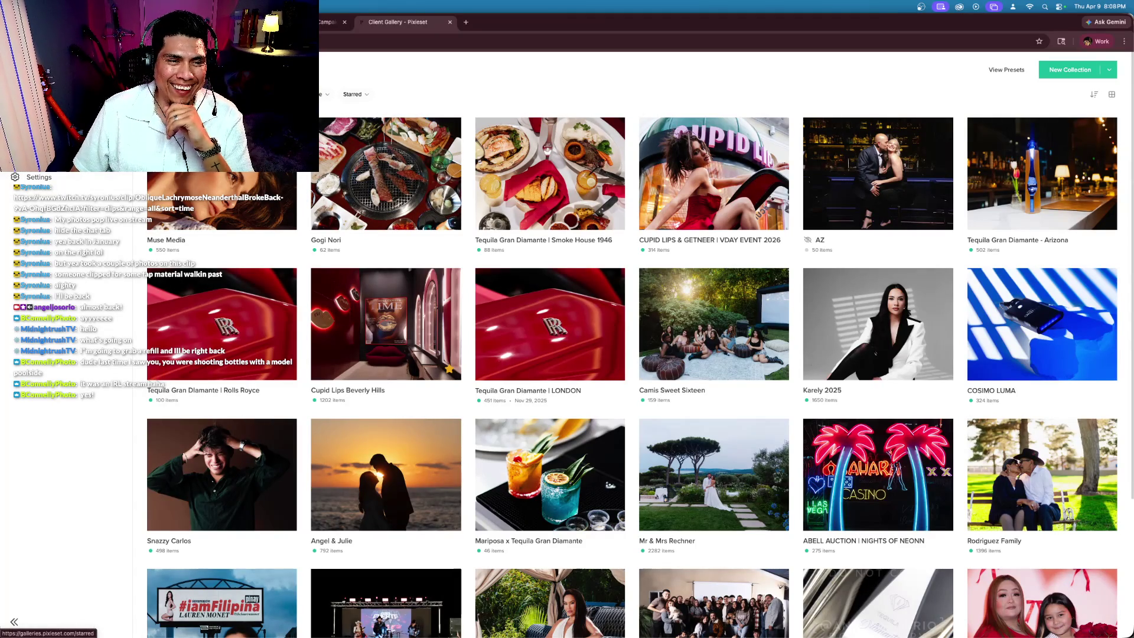
{"action": "left_click", "coordinate": [39, 177]}
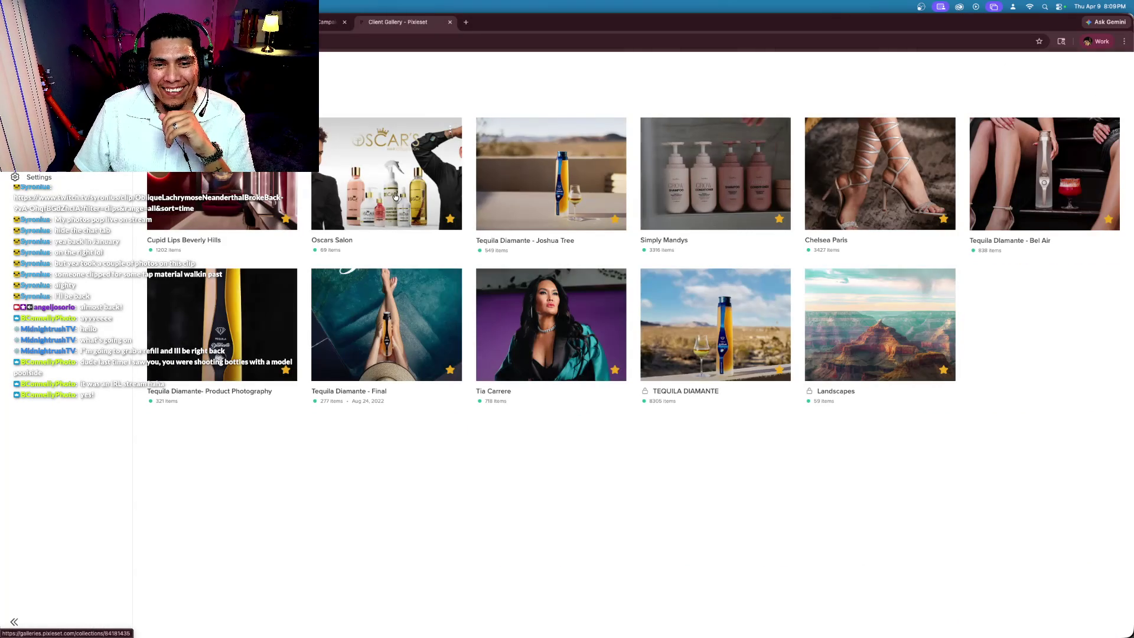
{"action": "left_click", "coordinate": [697, 317]}
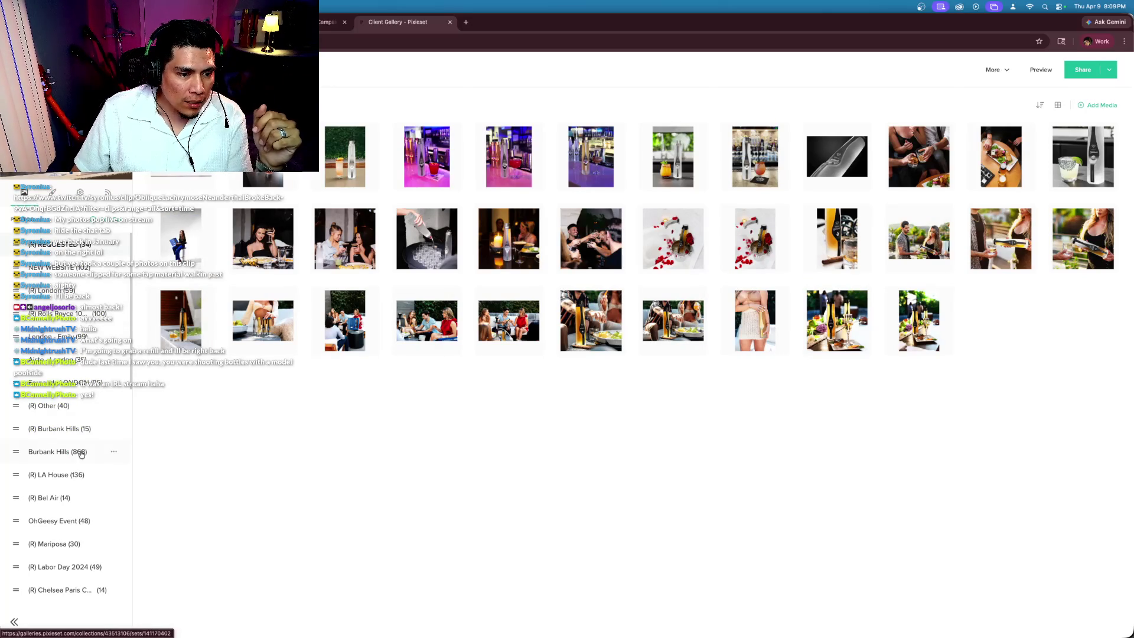
{"action": "left_click", "coordinate": [56, 452]}
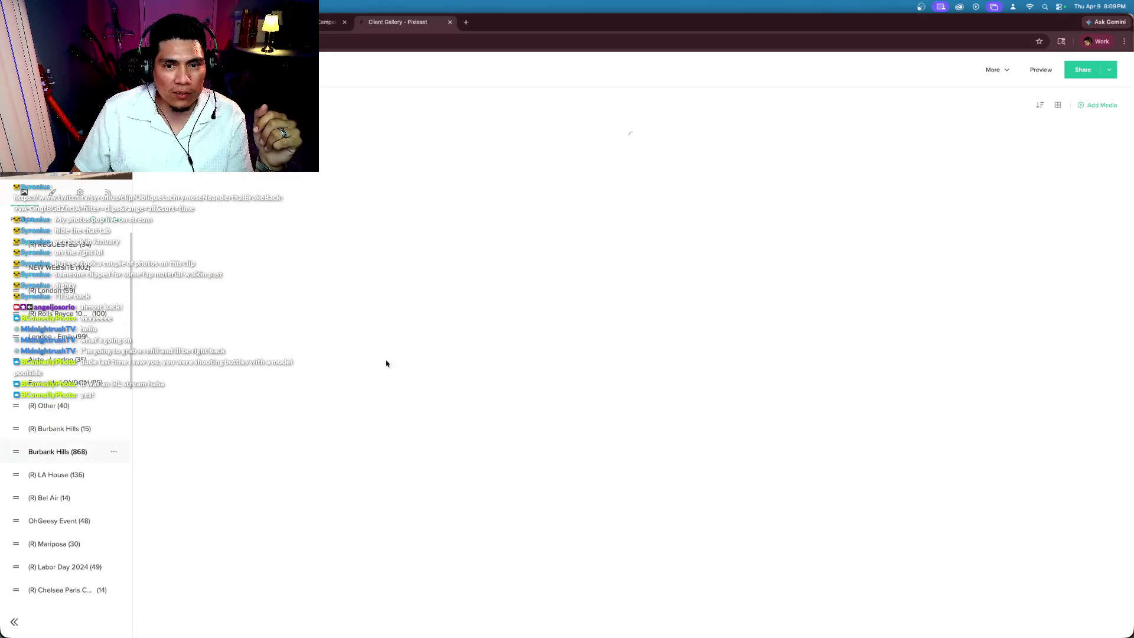
{"action": "left_click", "coordinate": [1040, 70]}
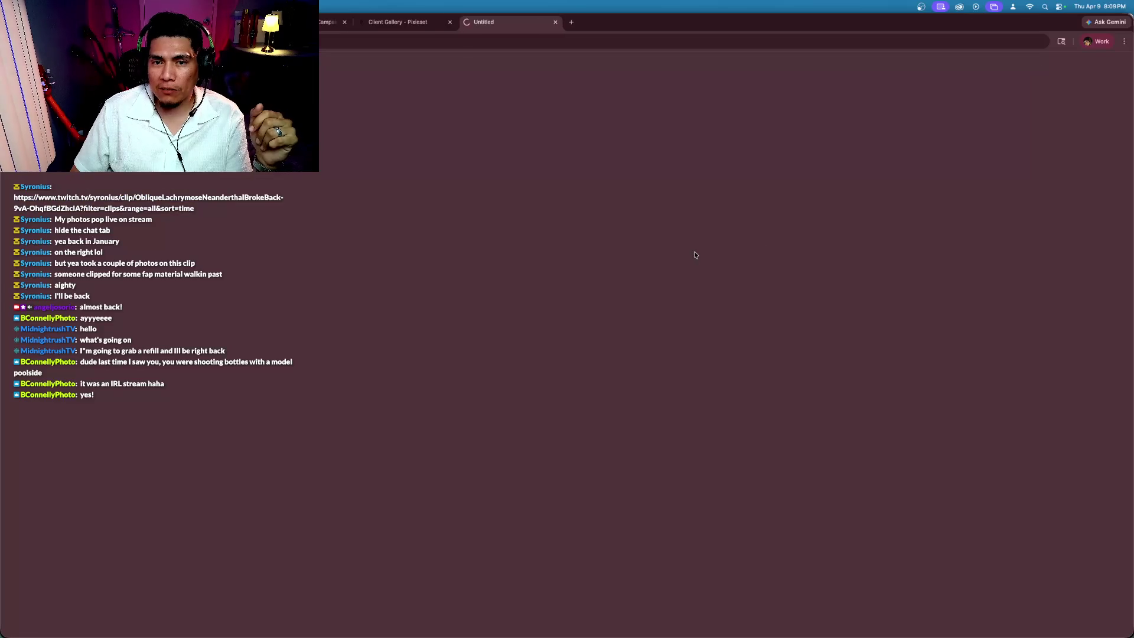
Step: Open the MORE menu to reveal the remaining gallery categories
{"action": "scroll", "coordinate": [384, 242], "scroll_direction": "down", "scroll_amount": 5}
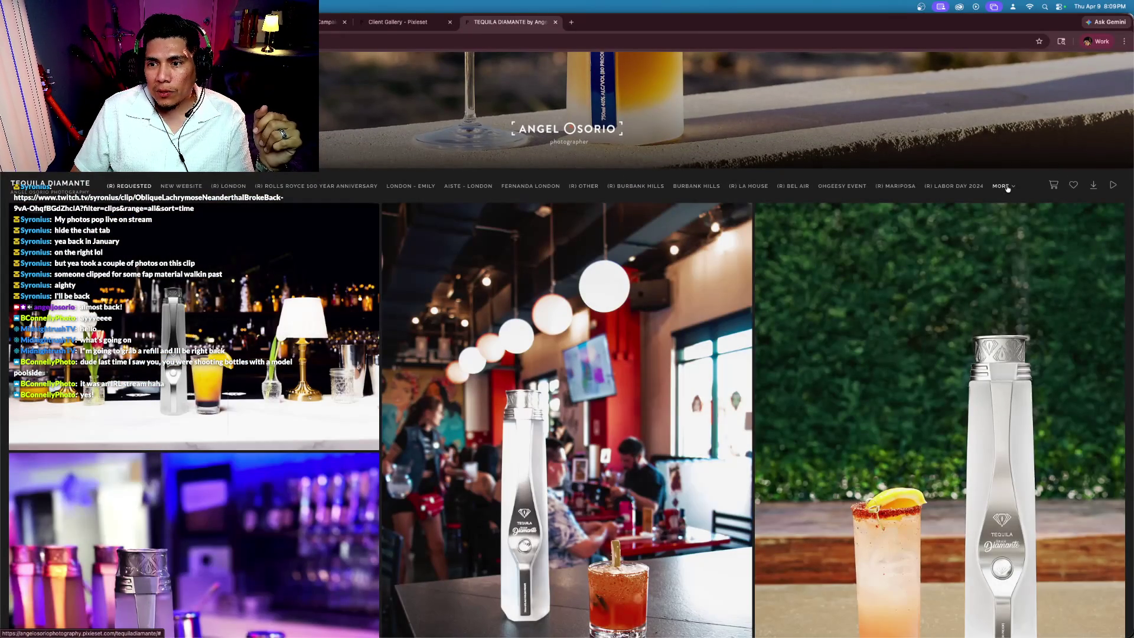
{"action": "left_click", "coordinate": [1008, 188]}
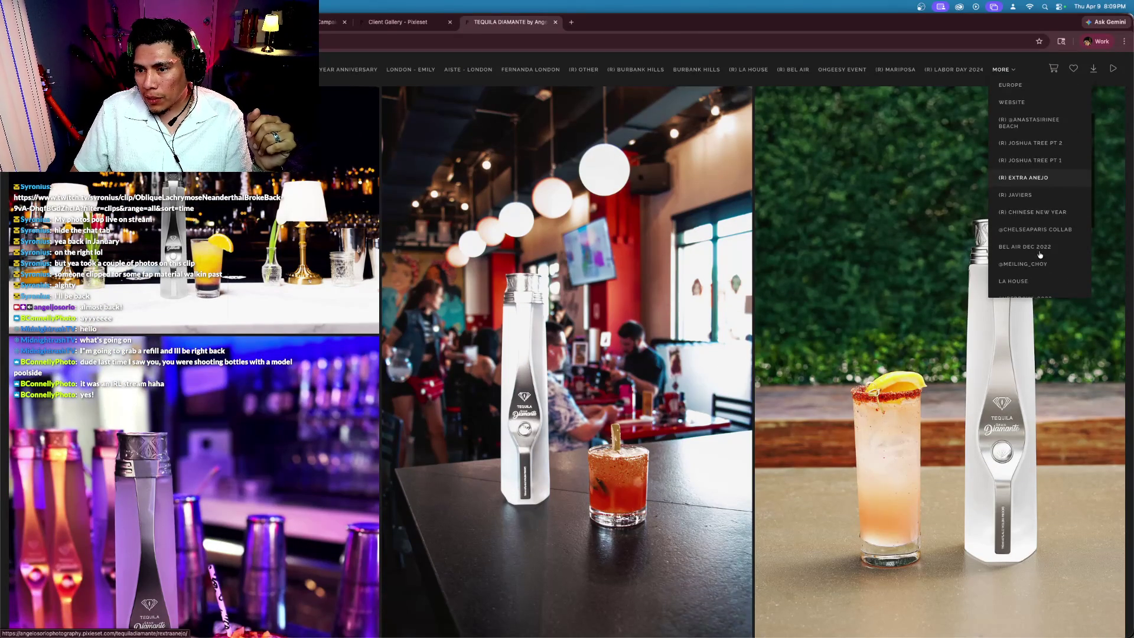
{"action": "scroll", "coordinate": [1039, 254], "scroll_direction": "down", "scroll_amount": 1}
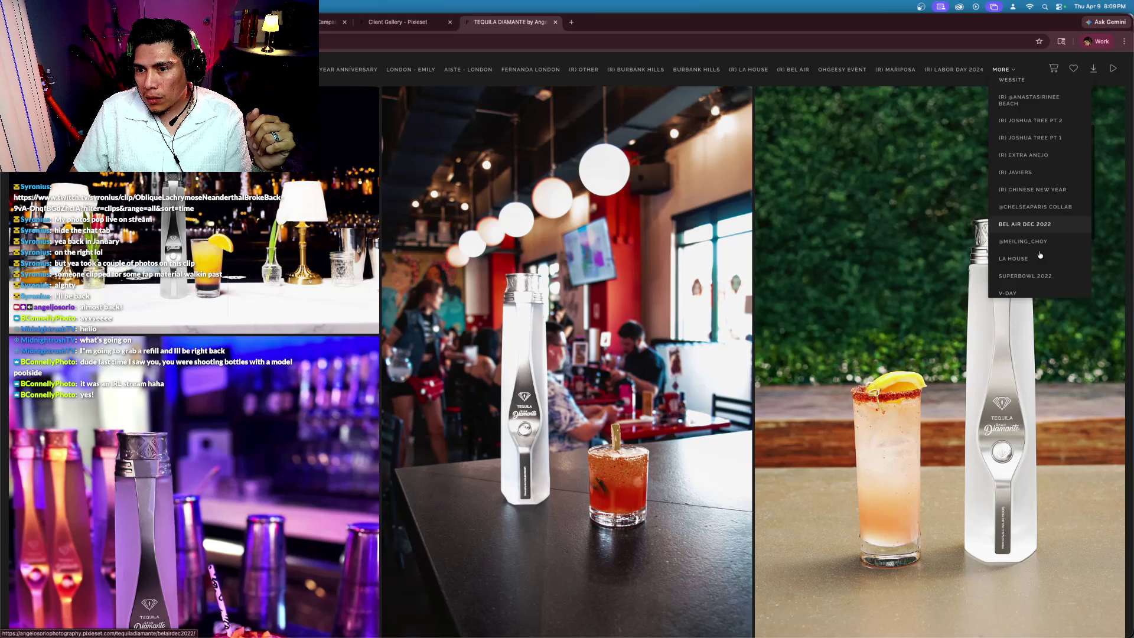
{"action": "scroll", "coordinate": [1040, 254], "scroll_direction": "up", "scroll_amount": 3}
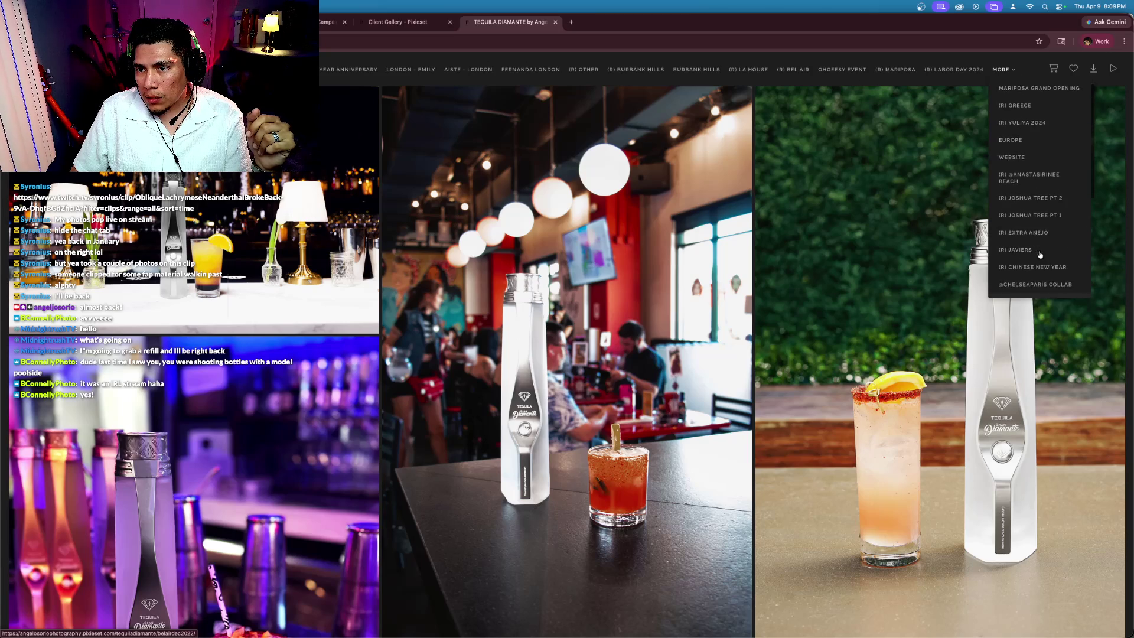
{"action": "scroll", "coordinate": [1039, 254], "scroll_direction": "down", "scroll_amount": 5}
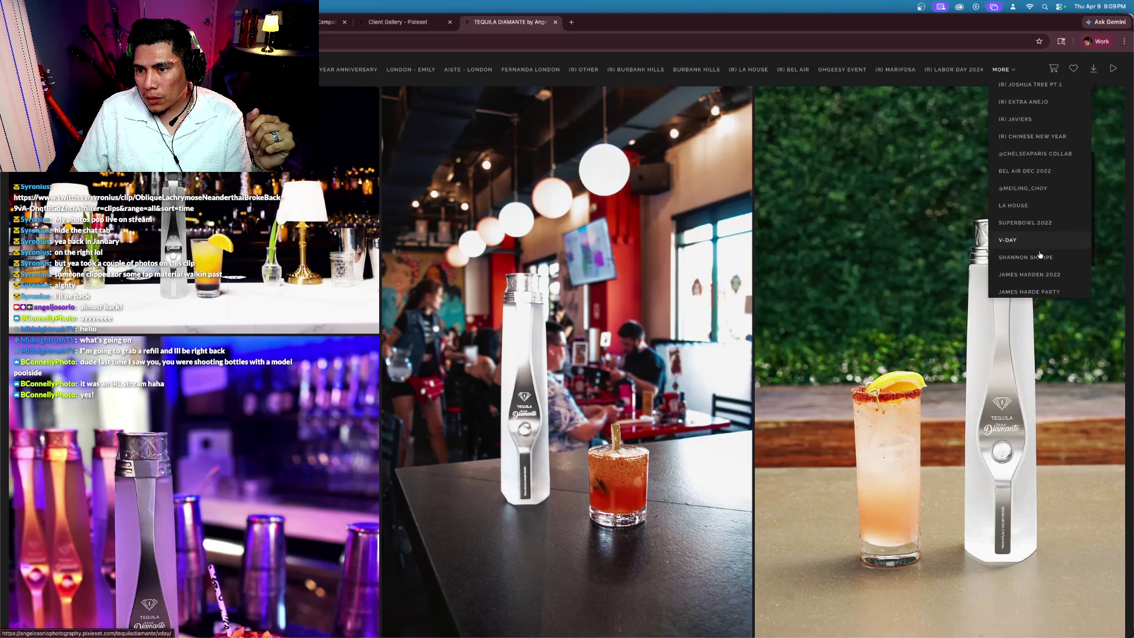
{"action": "scroll", "coordinate": [1039, 255], "scroll_direction": "up", "scroll_amount": 5}
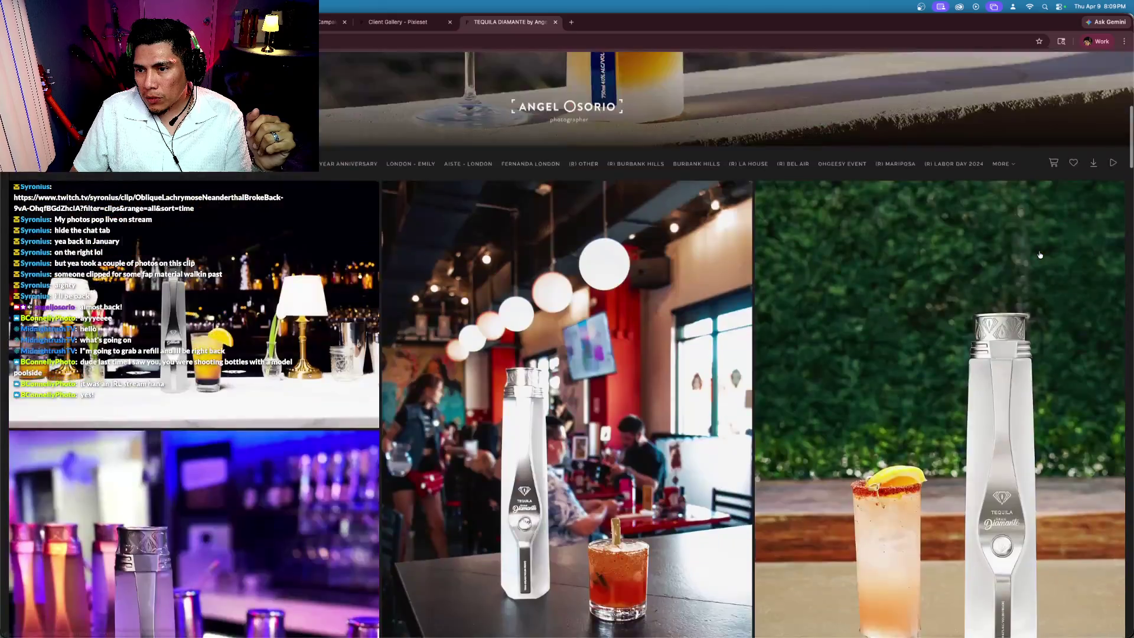
{"action": "scroll", "coordinate": [1039, 255], "scroll_direction": "up", "scroll_amount": 5}
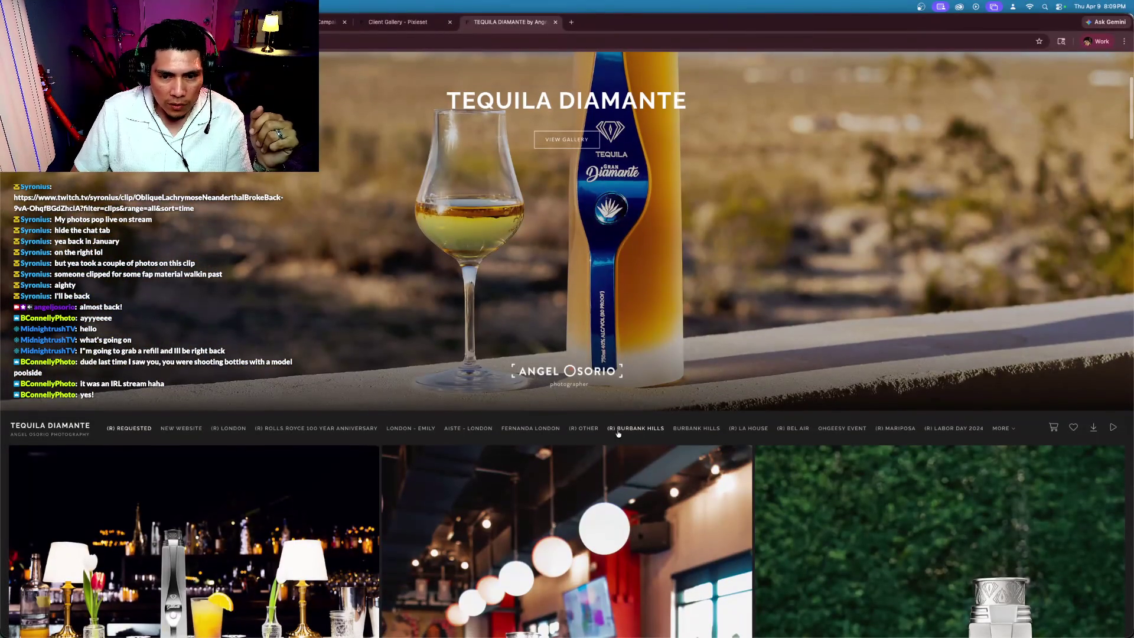
Step: Show the (R) BURBANK HILLS set and look through its model-and-bottle photos
{"action": "left_click", "coordinate": [637, 431]}
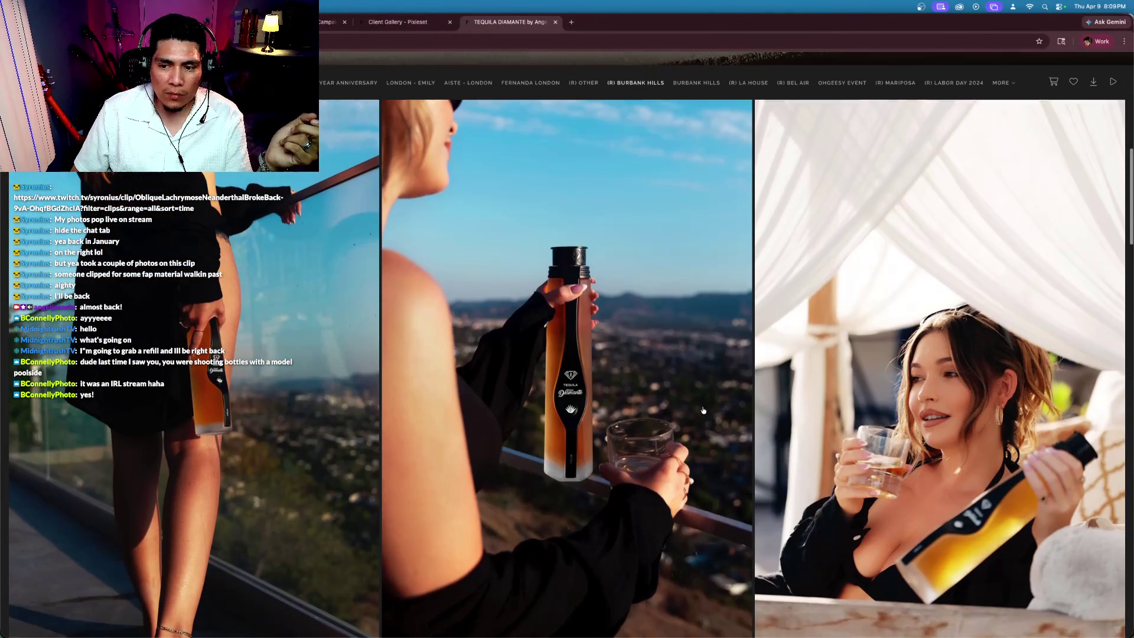
{"action": "scroll", "coordinate": [703, 409], "scroll_direction": "down", "scroll_amount": 2}
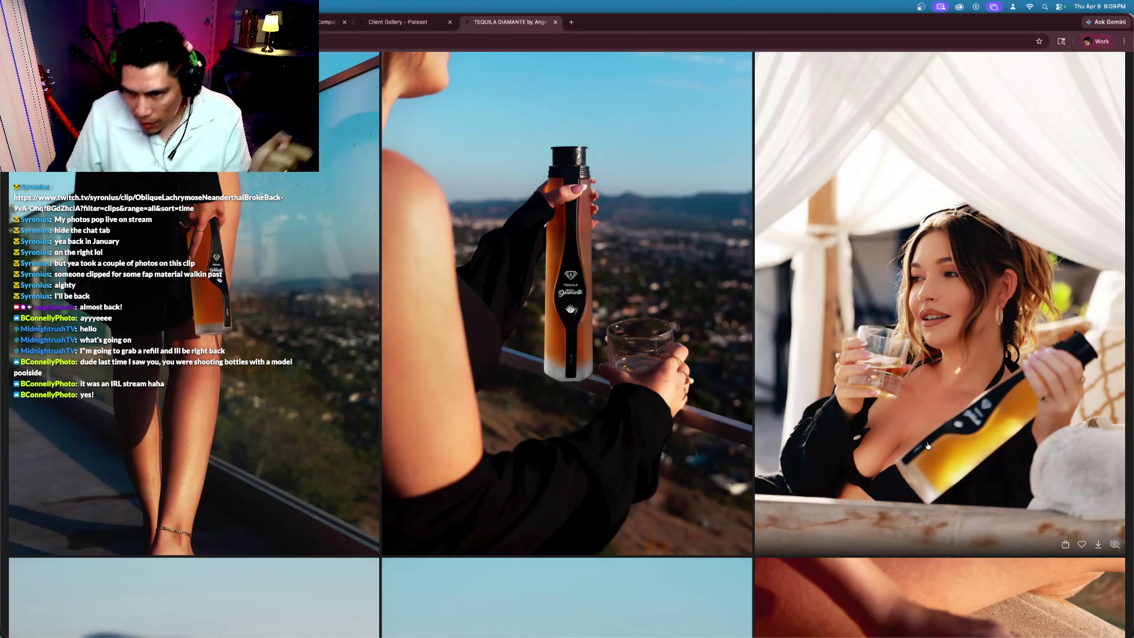
{"action": "scroll", "coordinate": [927, 445], "scroll_direction": "up", "scroll_amount": 1}
{"action": "scroll", "coordinate": [927, 446], "scroll_direction": "down", "scroll_amount": 5}
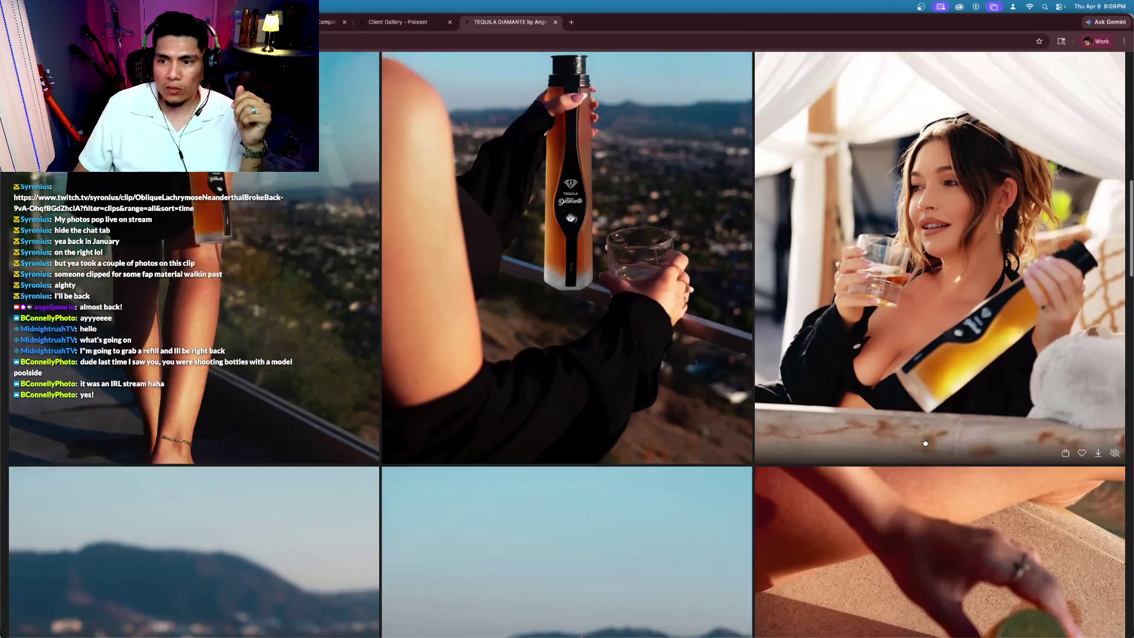
{"action": "scroll", "coordinate": [924, 442], "scroll_direction": "down", "scroll_amount": 5}
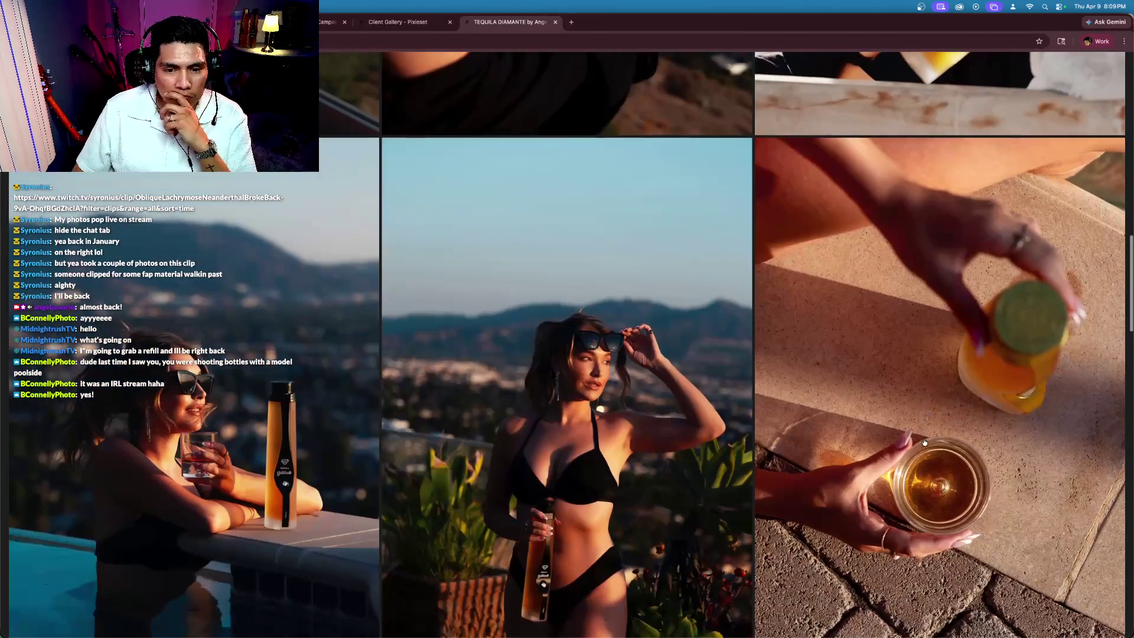
{"action": "scroll", "coordinate": [924, 441], "scroll_direction": "down", "scroll_amount": 3}
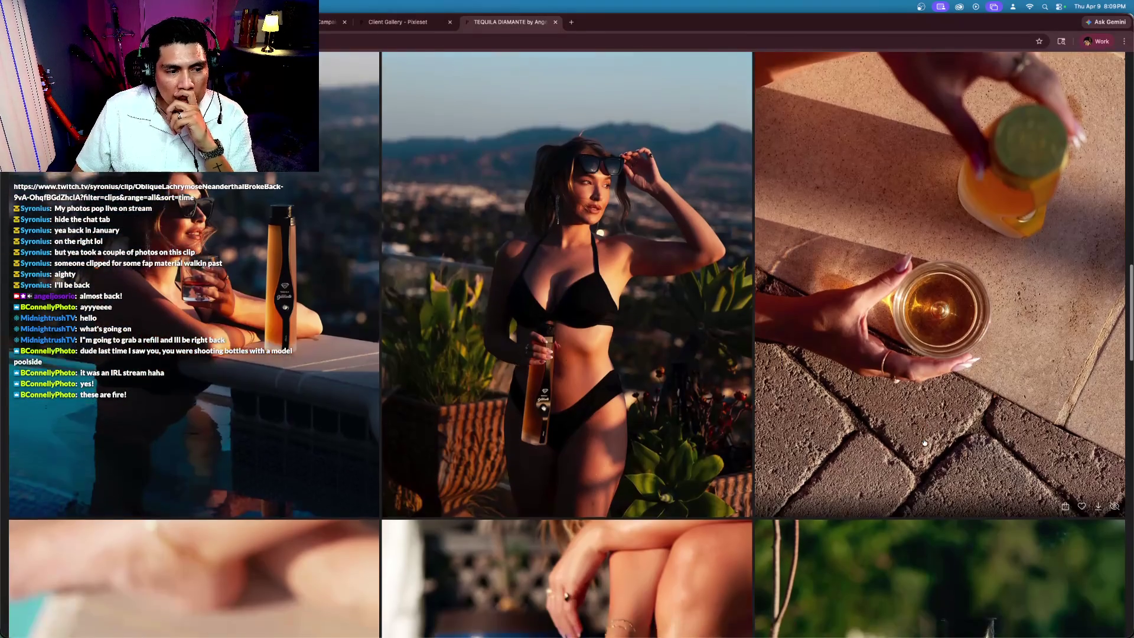
{"action": "scroll", "coordinate": [921, 442], "scroll_direction": "down", "scroll_amount": 3}
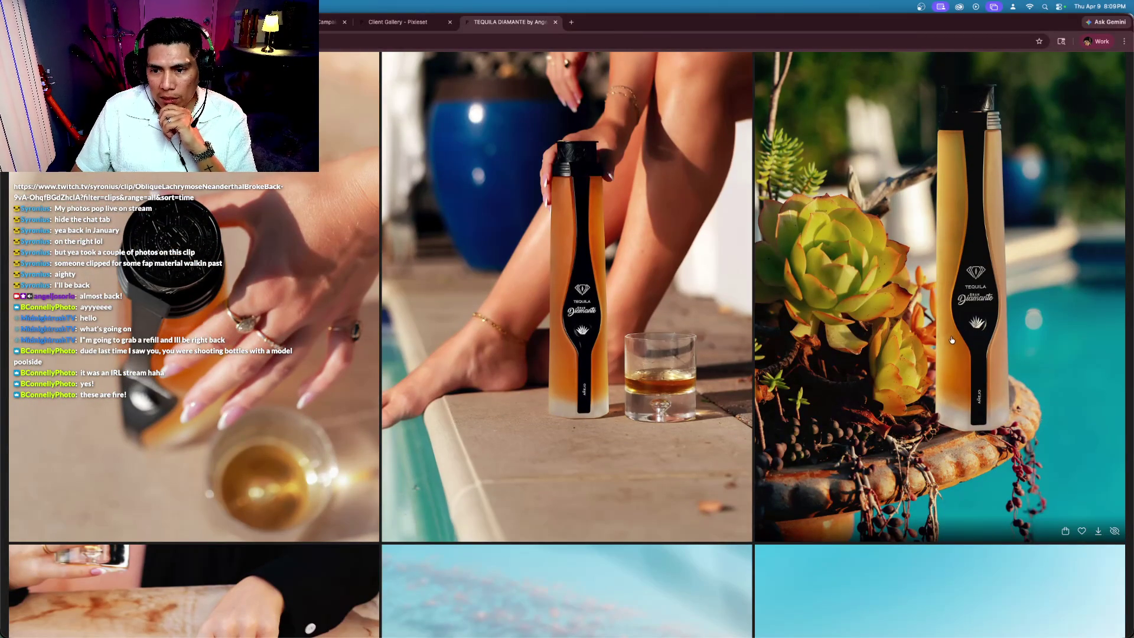
{"action": "scroll", "coordinate": [876, 395], "scroll_direction": "down", "scroll_amount": 1}
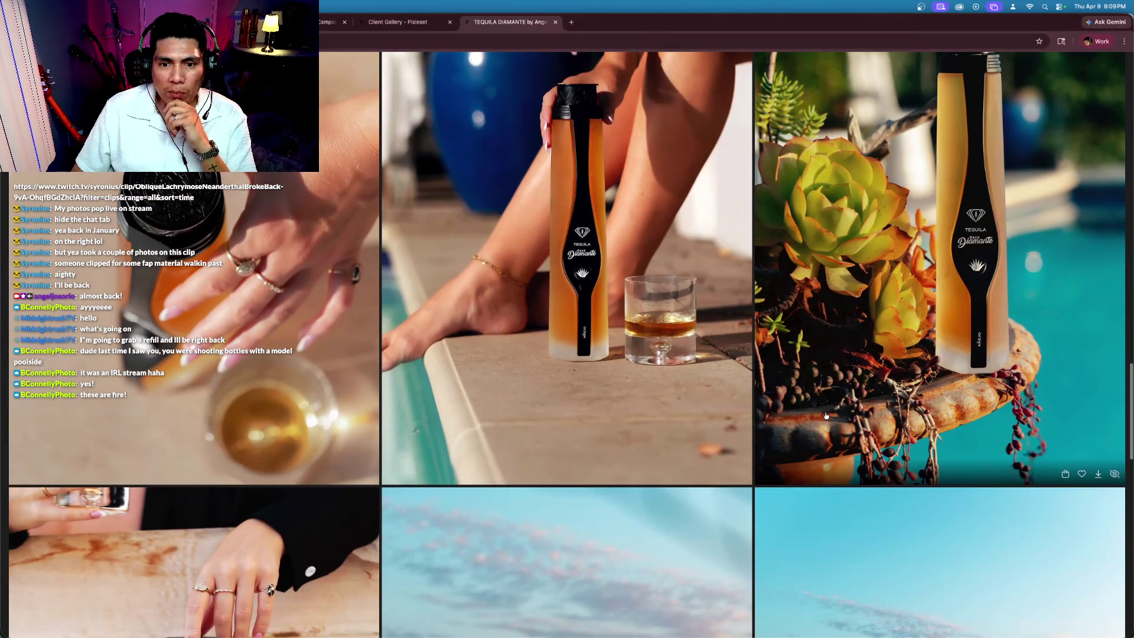
{"action": "scroll", "coordinate": [566, 295], "scroll_direction": "down", "scroll_amount": 7}
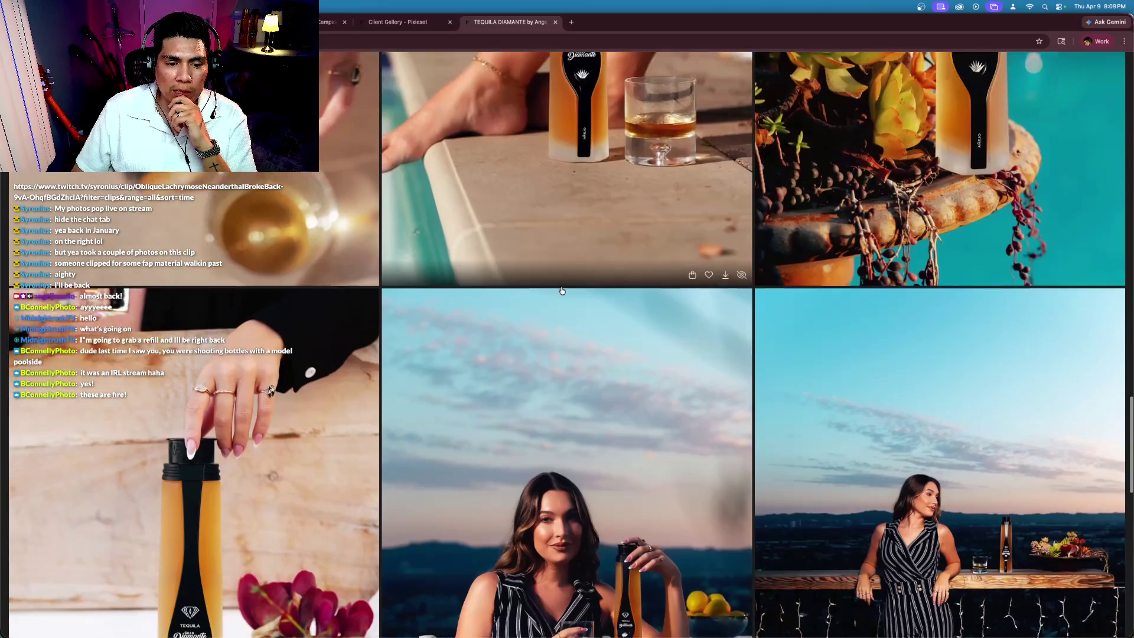
{"action": "scroll", "coordinate": [574, 326], "scroll_direction": "down", "scroll_amount": 7}
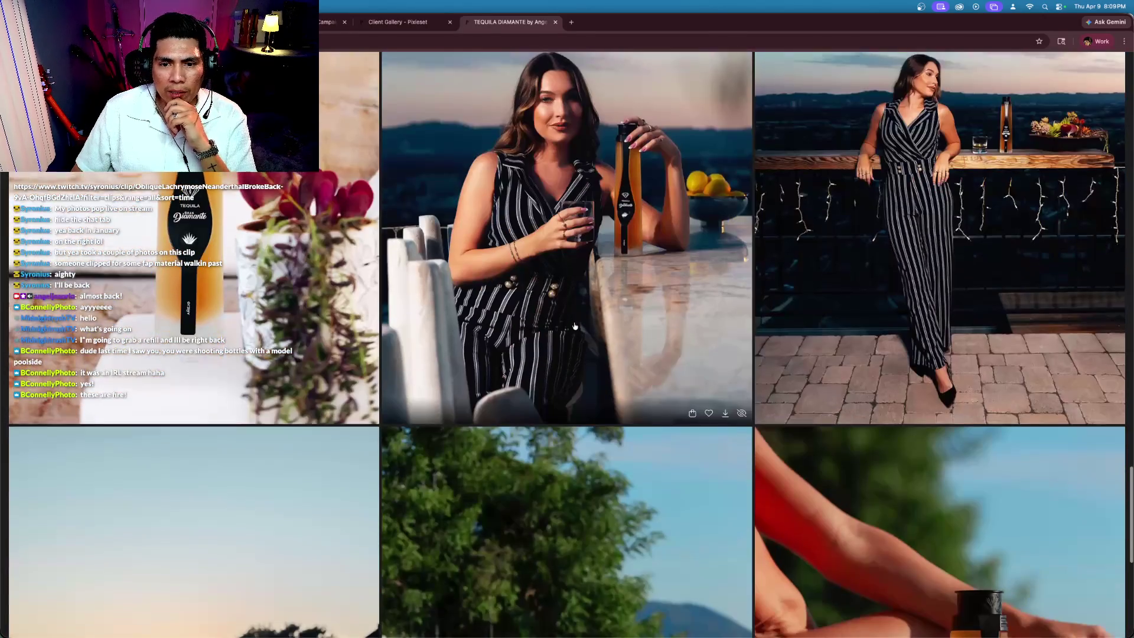
{"action": "scroll", "coordinate": [575, 326], "scroll_direction": "down", "scroll_amount": 3}
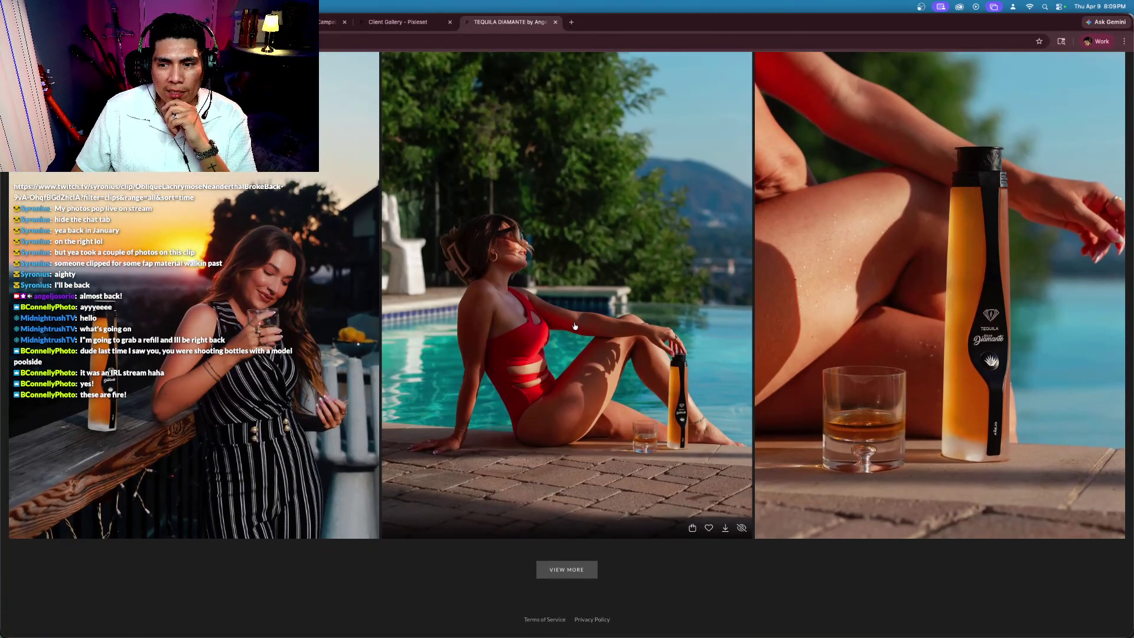
{"action": "scroll", "coordinate": [575, 325], "scroll_direction": "up", "scroll_amount": 15}
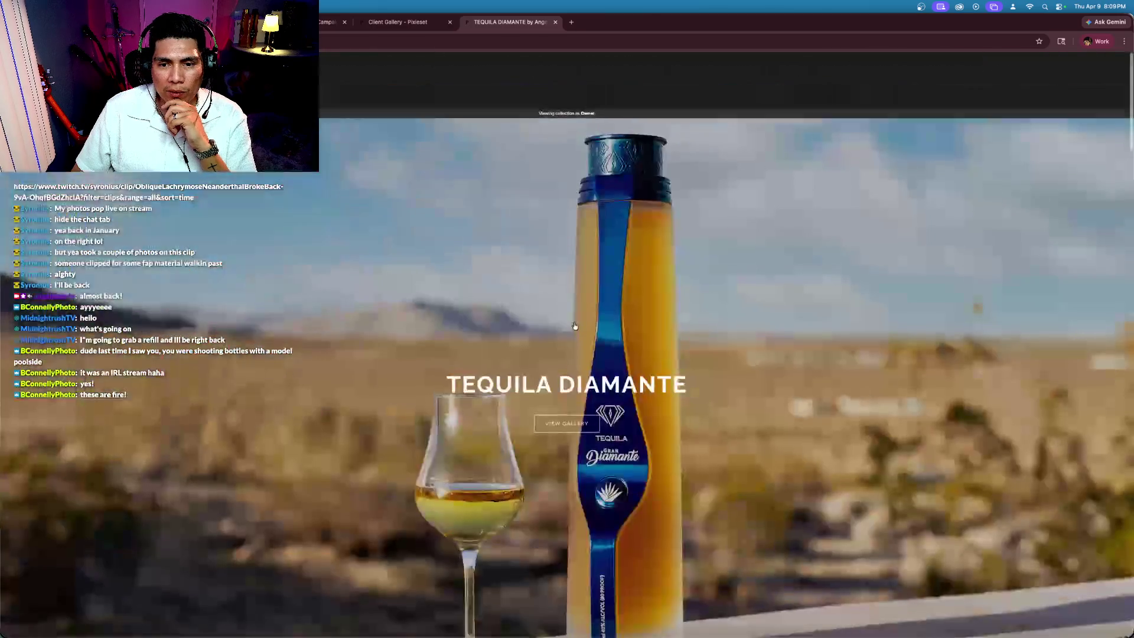
{"action": "scroll", "coordinate": [575, 325], "scroll_direction": "down", "scroll_amount": 5}
{"action": "scroll", "coordinate": [610, 315], "scroll_direction": "up", "scroll_amount": 2}
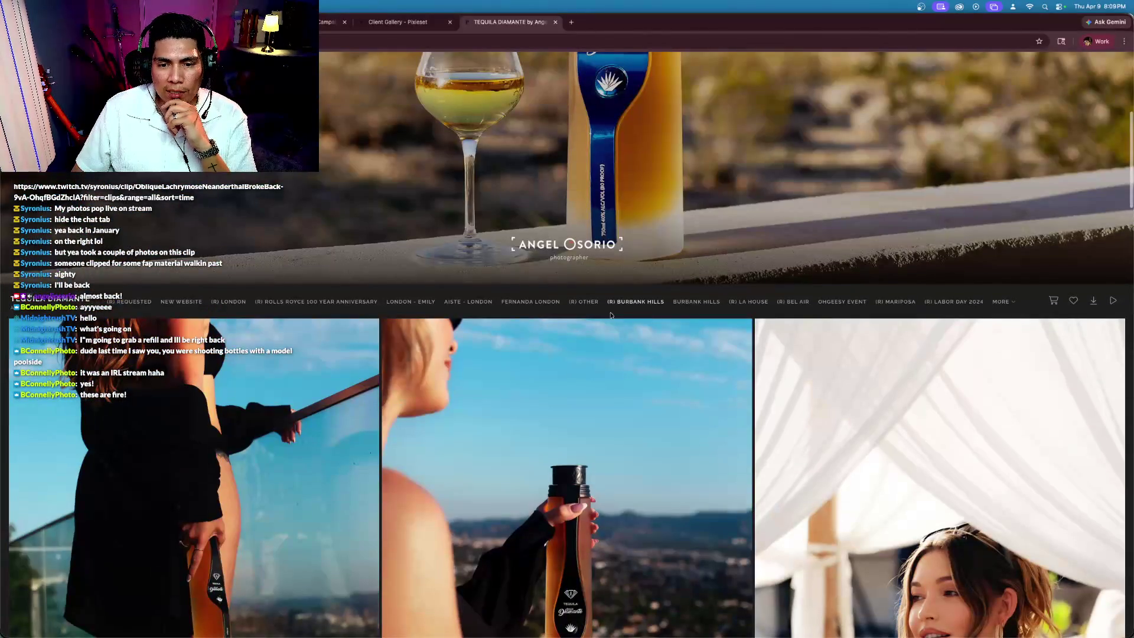
Step: Switch to the BURBANK HILLS set and browse down to the silver bottle fire-pit photos
{"action": "left_click", "coordinate": [692, 310]}
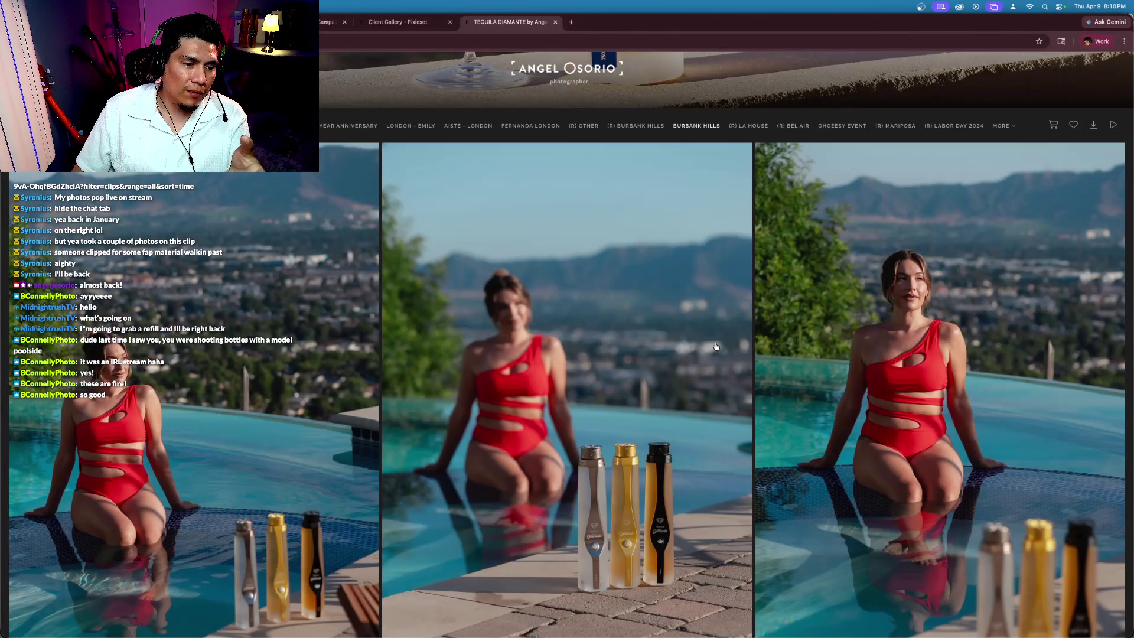
{"action": "scroll", "coordinate": [716, 347], "scroll_direction": "down", "scroll_amount": 10}
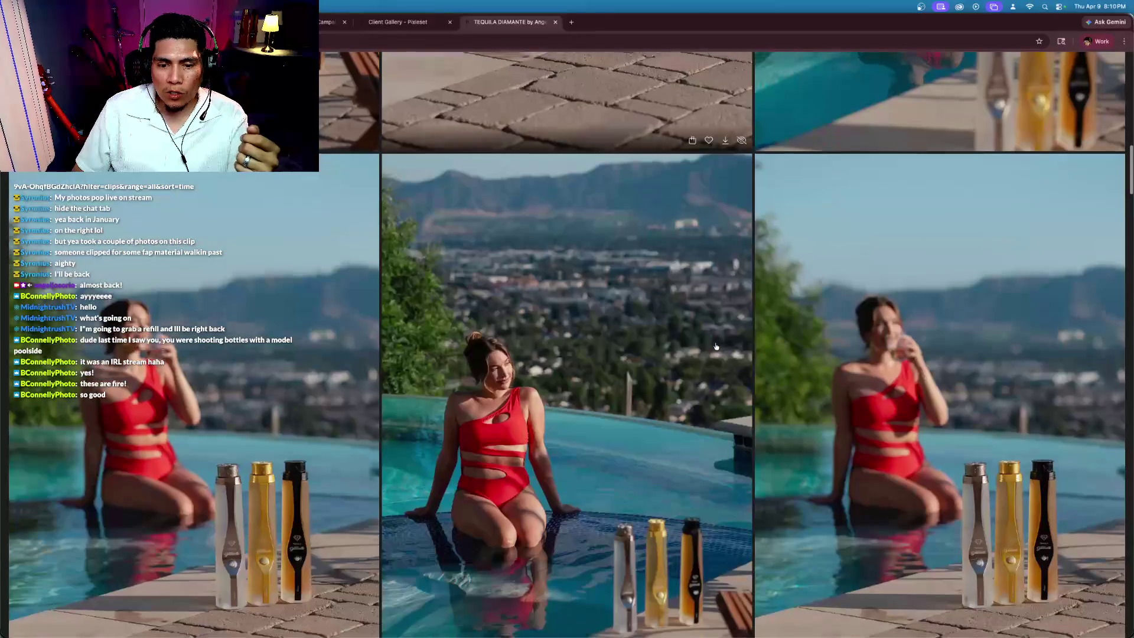
{"action": "scroll", "coordinate": [716, 346], "scroll_direction": "down", "scroll_amount": 10}
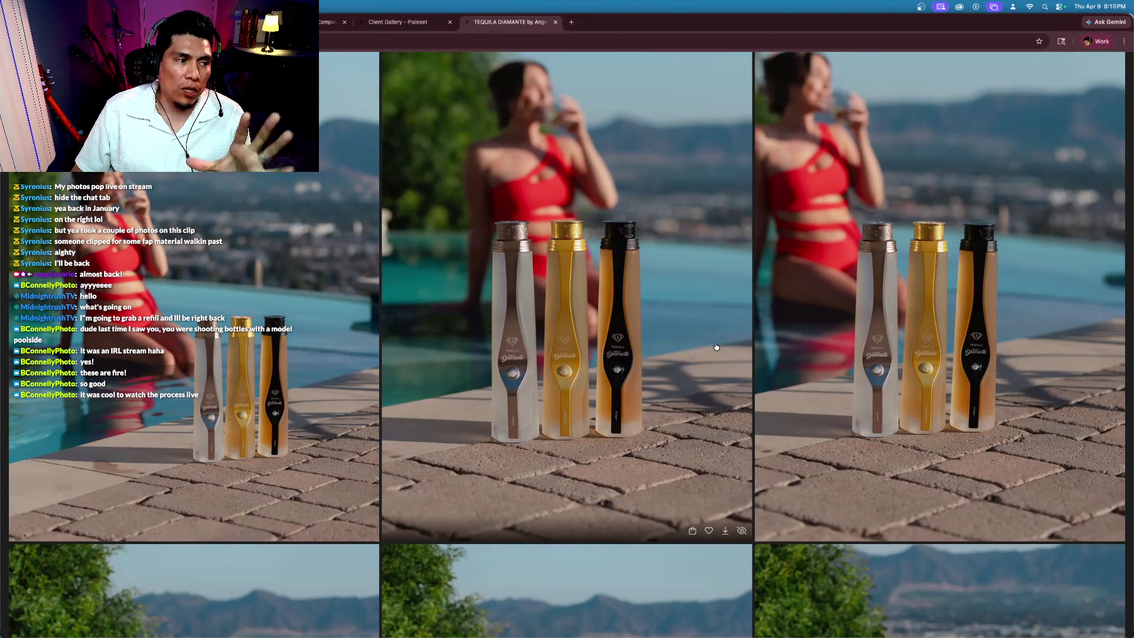
{"action": "scroll", "coordinate": [716, 347], "scroll_direction": "down", "scroll_amount": 10}
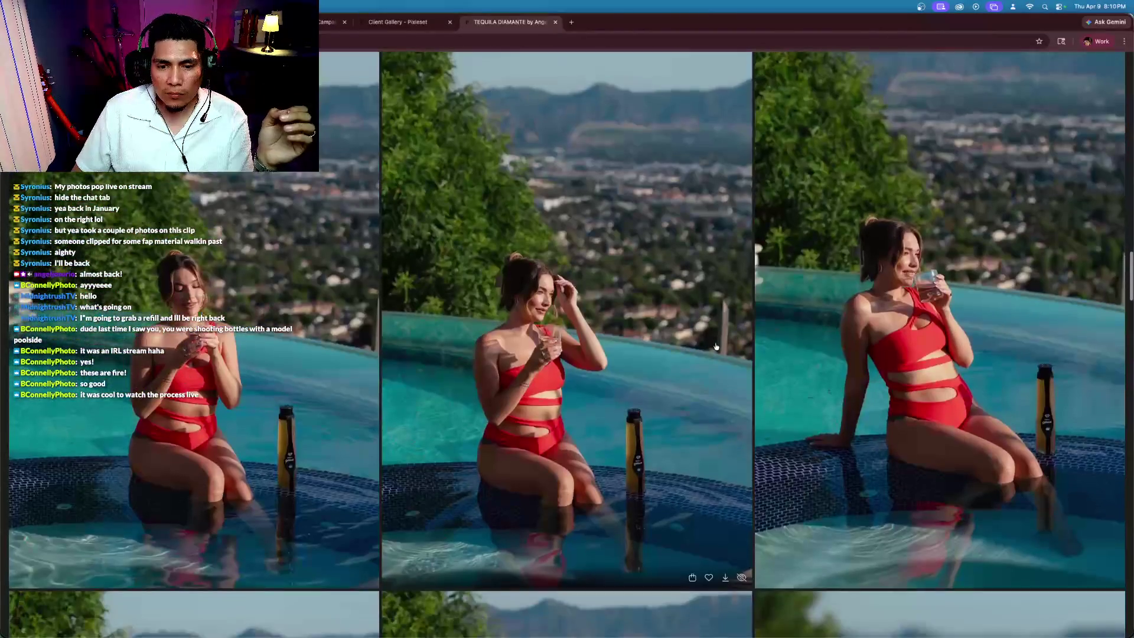
{"action": "scroll", "coordinate": [716, 346], "scroll_direction": "down", "scroll_amount": 15}
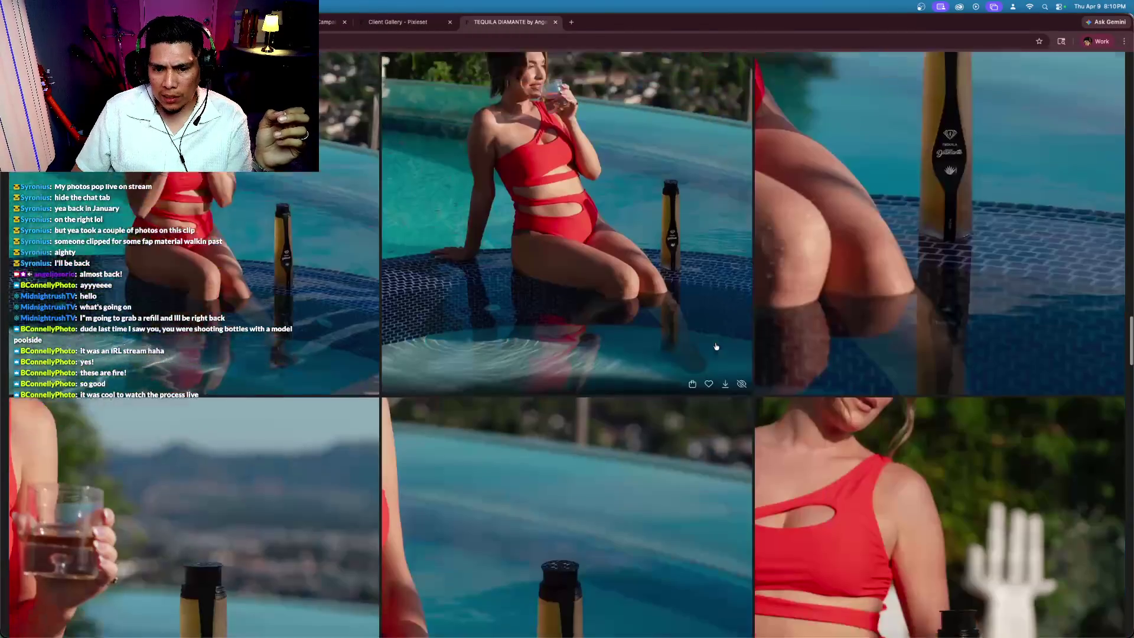
{"action": "scroll", "coordinate": [716, 346], "scroll_direction": "down", "scroll_amount": 20}
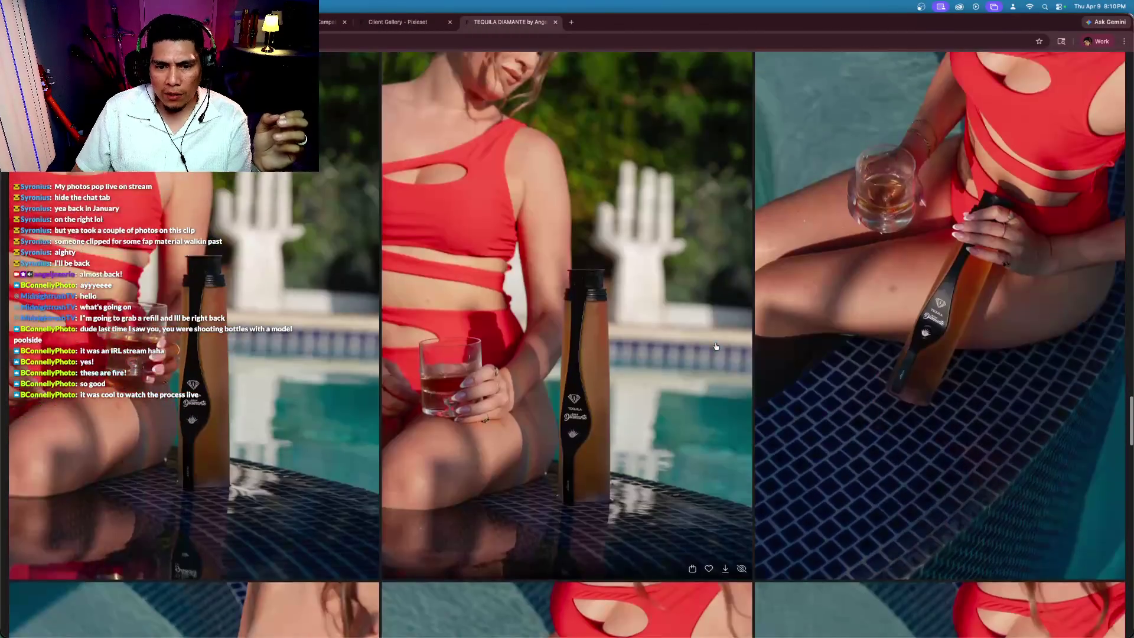
{"action": "scroll", "coordinate": [715, 346], "scroll_direction": "down", "scroll_amount": 20}
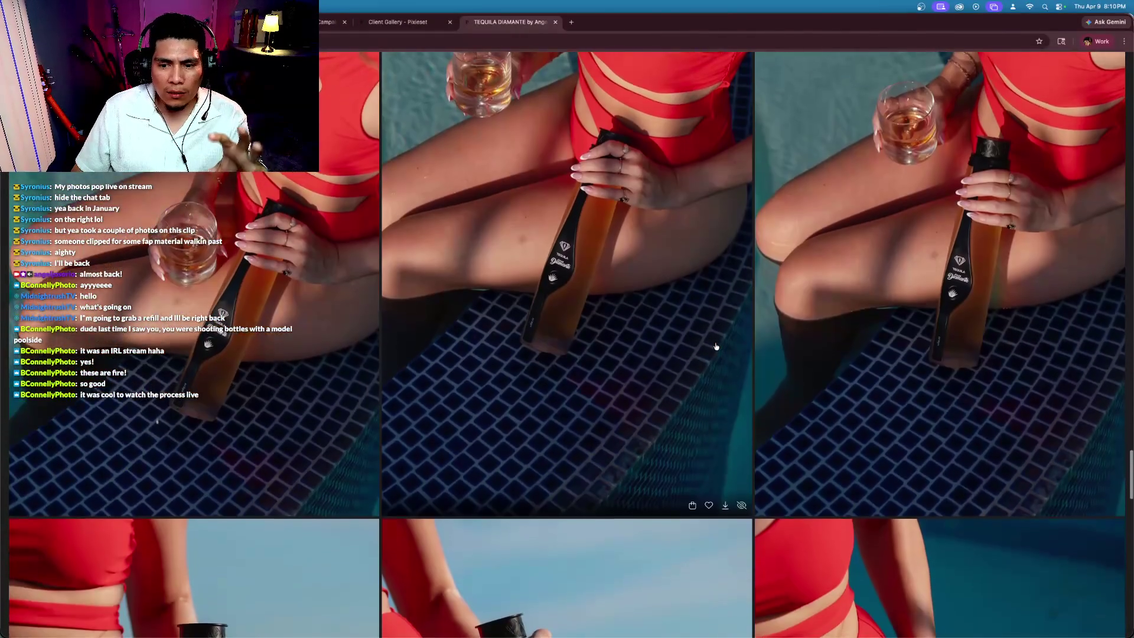
{"action": "scroll", "coordinate": [716, 347], "scroll_direction": "down", "scroll_amount": 15}
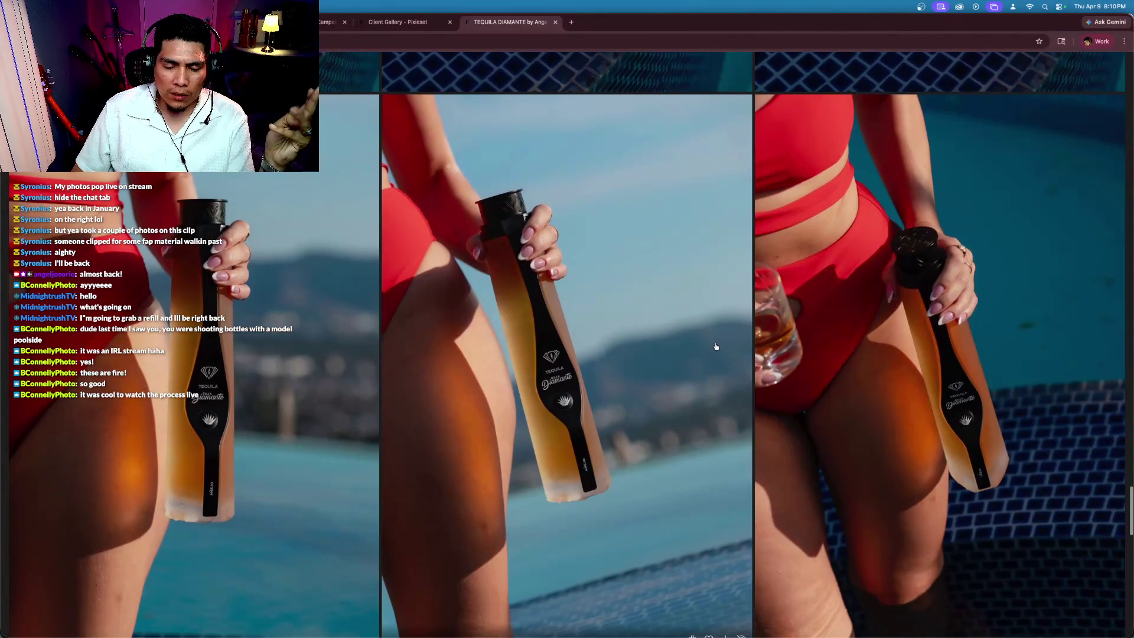
{"action": "scroll", "coordinate": [716, 346], "scroll_direction": "down", "scroll_amount": 10}
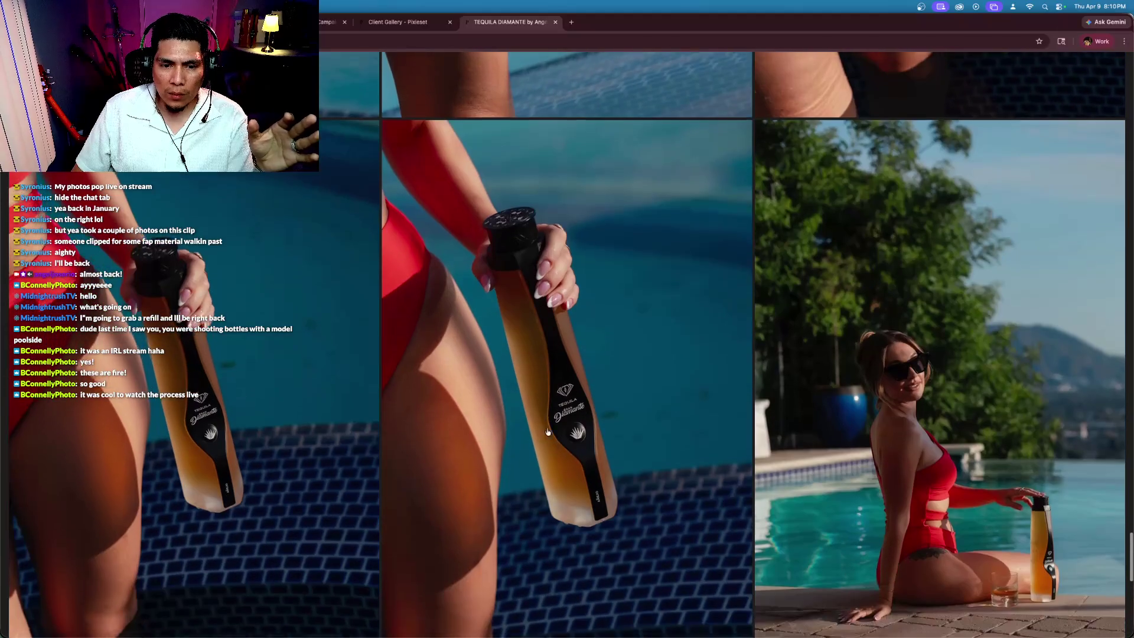
{"action": "scroll", "coordinate": [720, 389], "scroll_direction": "down", "scroll_amount": 15}
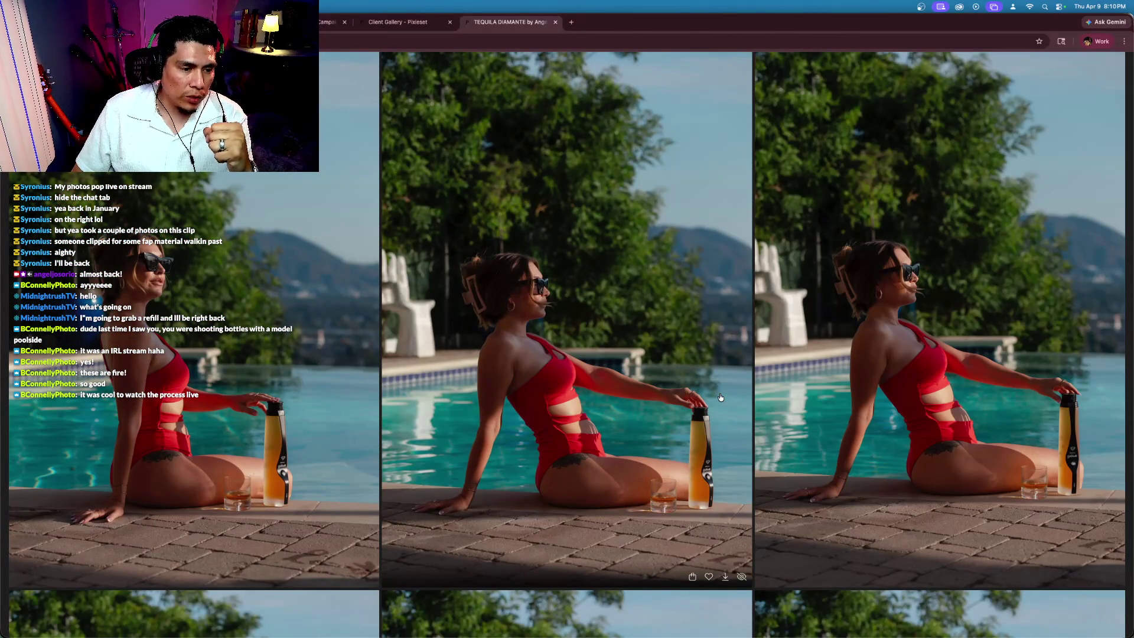
{"action": "scroll", "coordinate": [720, 397], "scroll_direction": "down", "scroll_amount": 10}
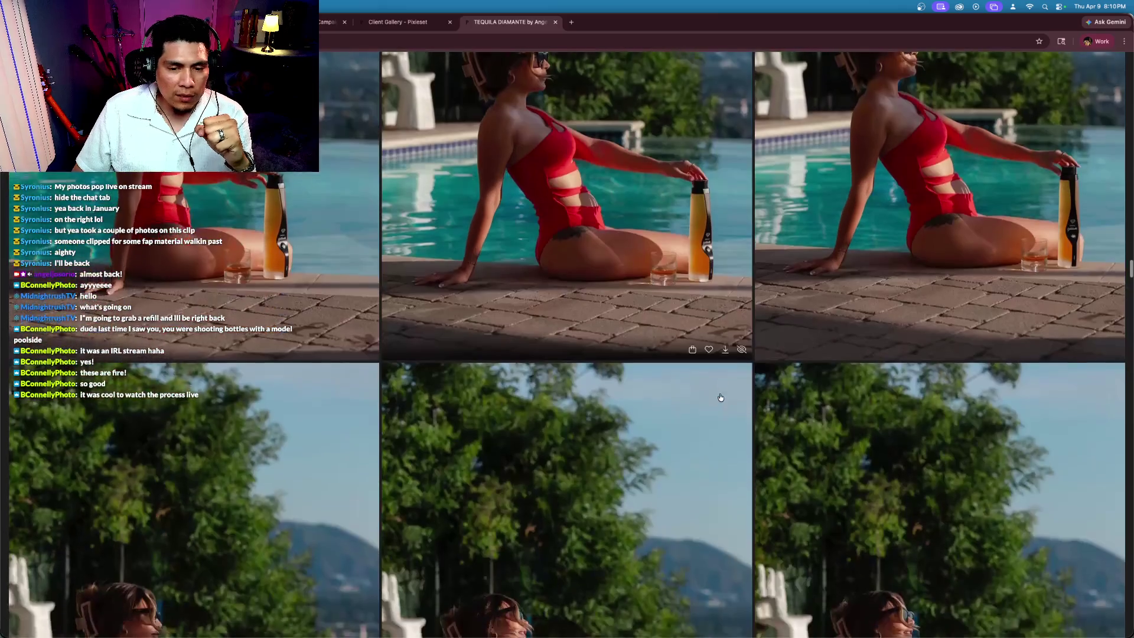
{"action": "scroll", "coordinate": [720, 397], "scroll_direction": "down", "scroll_amount": 5}
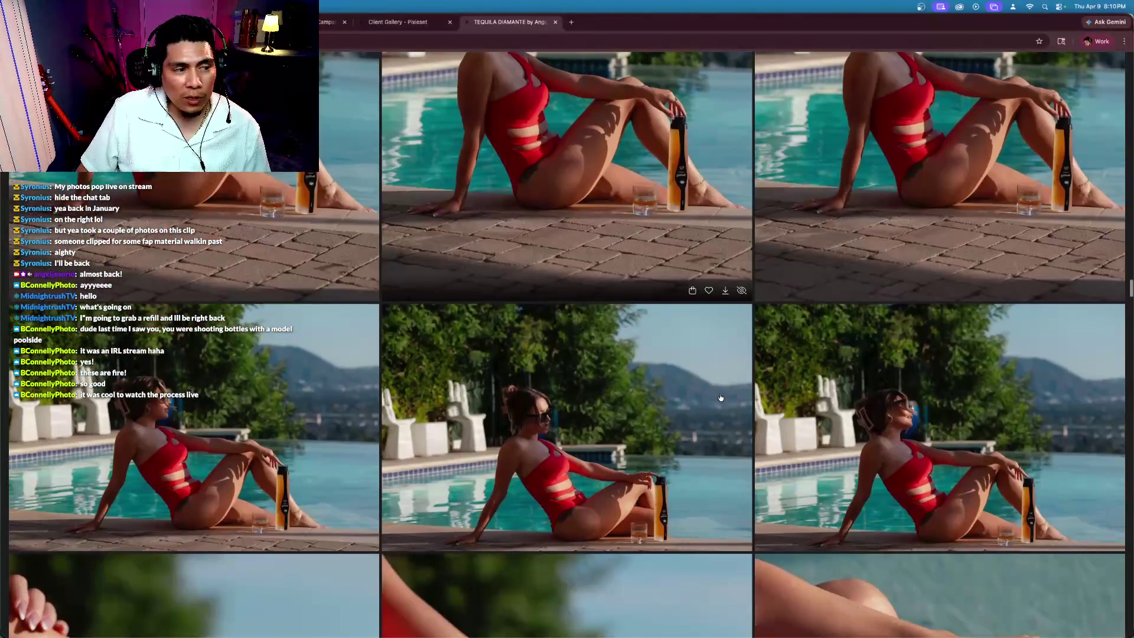
{"action": "scroll", "coordinate": [720, 397], "scroll_direction": "down", "scroll_amount": 10}
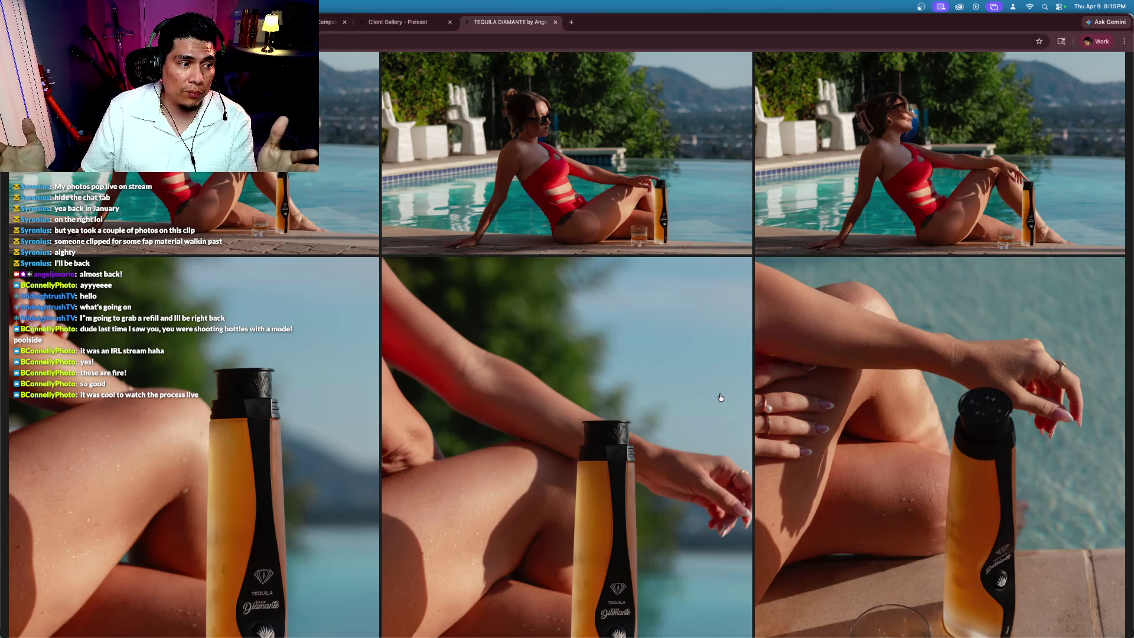
{"action": "scroll", "coordinate": [720, 397], "scroll_direction": "down", "scroll_amount": 5}
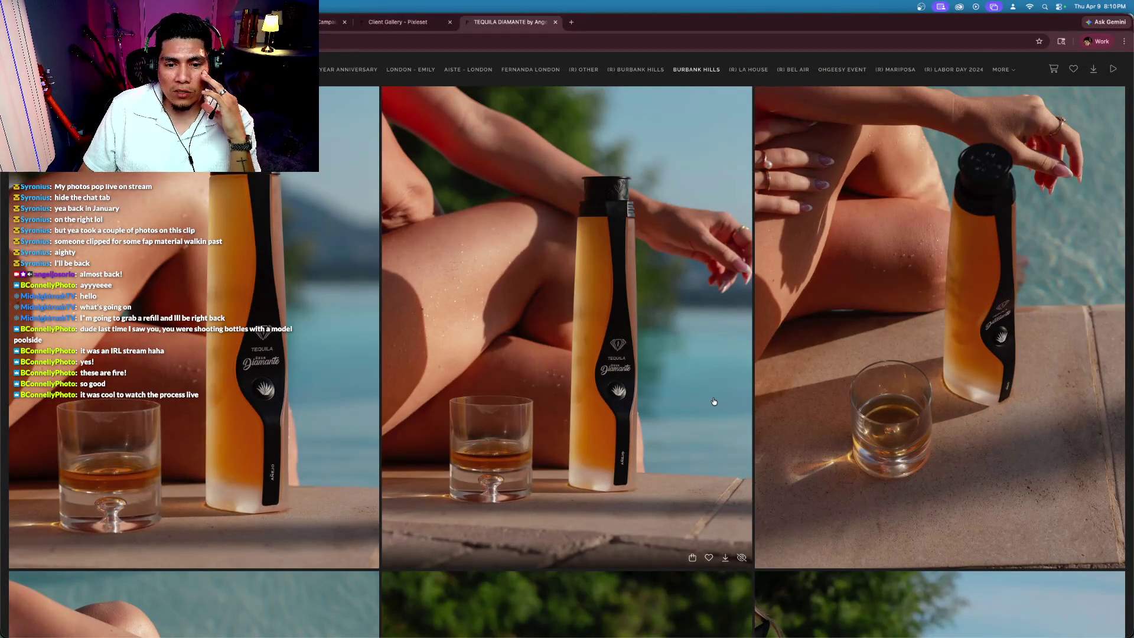
{"action": "scroll", "coordinate": [673, 400], "scroll_direction": "down", "scroll_amount": 5}
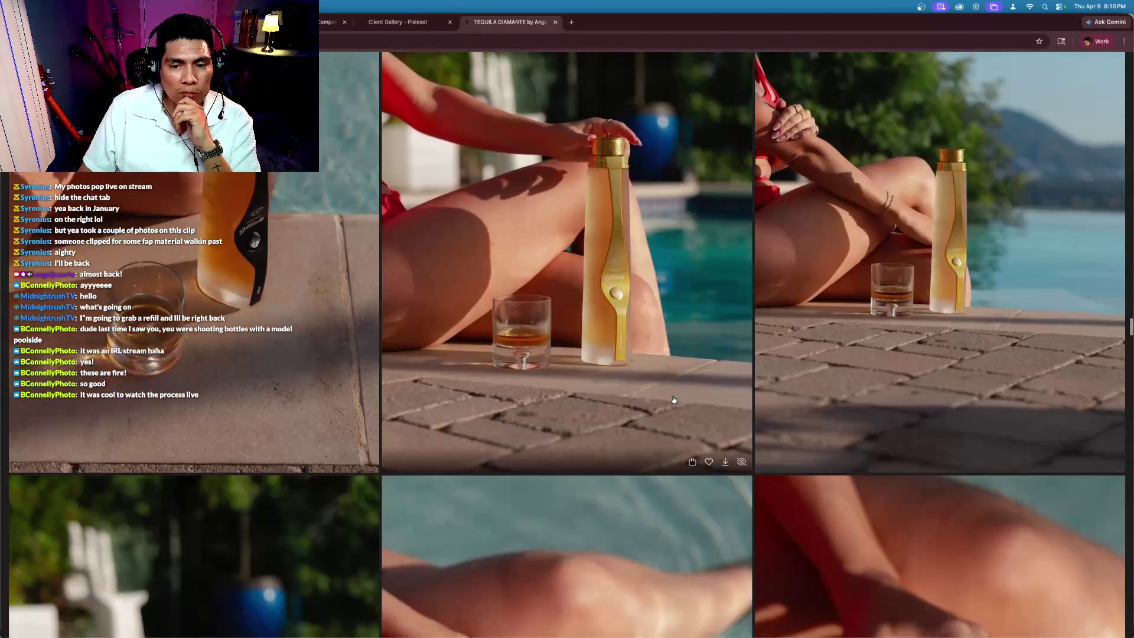
{"action": "scroll", "coordinate": [698, 396], "scroll_direction": "down", "scroll_amount": 10}
{"action": "scroll", "coordinate": [698, 396], "scroll_direction": "down", "scroll_amount": 15}
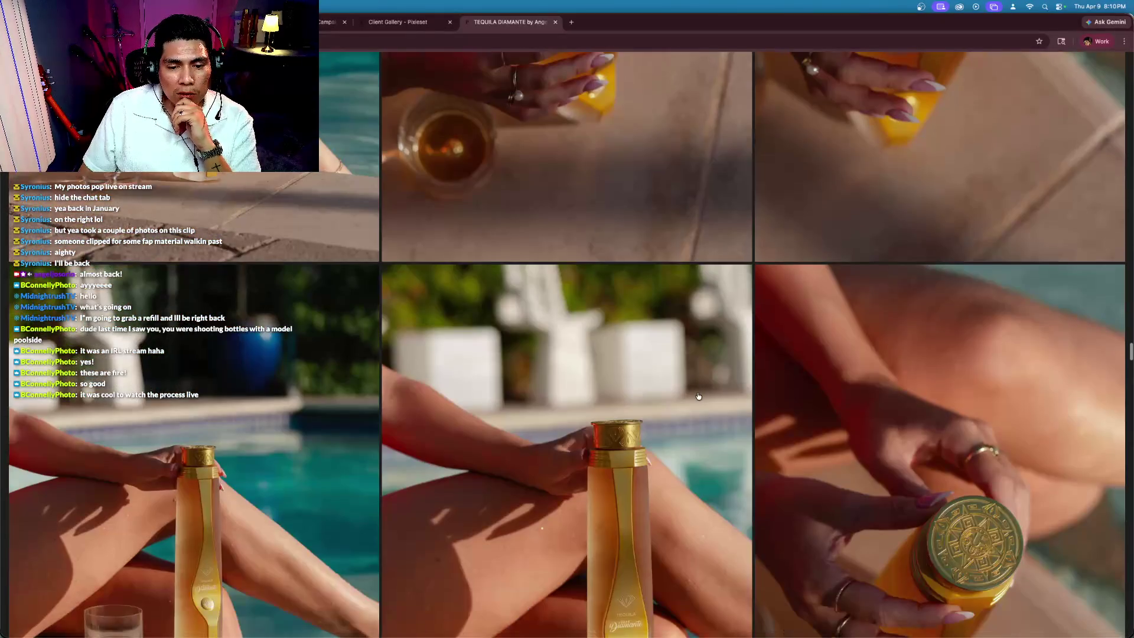
{"action": "scroll", "coordinate": [698, 396], "scroll_direction": "down", "scroll_amount": 15}
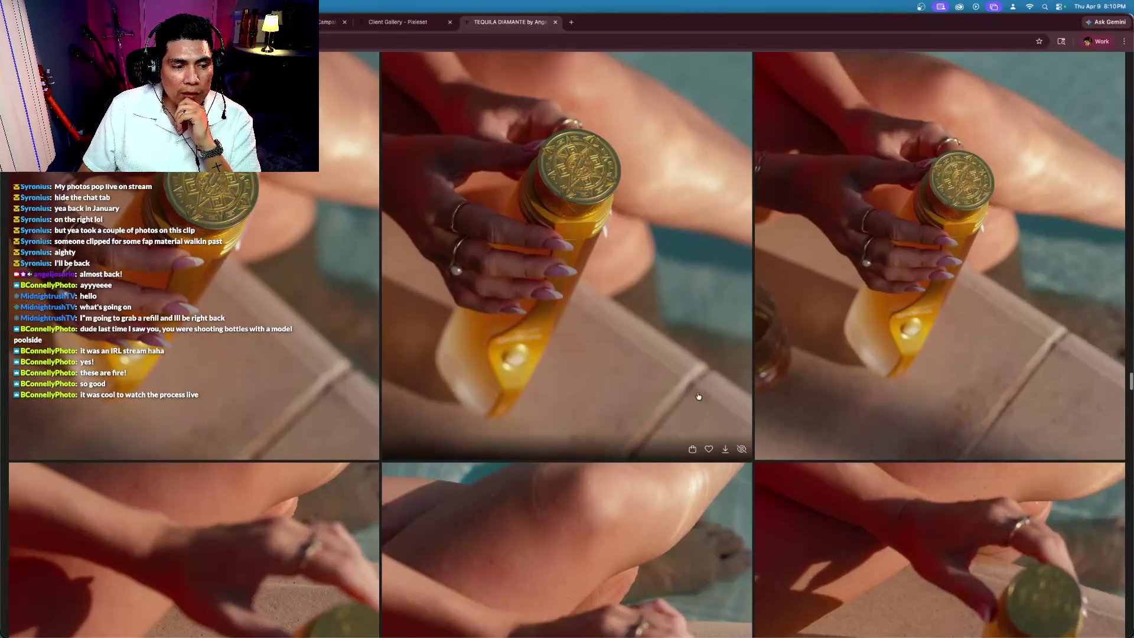
{"action": "scroll", "coordinate": [698, 396], "scroll_direction": "down", "scroll_amount": 15}
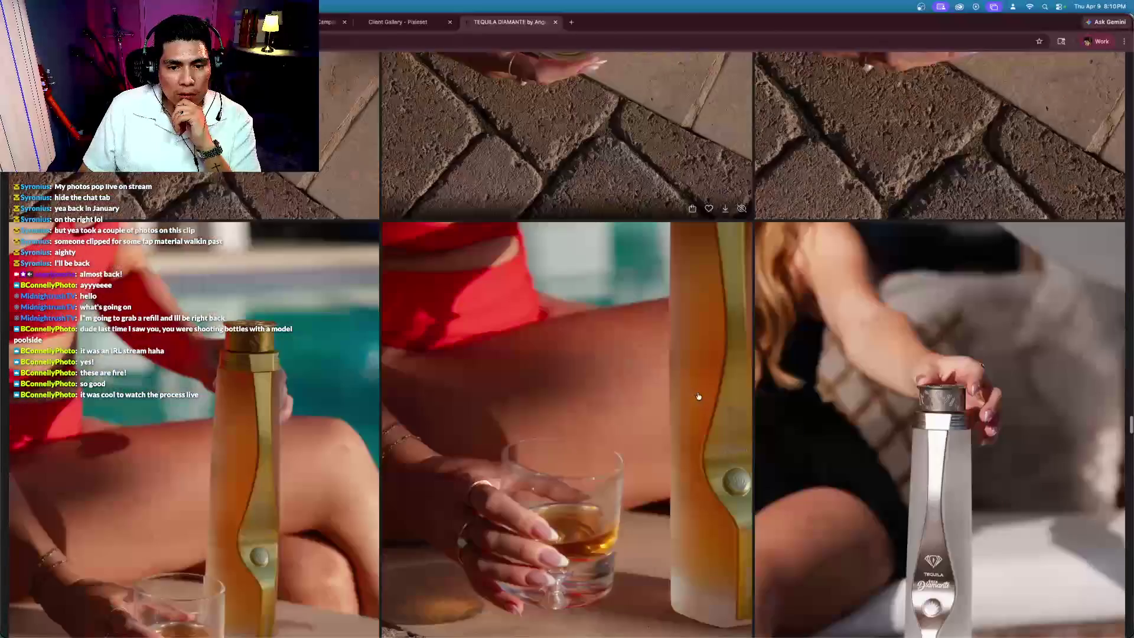
{"action": "scroll", "coordinate": [698, 396], "scroll_direction": "down", "scroll_amount": 10}
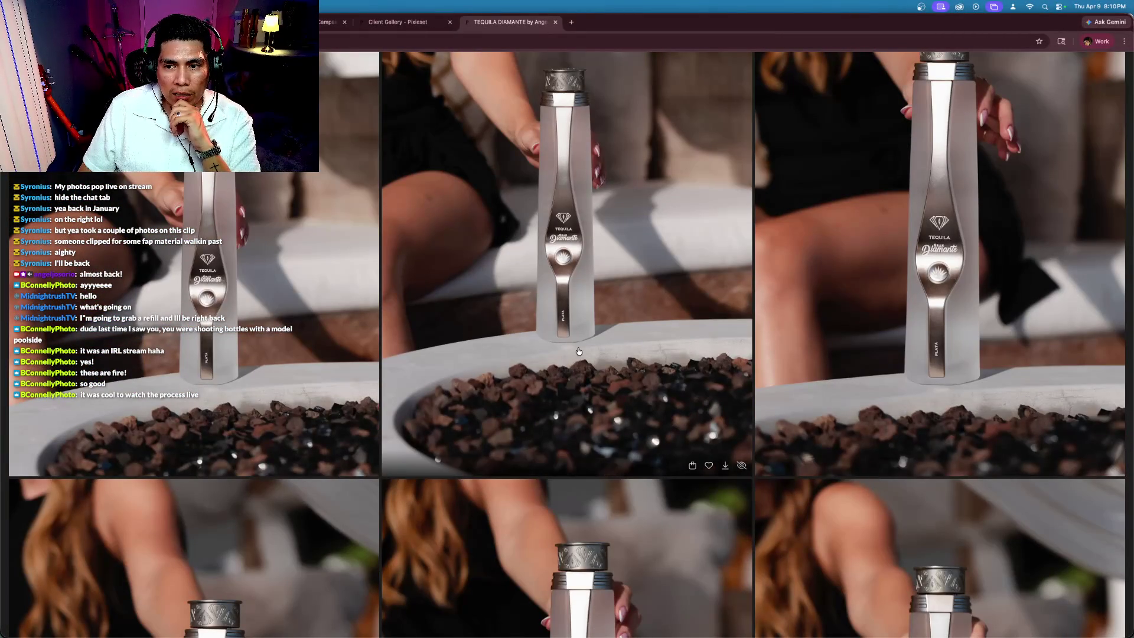
{"action": "scroll", "coordinate": [579, 351], "scroll_direction": "up", "scroll_amount": 5}
{"action": "scroll", "coordinate": [229, 386], "scroll_direction": "down", "scroll_amount": 2}
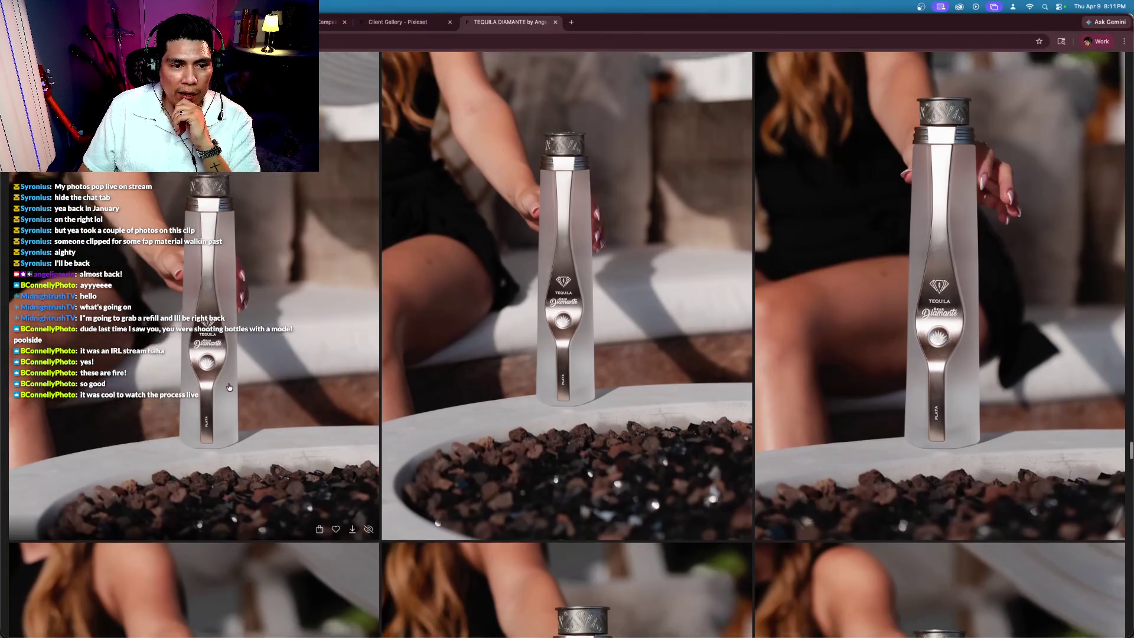
Step: Favorite the silver bottle fire-pit photo, confirming with the saved e-mail address
{"action": "left_click", "coordinate": [335, 476]}
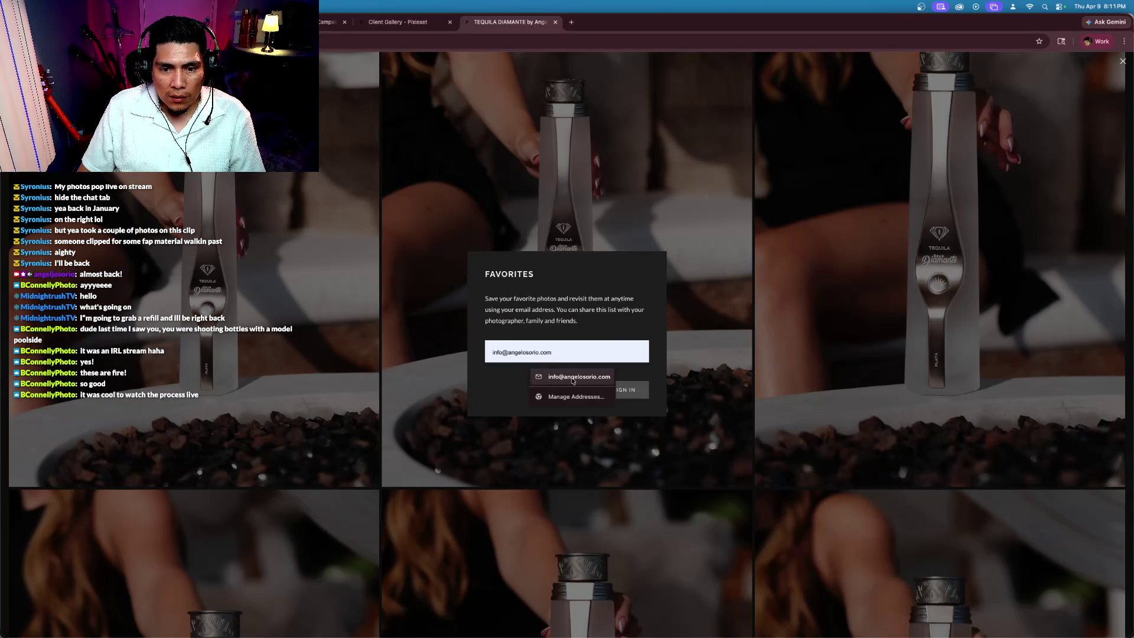
{"action": "left_click", "coordinate": [622, 391]}
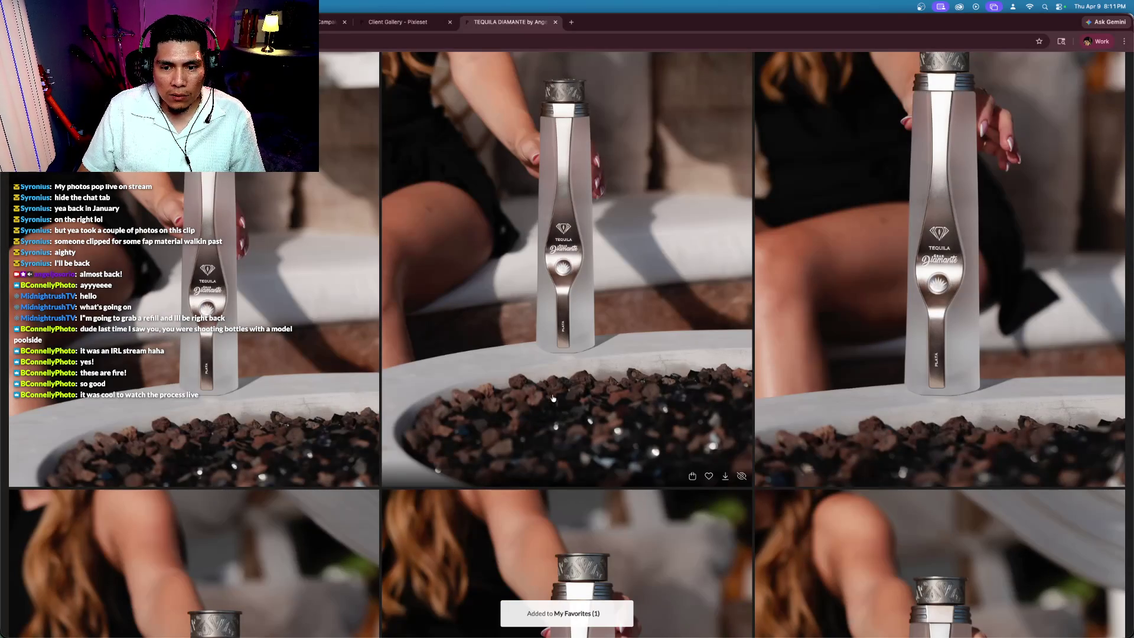
{"action": "scroll", "coordinate": [313, 397], "scroll_direction": "up", "scroll_amount": 1}
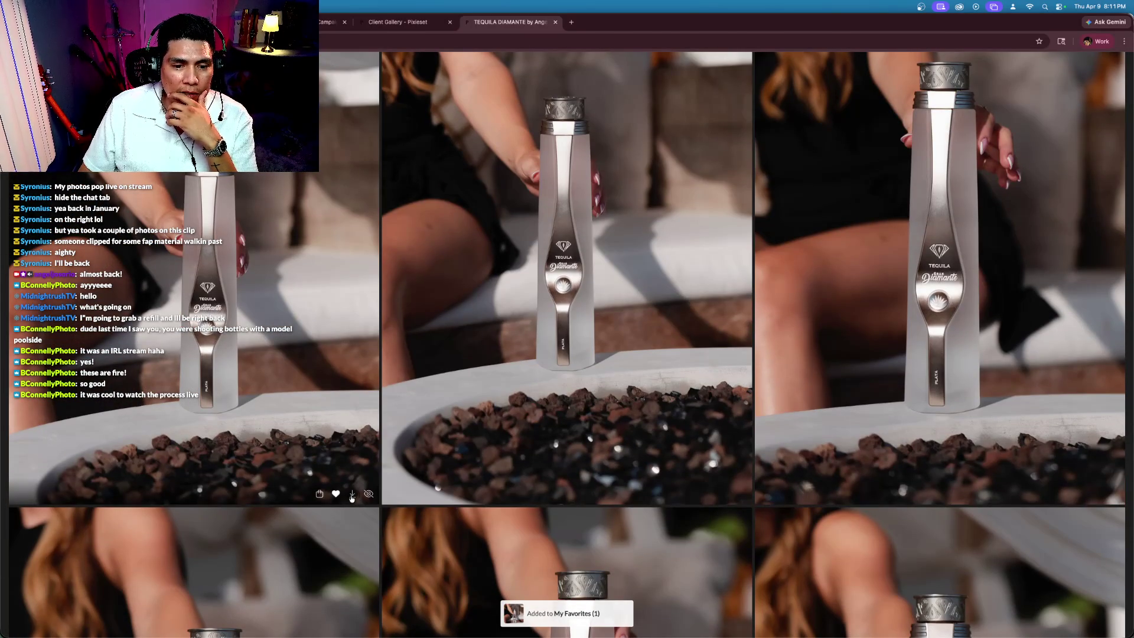
Step: Download the photo 20250828-0K1A9201.jpg to the device
{"action": "left_click", "coordinate": [351, 495]}
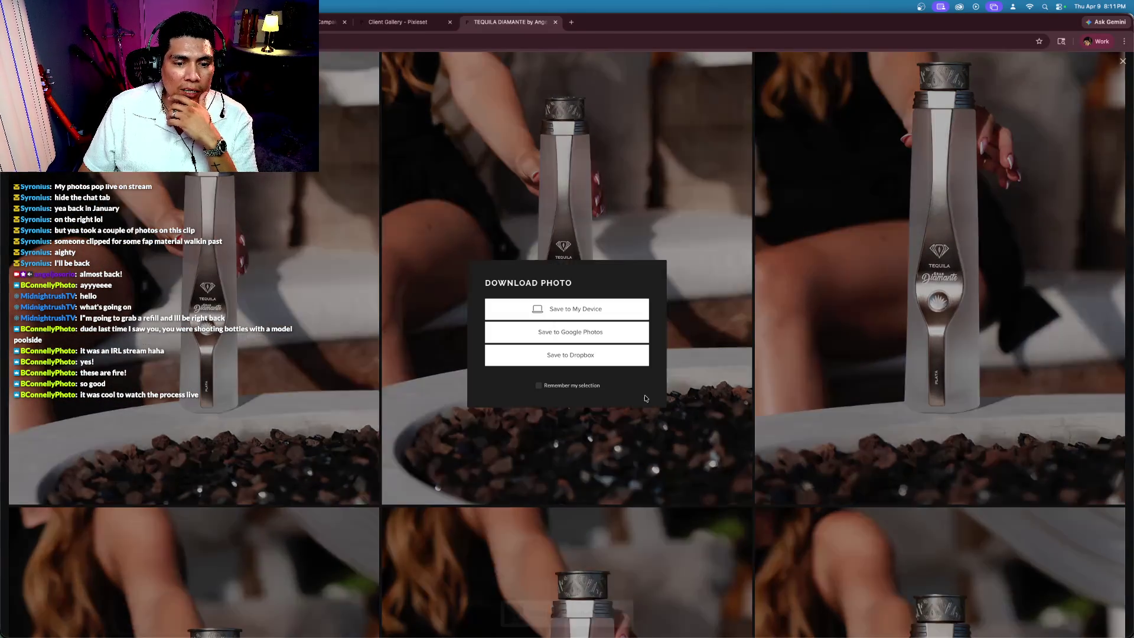
{"action": "left_click", "coordinate": [573, 310]}
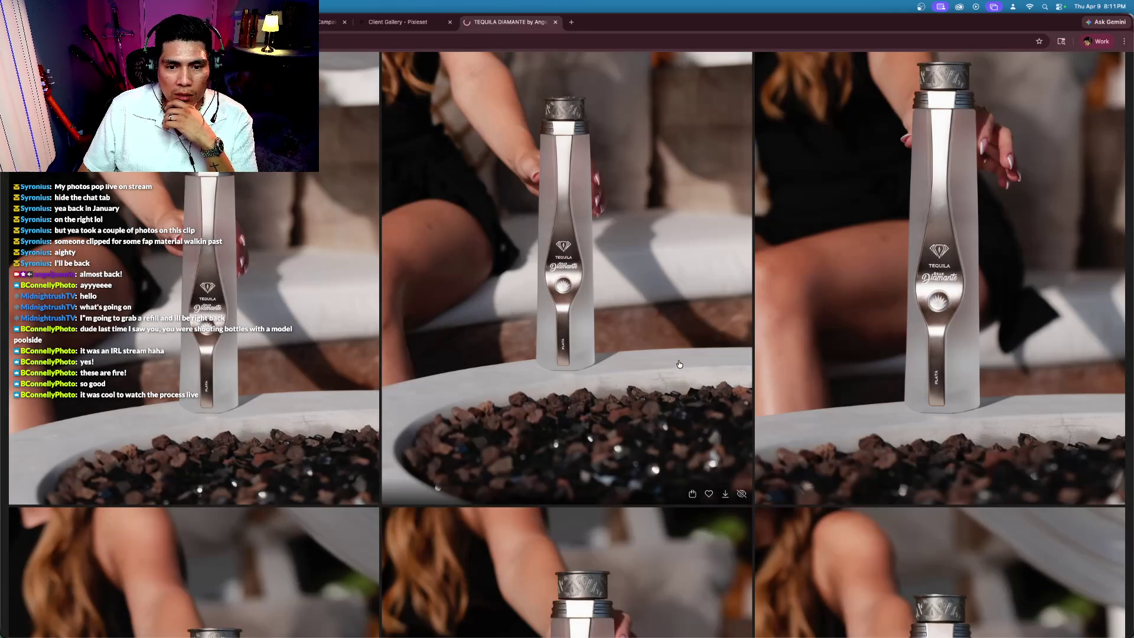
{"action": "scroll", "coordinate": [625, 384], "scroll_direction": "up", "scroll_amount": 3}
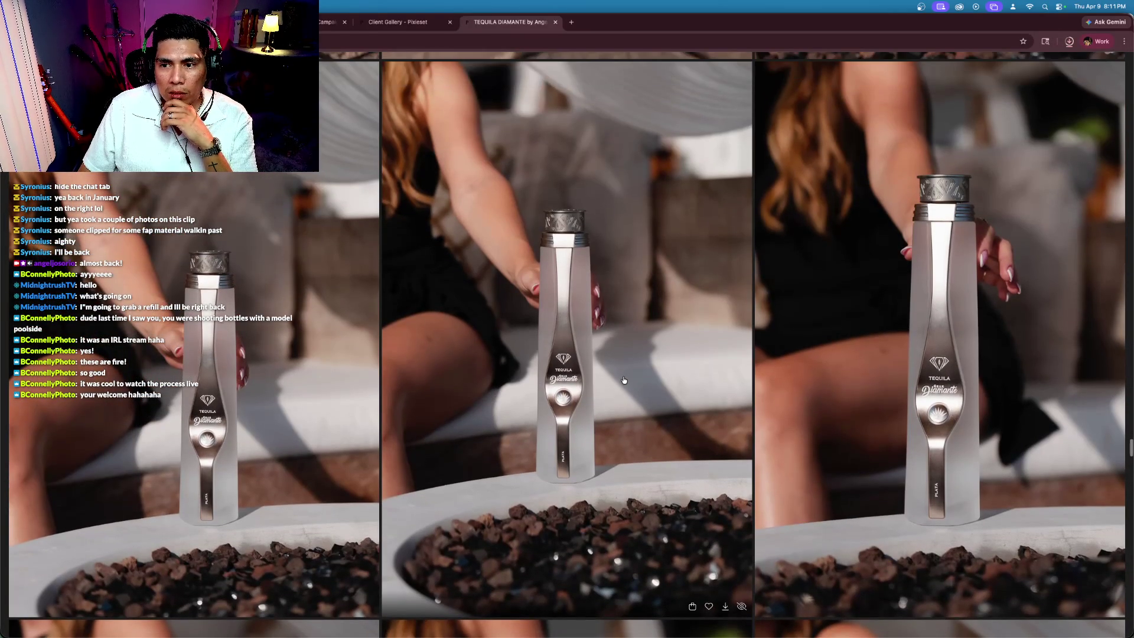
{"action": "scroll", "coordinate": [883, 460], "scroll_direction": "down", "scroll_amount": 5}
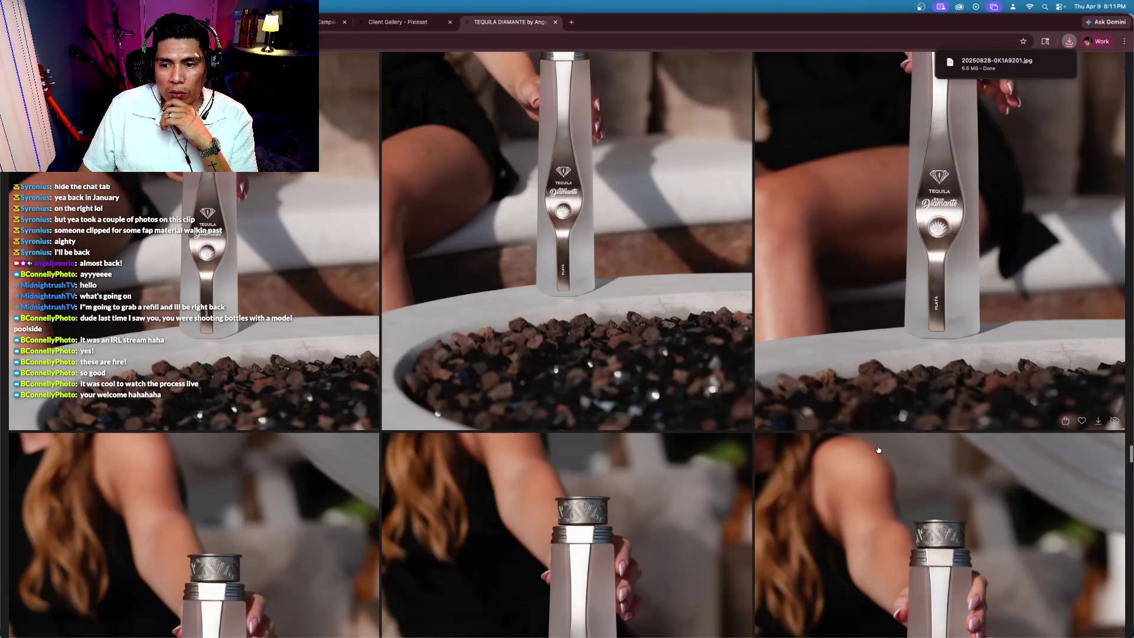
{"action": "scroll", "coordinate": [878, 449], "scroll_direction": "down", "scroll_amount": 10}
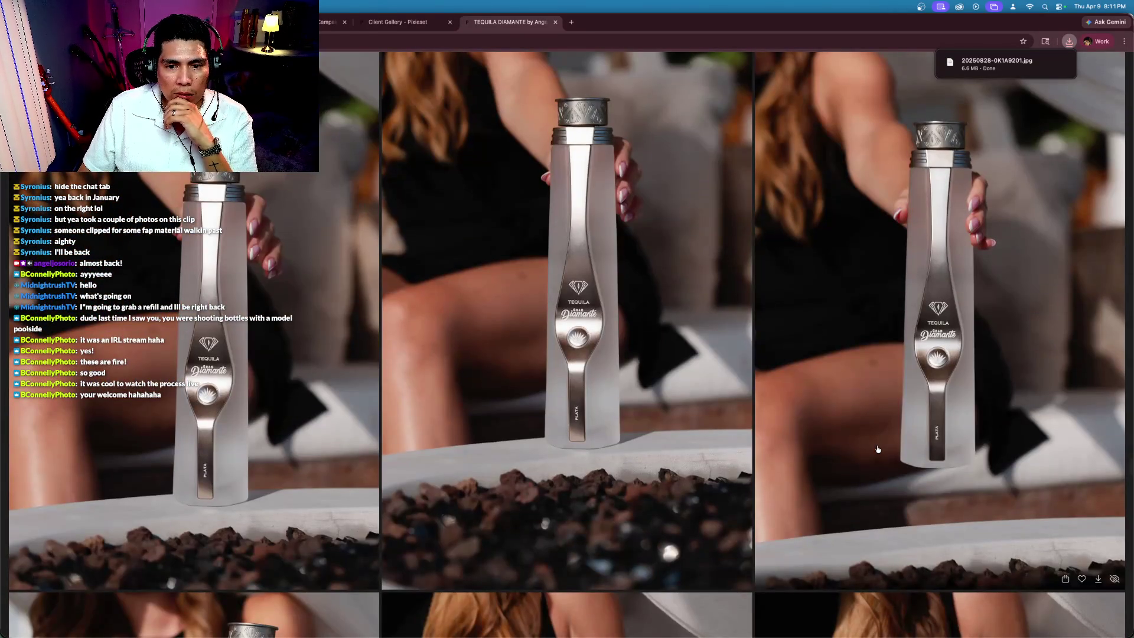
{"action": "scroll", "coordinate": [878, 450], "scroll_direction": "down", "scroll_amount": 15}
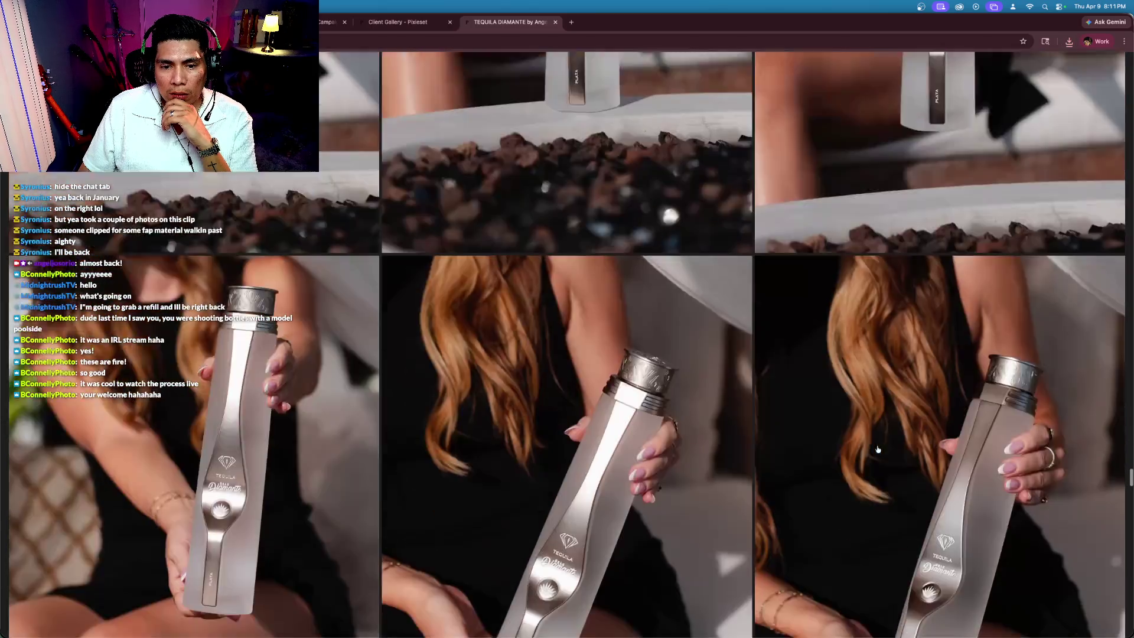
{"action": "scroll", "coordinate": [877, 449], "scroll_direction": "up", "scroll_amount": 1}
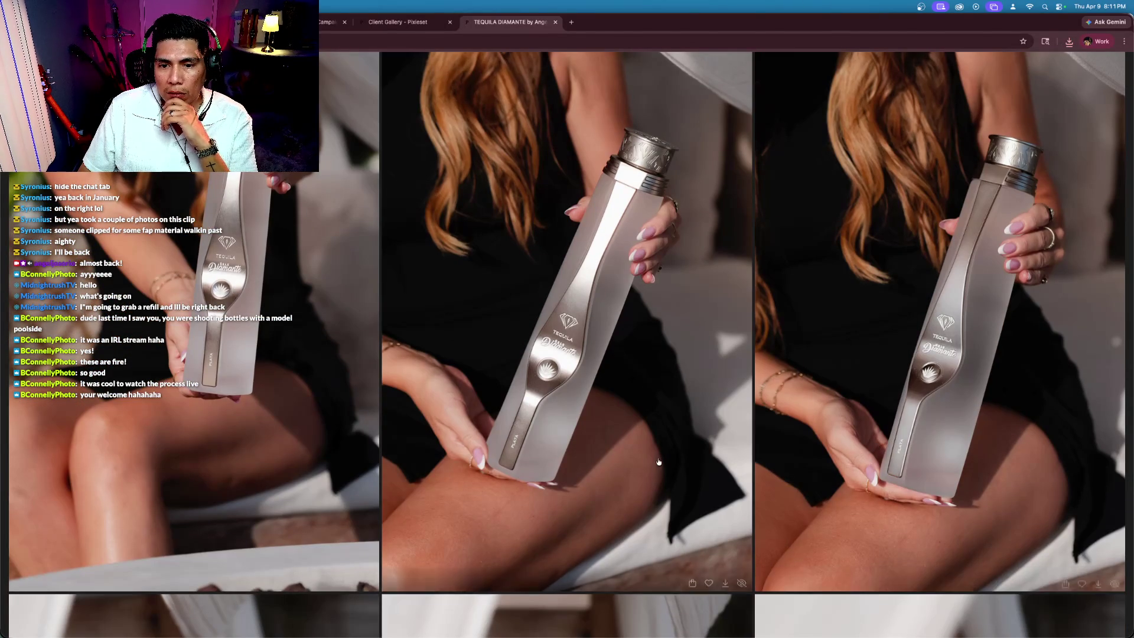
Step: Favorite the photo of the woman holding the silver bottle
{"action": "left_click", "coordinate": [1097, 581]}
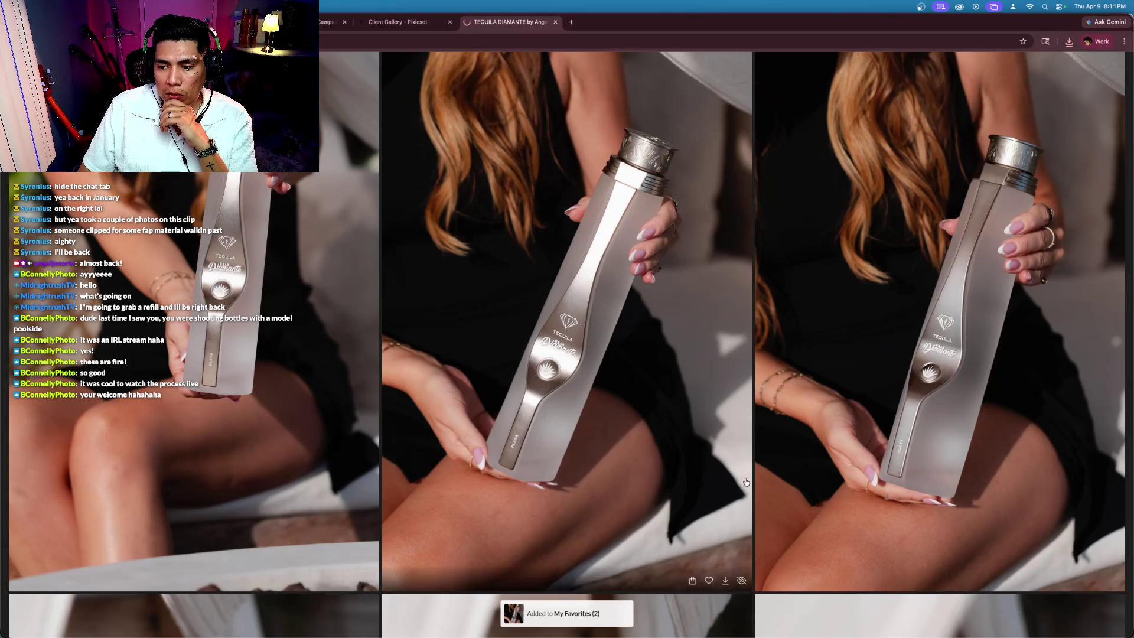
{"action": "scroll", "coordinate": [727, 486], "scroll_direction": "down", "scroll_amount": 10}
{"action": "scroll", "coordinate": [727, 486], "scroll_direction": "down", "scroll_amount": 2}
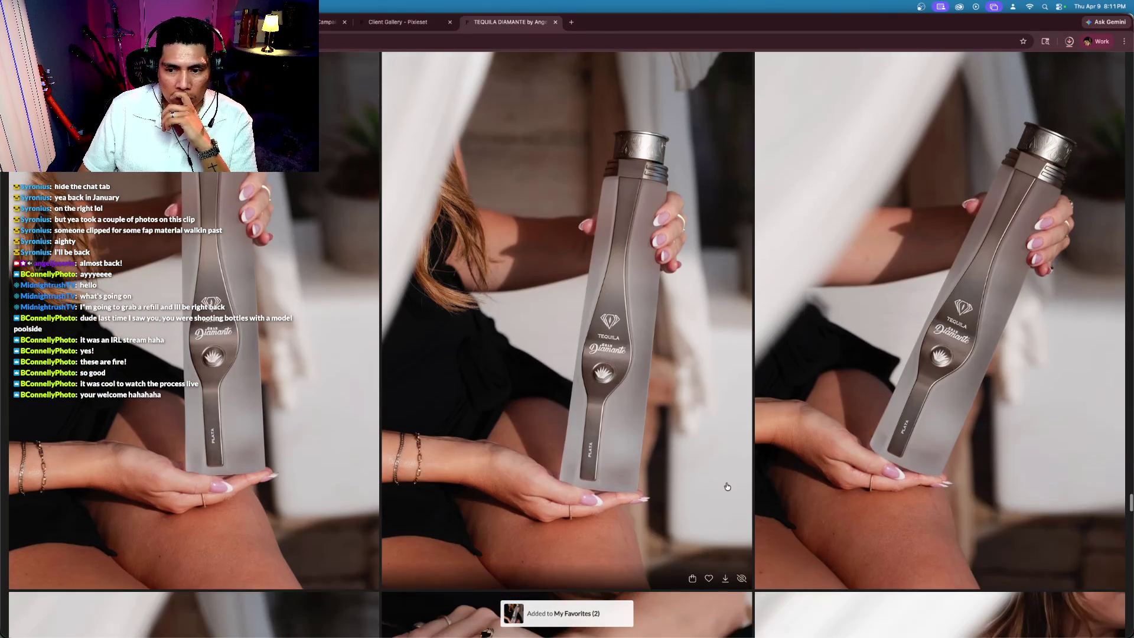
{"action": "scroll", "coordinate": [727, 486], "scroll_direction": "down", "scroll_amount": 2}
{"action": "scroll", "coordinate": [726, 486], "scroll_direction": "up", "scroll_amount": 3}
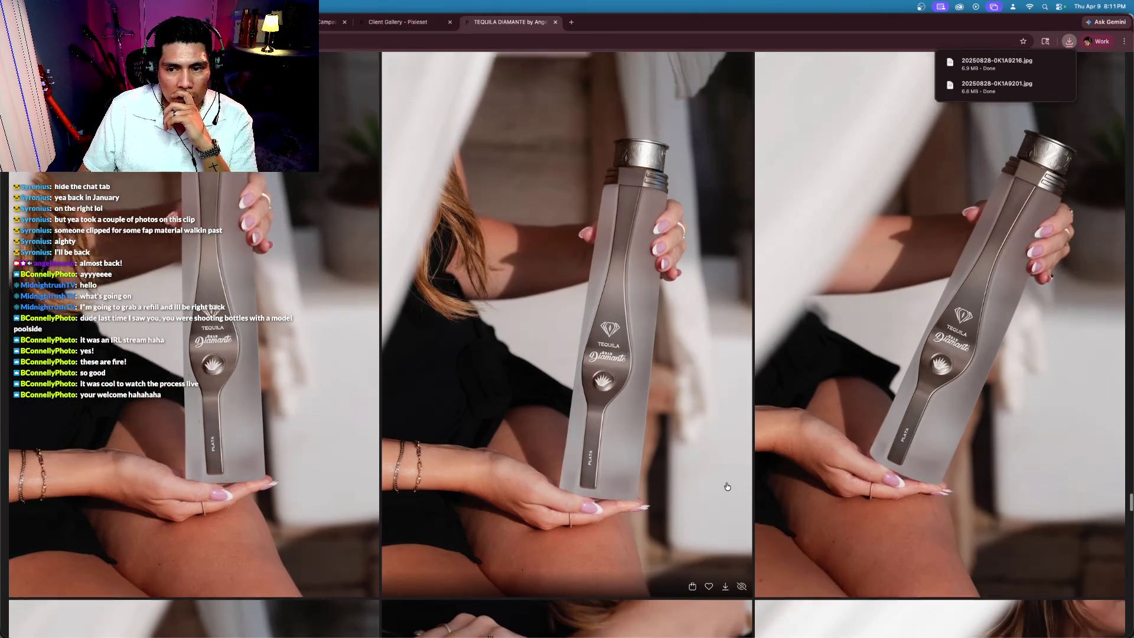
{"action": "scroll", "coordinate": [727, 486], "scroll_direction": "down", "scroll_amount": 2}
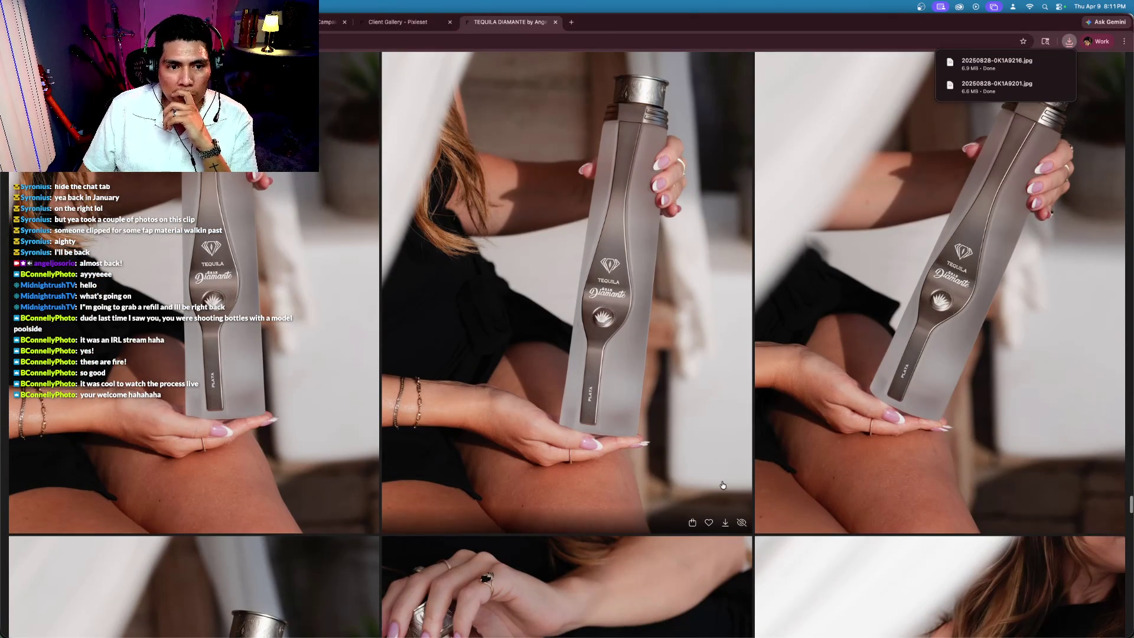
{"action": "scroll", "coordinate": [715, 483], "scroll_direction": "up", "scroll_amount": 3}
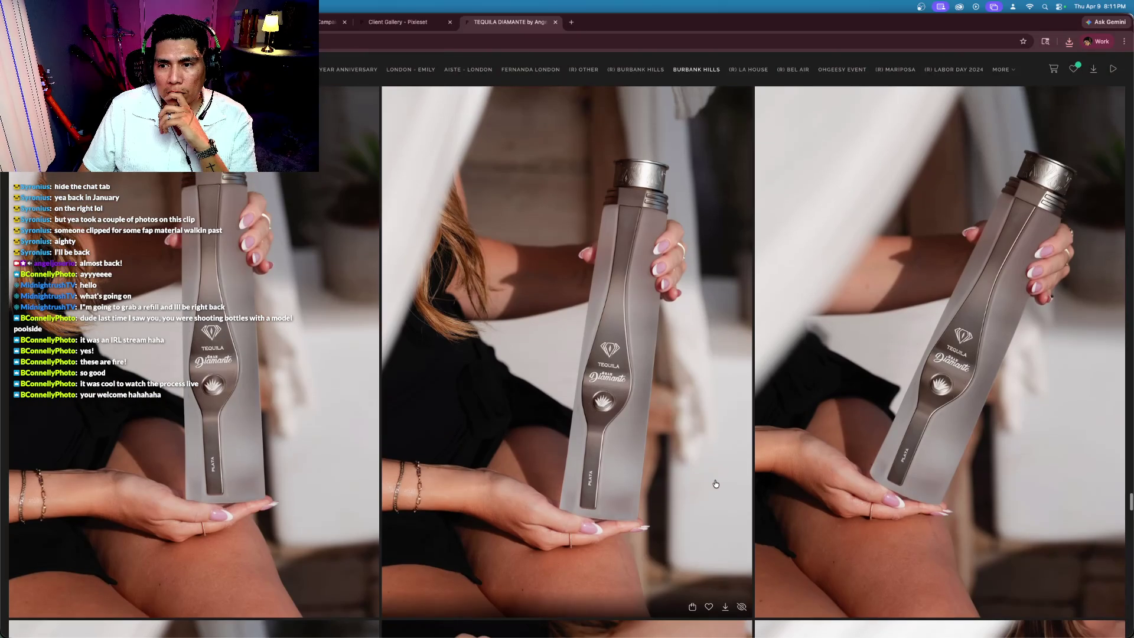
{"action": "scroll", "coordinate": [715, 483], "scroll_direction": "down", "scroll_amount": 1}
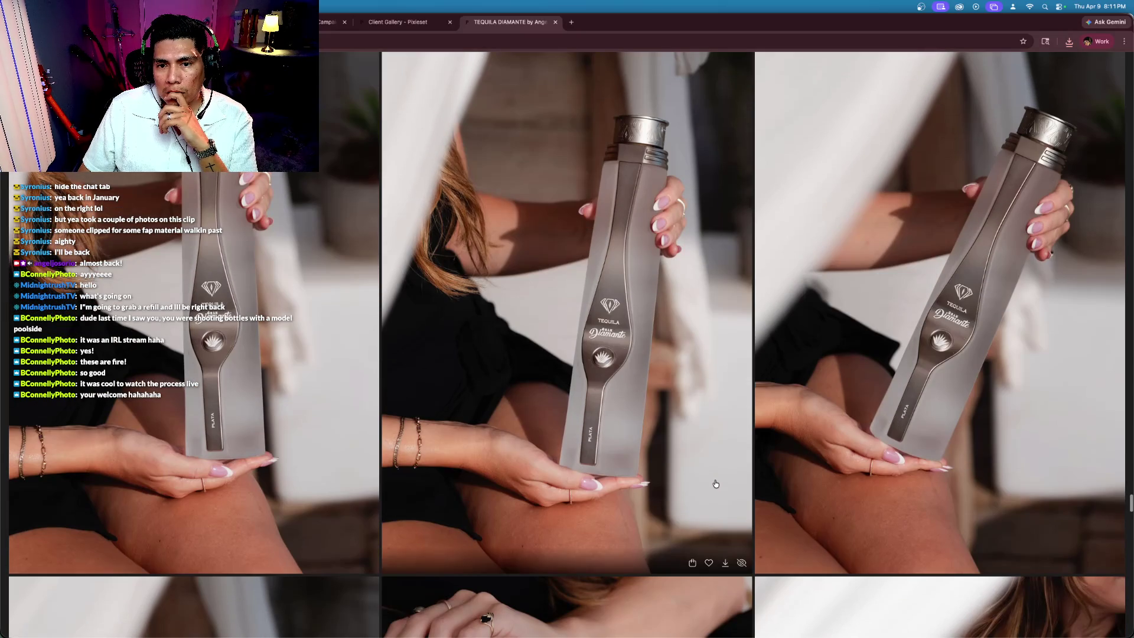
Step: Favorite the shot of the model's hand resting beside the bottle
{"action": "mouse_move", "coordinate": [708, 564]}
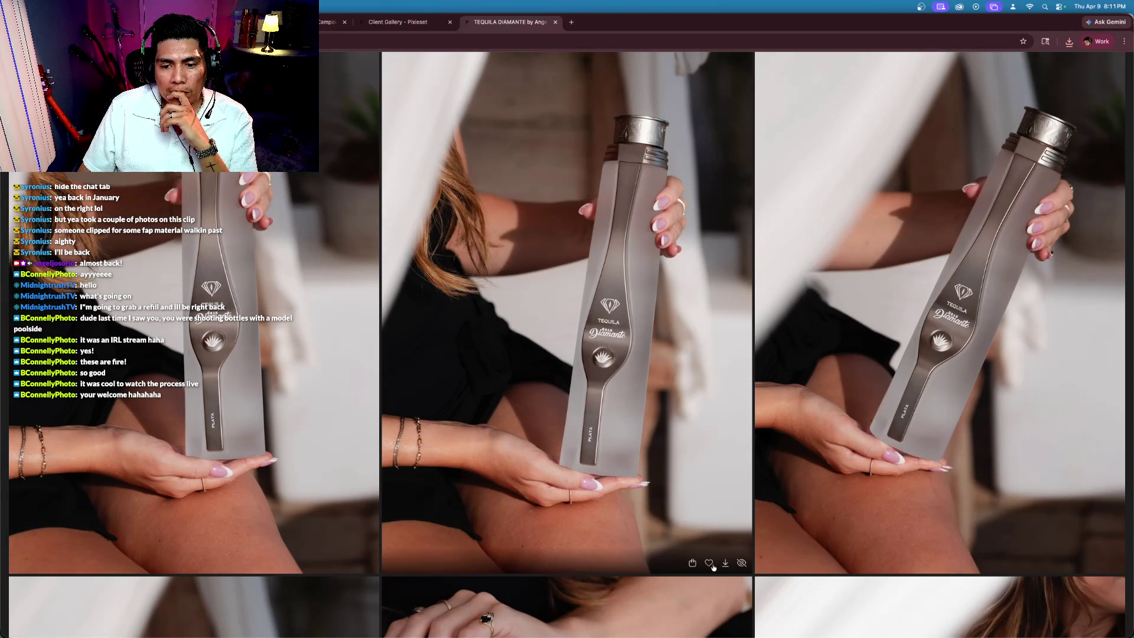
{"action": "scroll", "coordinate": [677, 505], "scroll_direction": "down", "scroll_amount": 8}
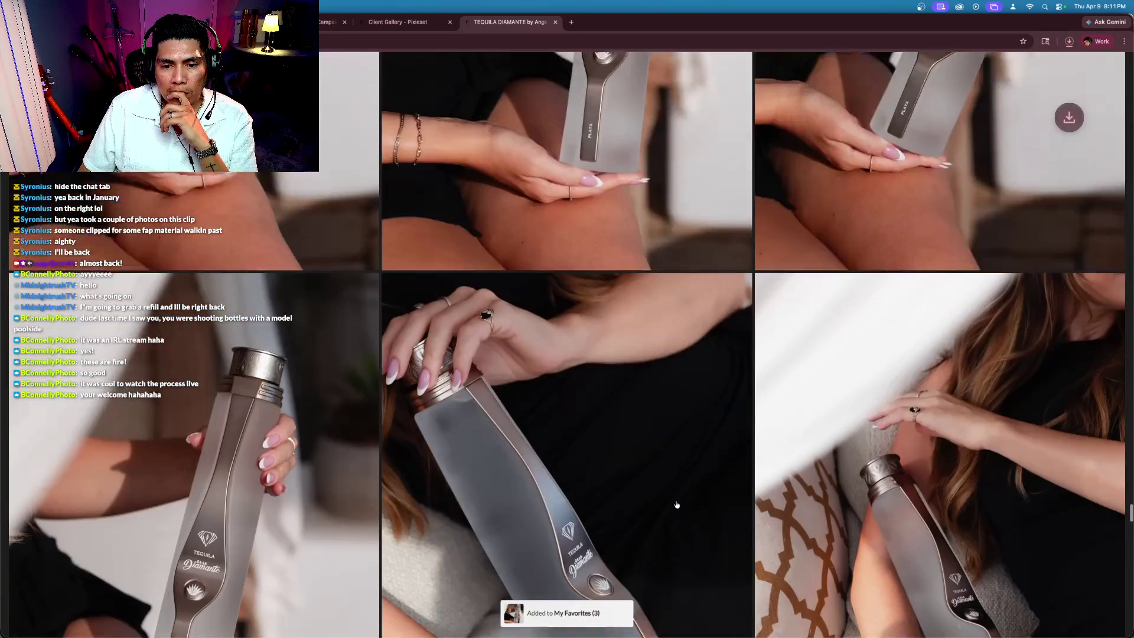
{"action": "scroll", "coordinate": [677, 505], "scroll_direction": "down", "scroll_amount": 2}
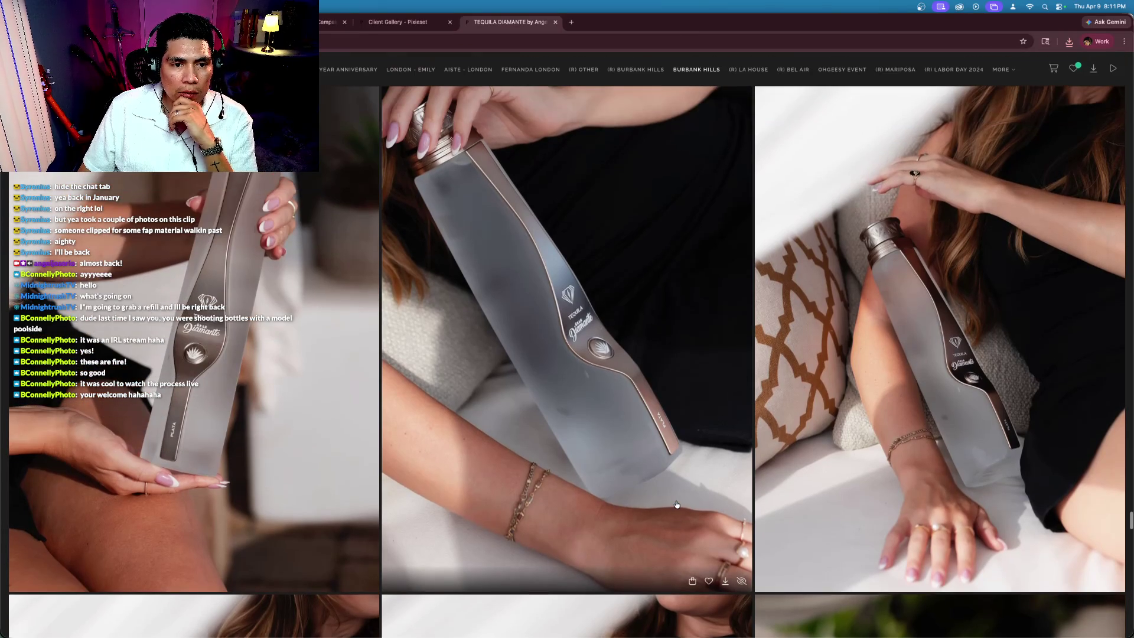
{"action": "scroll", "coordinate": [677, 504], "scroll_direction": "down", "scroll_amount": 5}
{"action": "scroll", "coordinate": [676, 504], "scroll_direction": "down", "scroll_amount": 4}
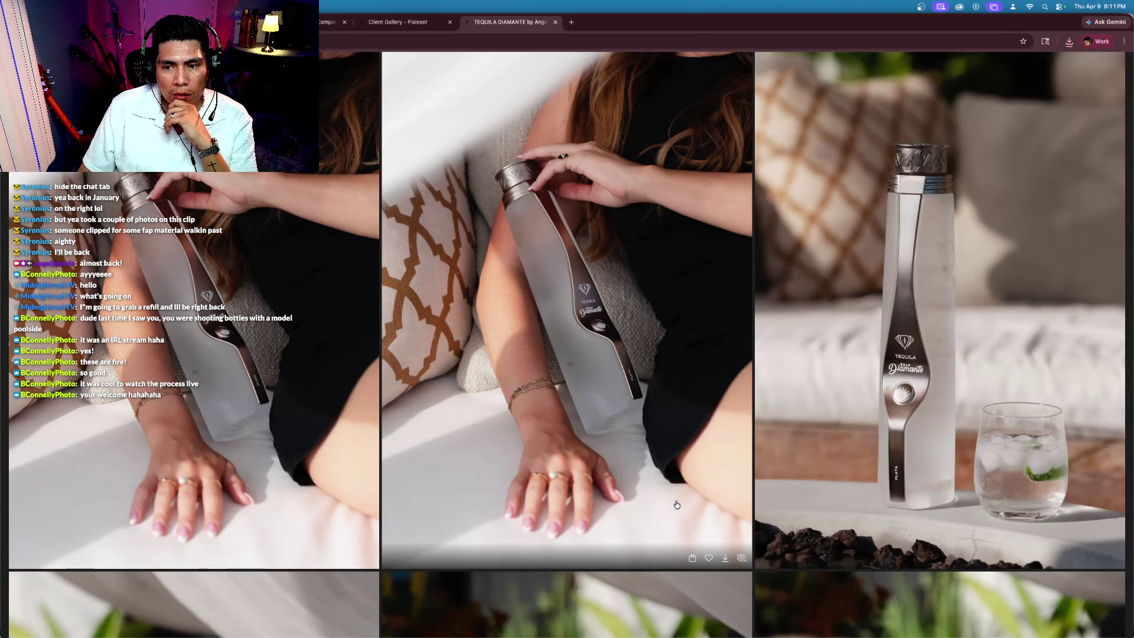
{"action": "left_click", "coordinate": [725, 559]}
{"action": "scroll", "coordinate": [696, 387], "scroll_direction": "down", "scroll_amount": 2}
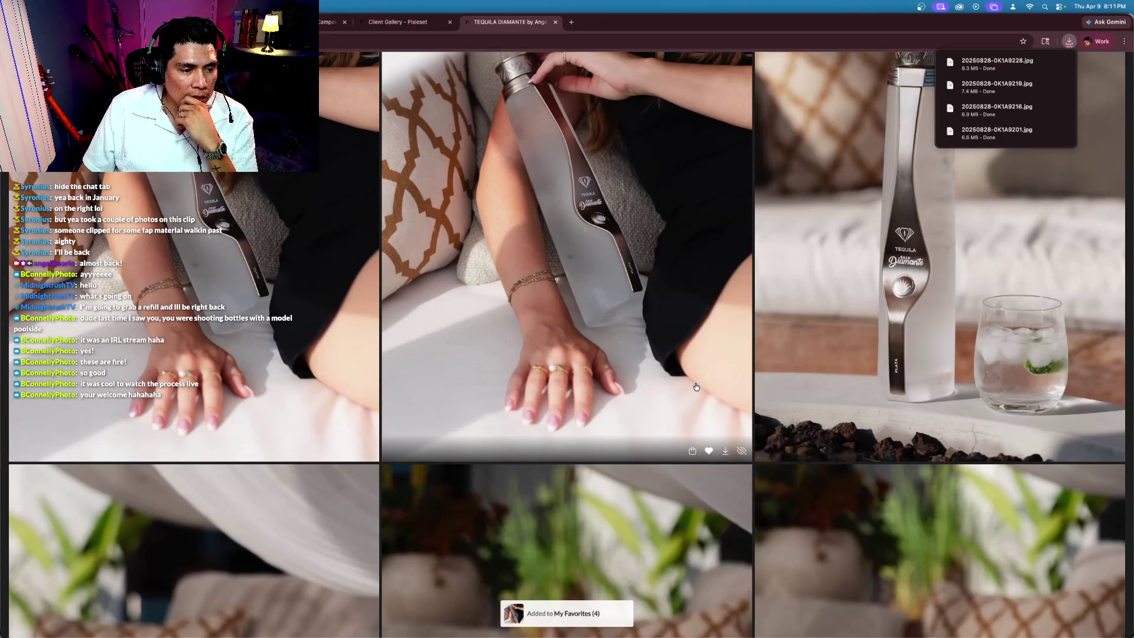
Step: Scroll the gallery to the row showing the upright bottle beside an iced glass
{"action": "scroll", "coordinate": [681, 390], "scroll_direction": "down", "scroll_amount": 7}
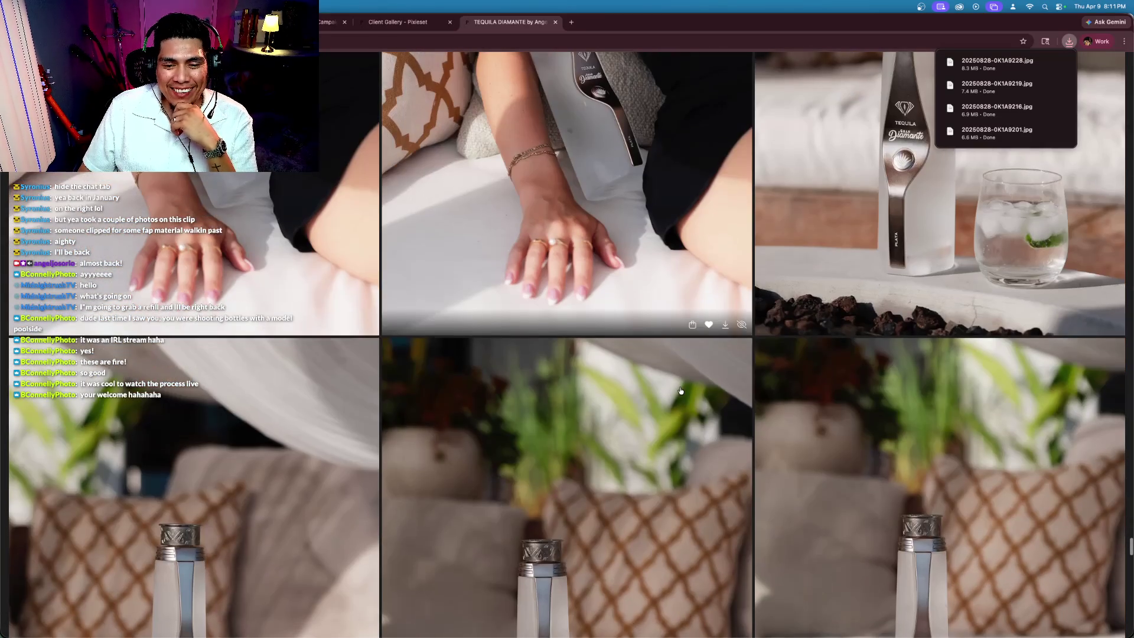
{"action": "scroll", "coordinate": [680, 392], "scroll_direction": "up", "scroll_amount": 6}
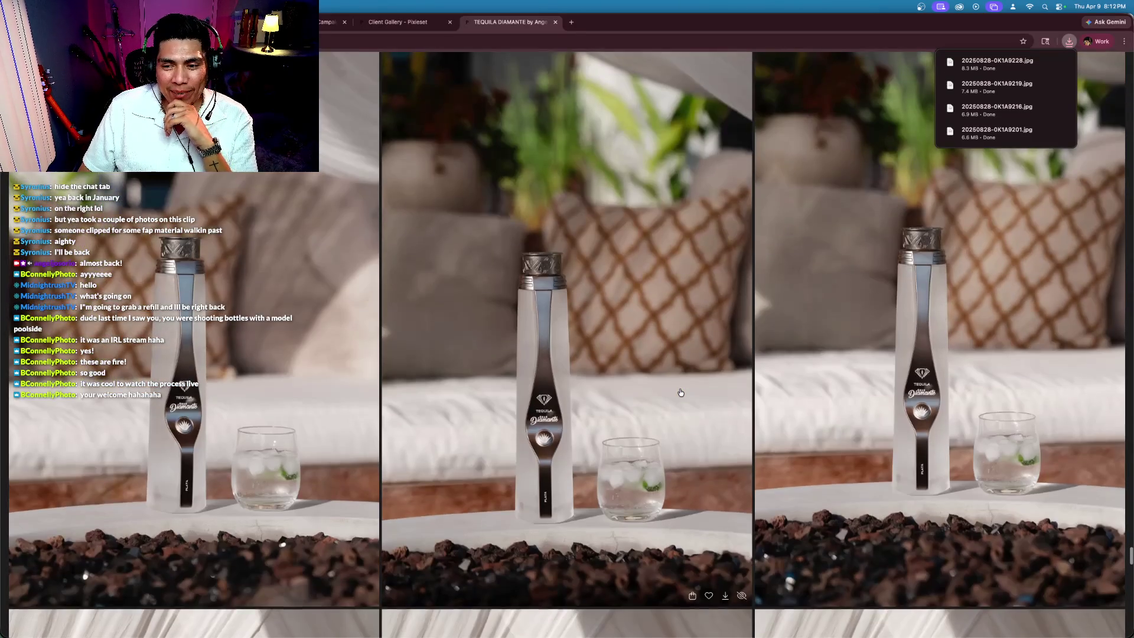
{"action": "scroll", "coordinate": [680, 392], "scroll_direction": "down", "scroll_amount": 7}
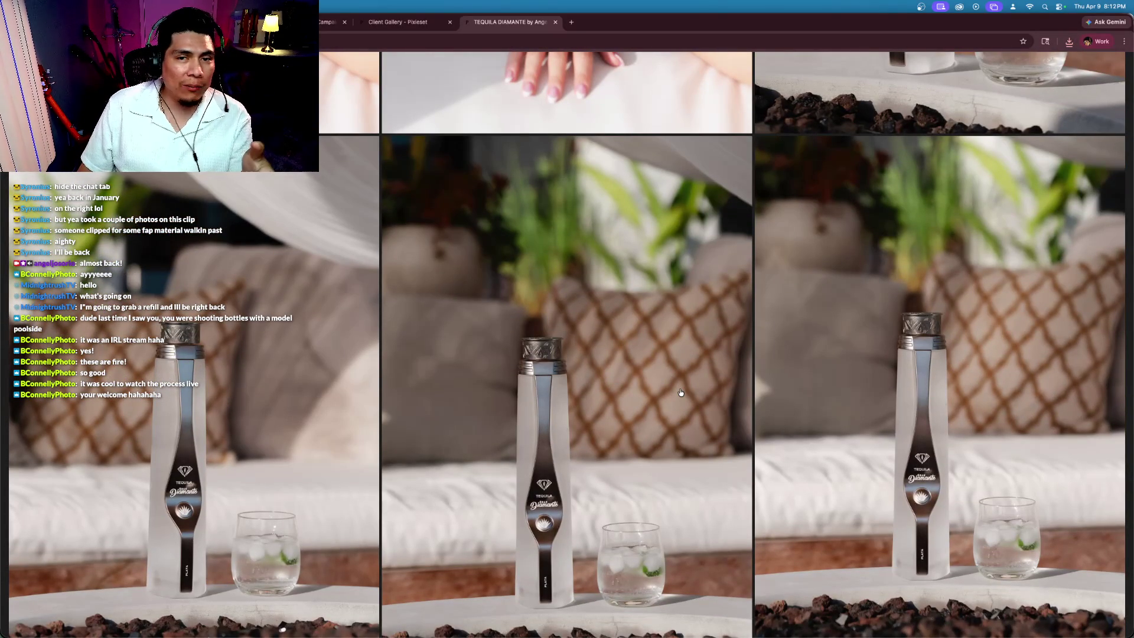
{"action": "scroll", "coordinate": [680, 392], "scroll_direction": "up", "scroll_amount": 5}
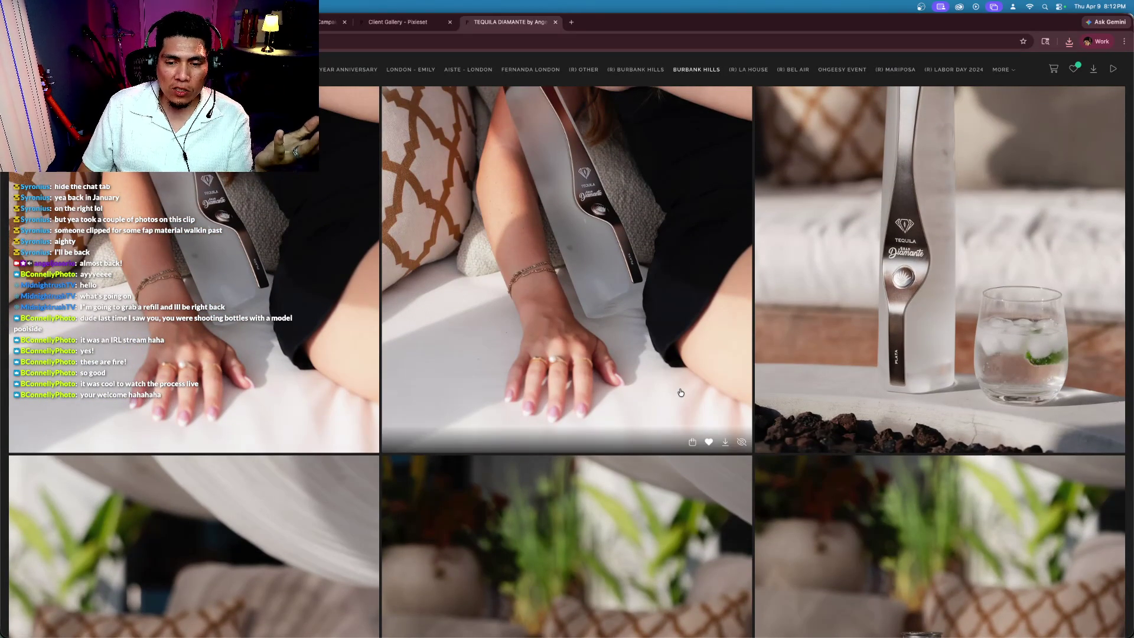
{"action": "scroll", "coordinate": [758, 400], "scroll_direction": "up", "scroll_amount": 1}
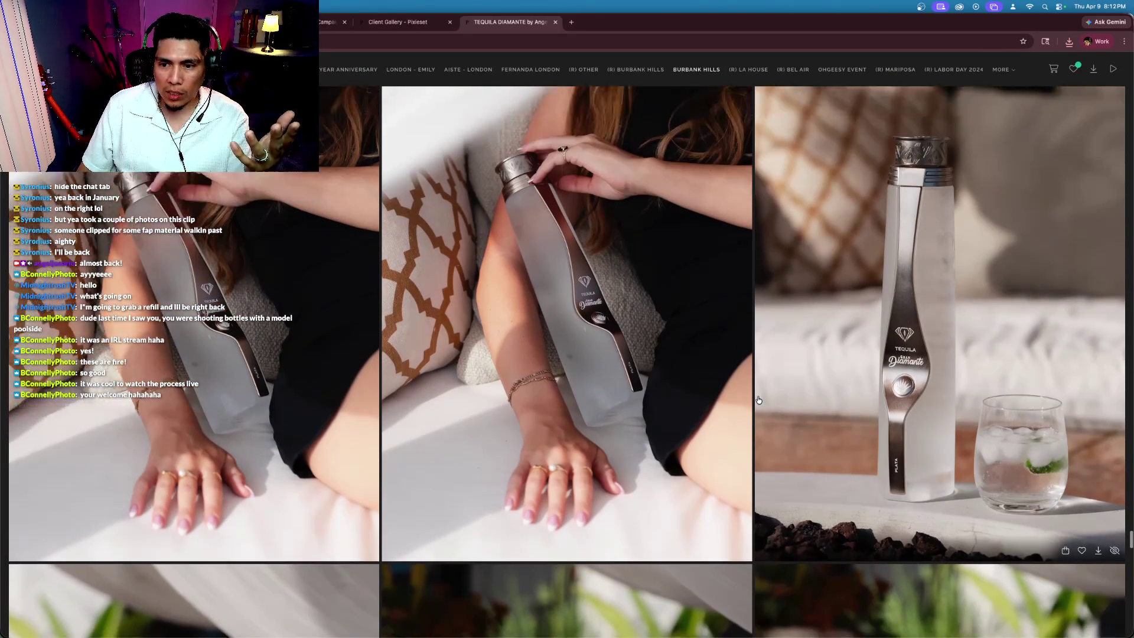
{"action": "scroll", "coordinate": [758, 399], "scroll_direction": "down", "scroll_amount": 5}
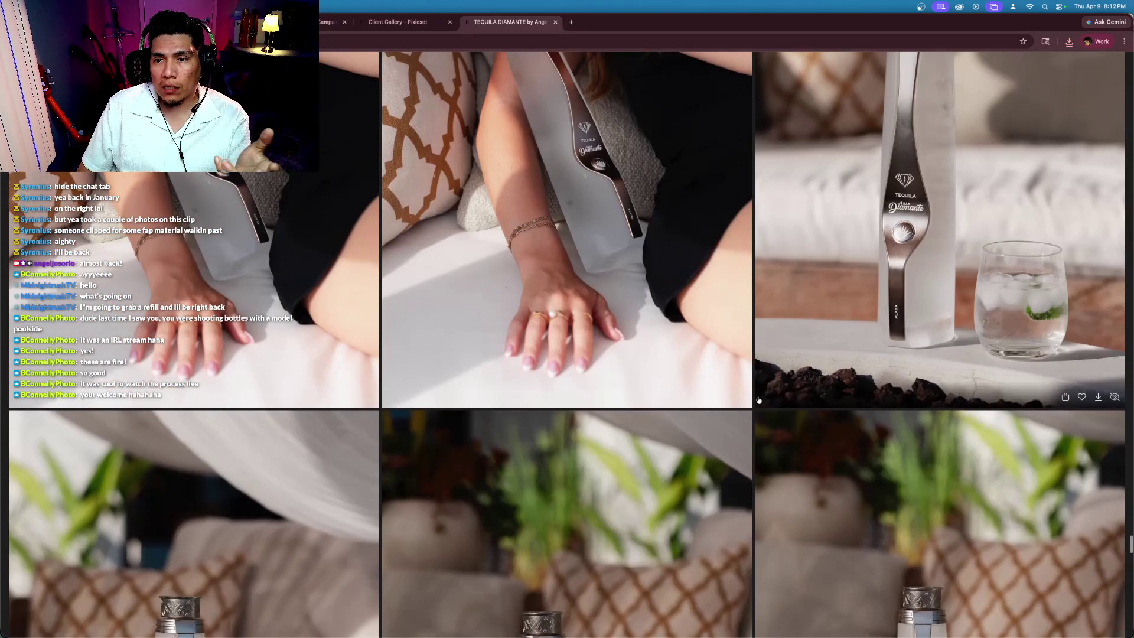
{"action": "scroll", "coordinate": [758, 399], "scroll_direction": "down", "scroll_amount": 8}
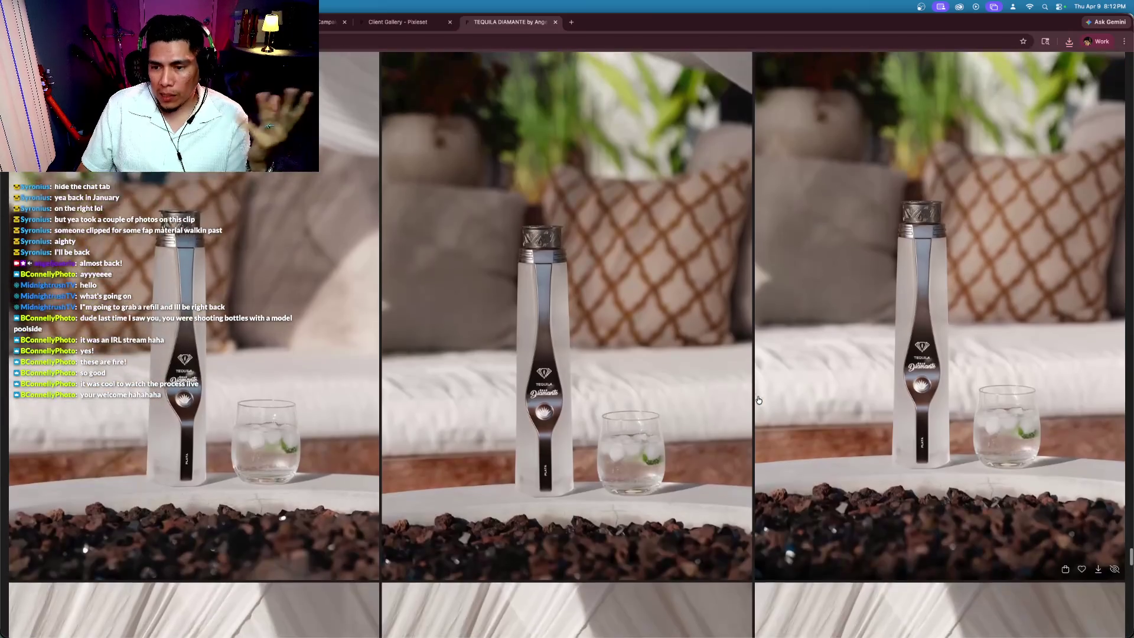
{"action": "scroll", "coordinate": [758, 400], "scroll_direction": "down", "scroll_amount": 3}
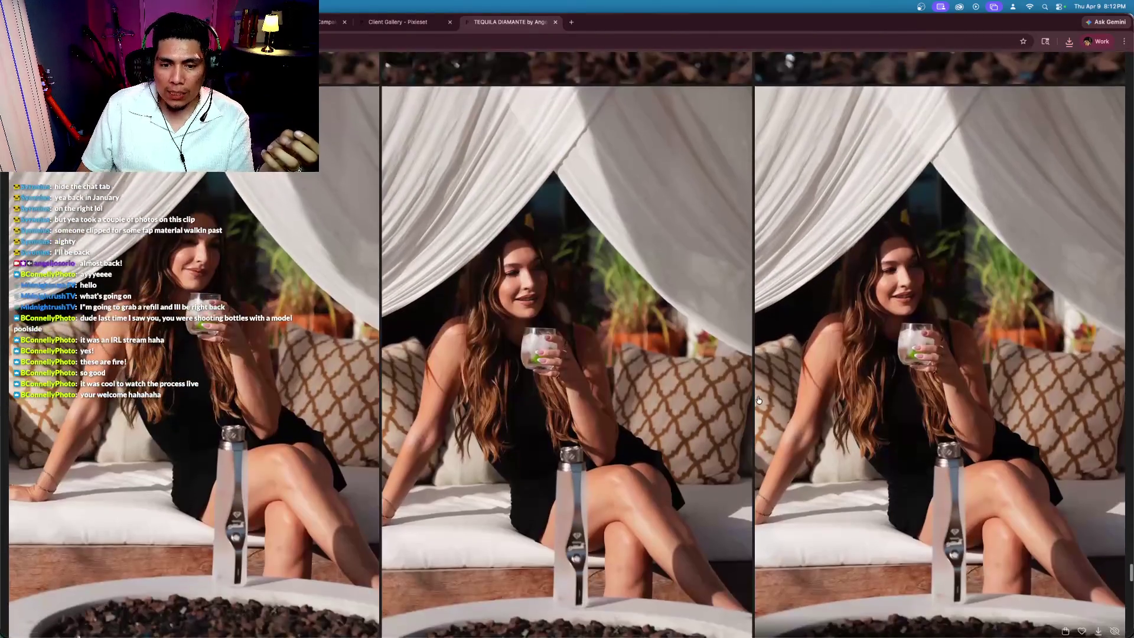
{"action": "scroll", "coordinate": [758, 399], "scroll_direction": "down", "scroll_amount": 7}
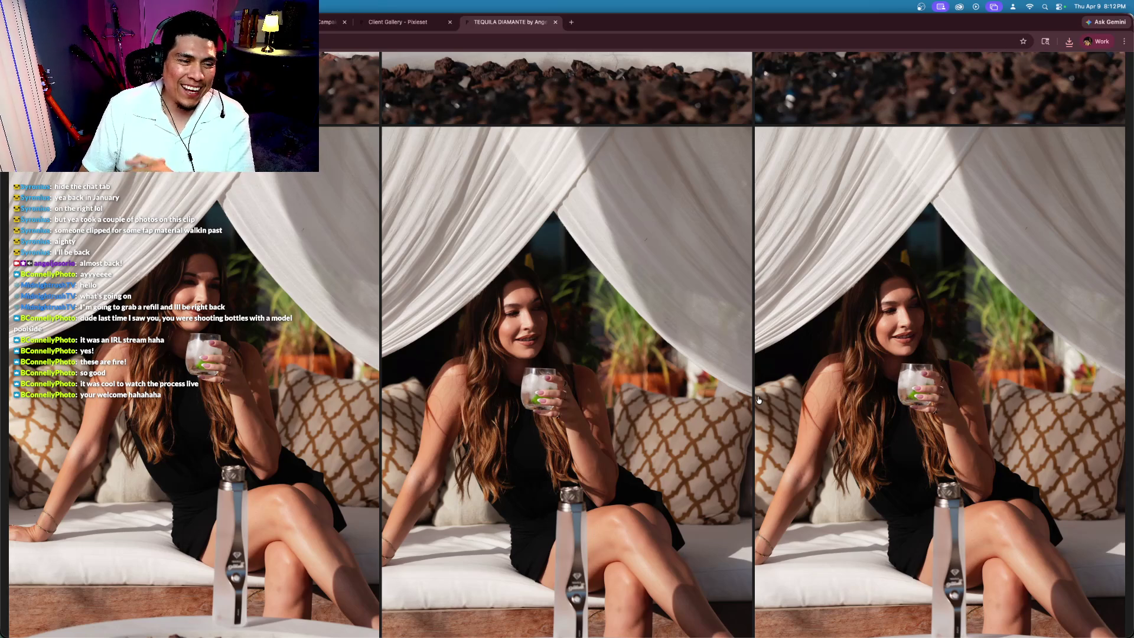
{"action": "scroll", "coordinate": [759, 400], "scroll_direction": "down", "scroll_amount": 3}
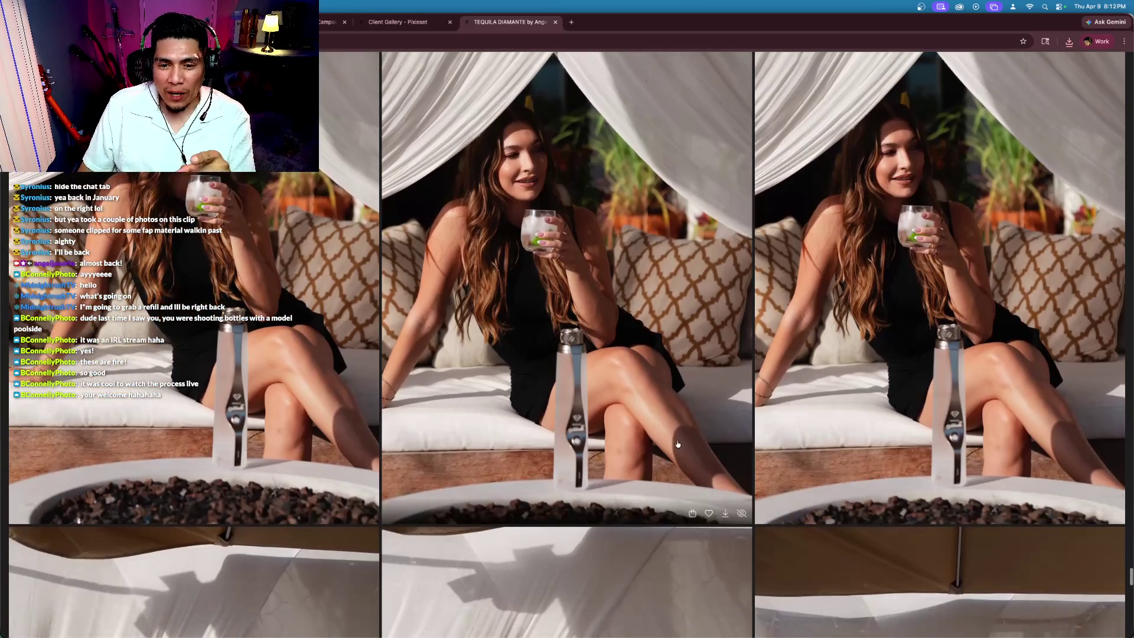
{"action": "scroll", "coordinate": [671, 441], "scroll_direction": "down", "scroll_amount": 15}
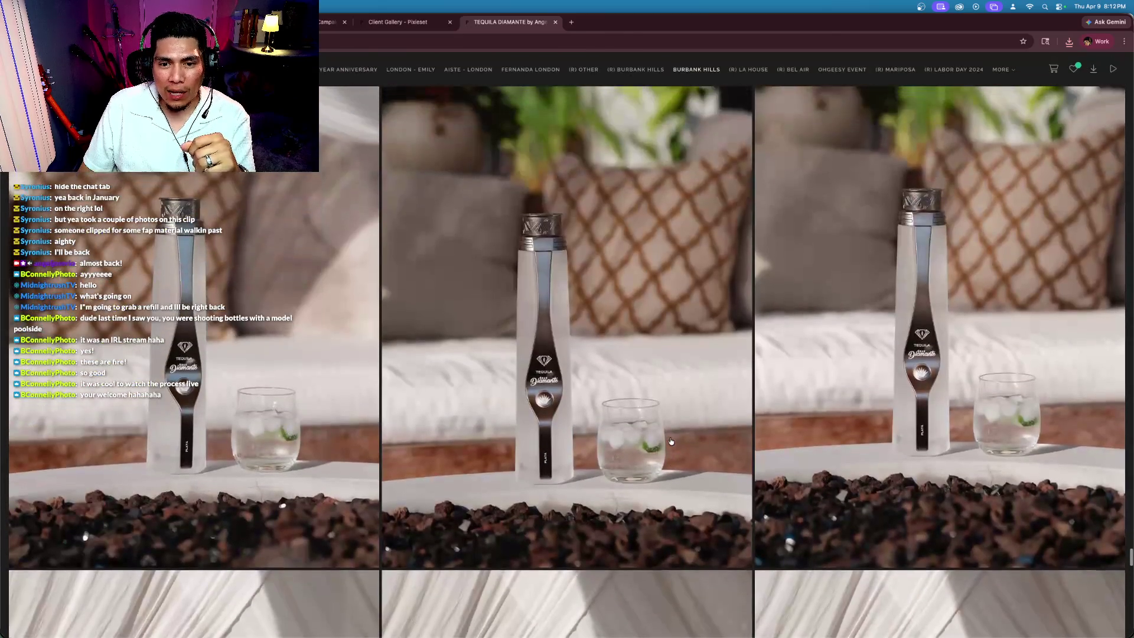
{"action": "scroll", "coordinate": [671, 441], "scroll_direction": "up", "scroll_amount": 1}
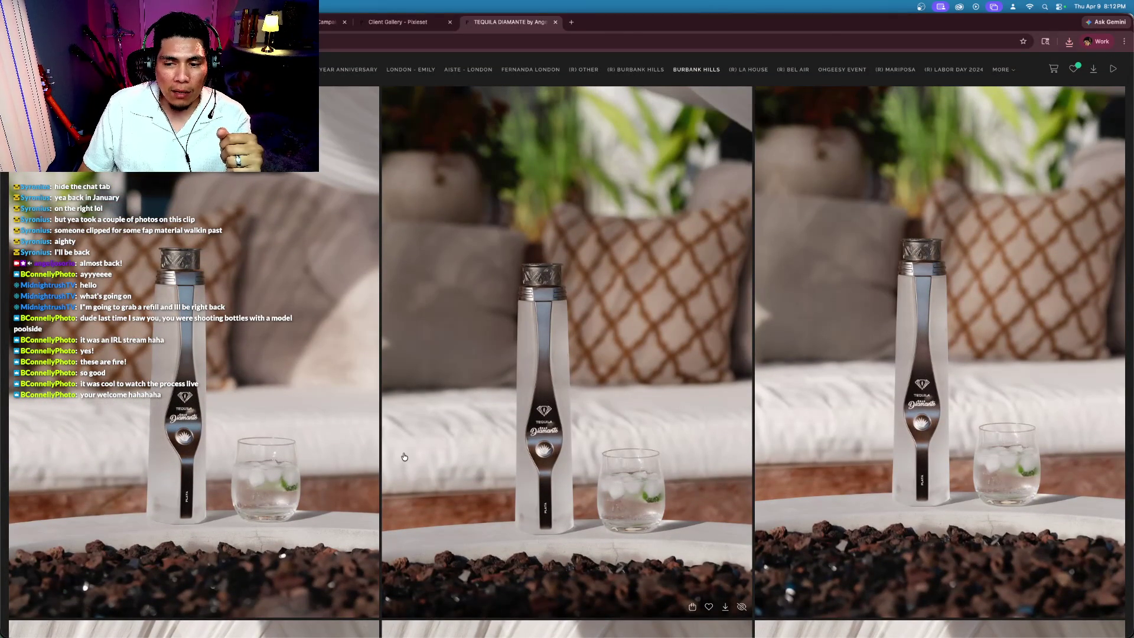
{"action": "scroll", "coordinate": [344, 454], "scroll_direction": "up", "scroll_amount": 1}
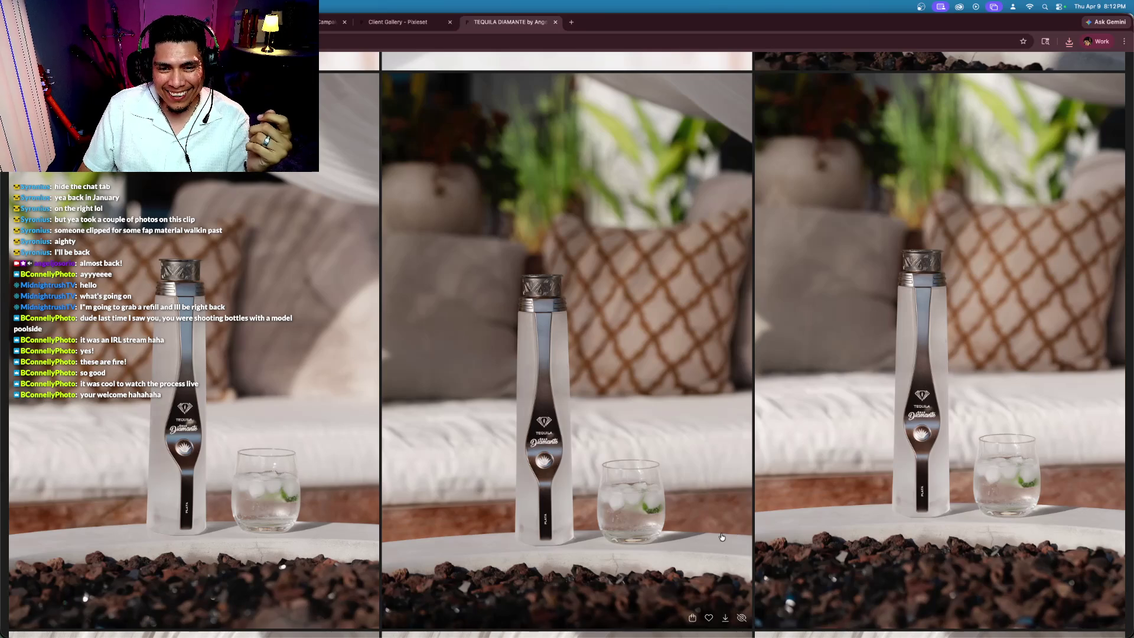
Step: Favorite the bottle-and-iced-glass, drink-sipping, and white-curtain seated model photos
{"action": "left_click", "coordinate": [709, 617]}
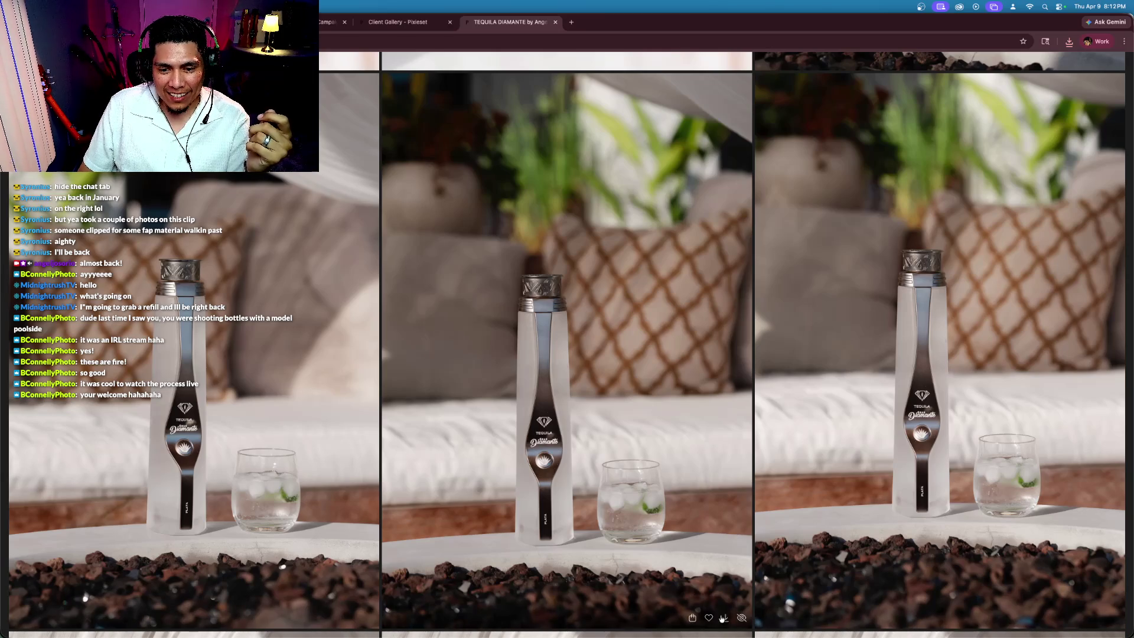
{"action": "scroll", "coordinate": [659, 500], "scroll_direction": "down", "scroll_amount": 10}
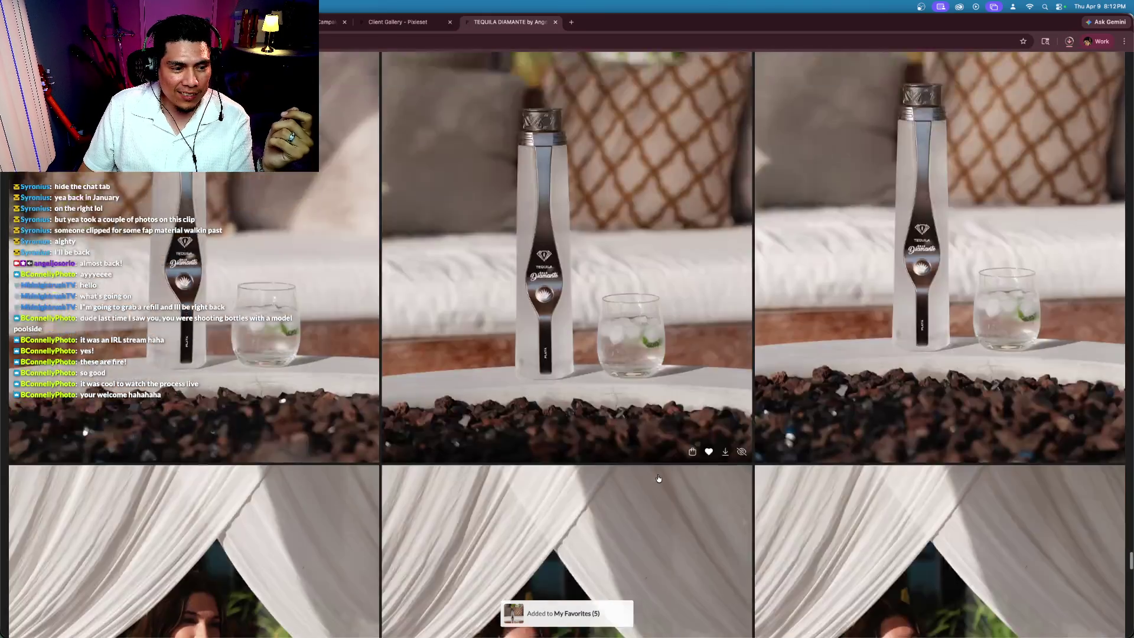
{"action": "scroll", "coordinate": [659, 478], "scroll_direction": "down", "scroll_amount": 3}
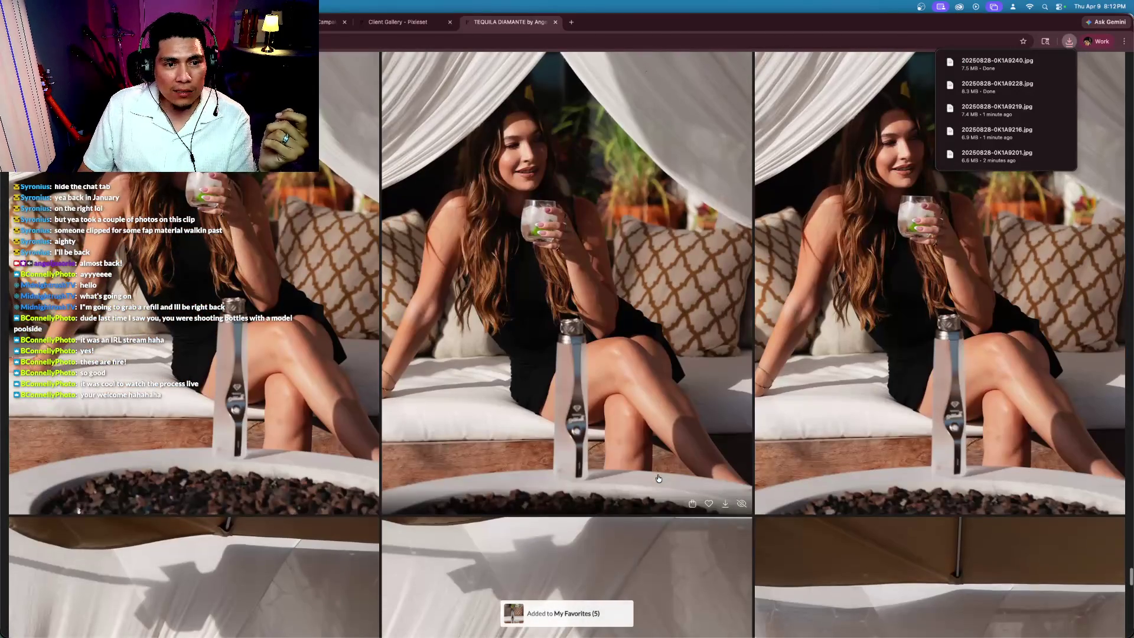
{"action": "left_click", "coordinate": [334, 503]}
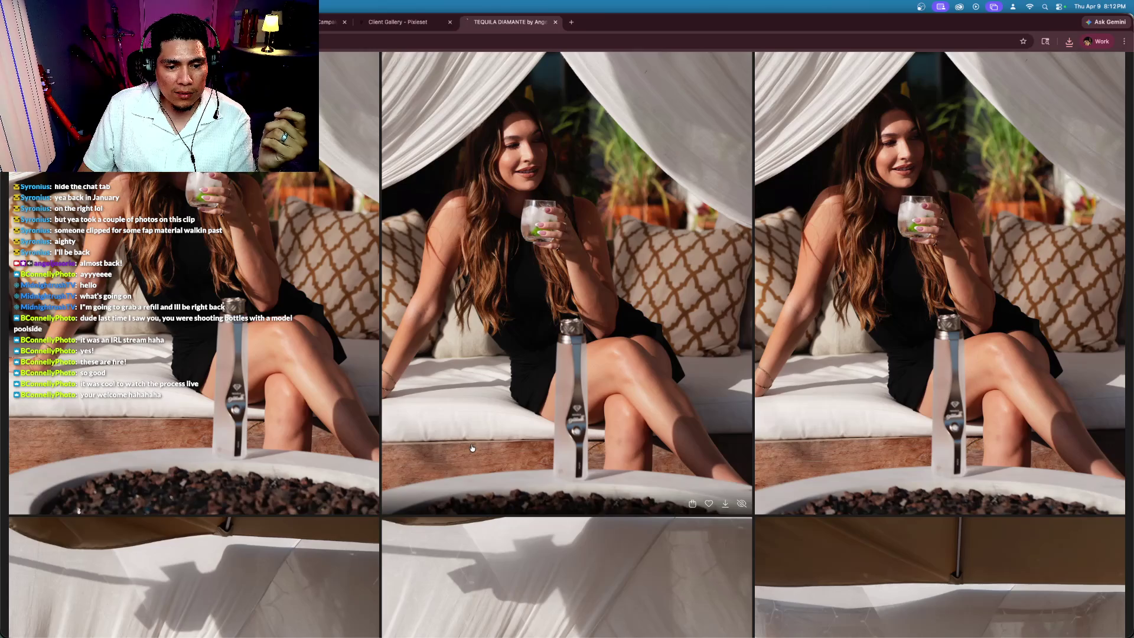
{"action": "scroll", "coordinate": [471, 448], "scroll_direction": "down", "scroll_amount": 10}
{"action": "scroll", "coordinate": [520, 461], "scroll_direction": "down", "scroll_amount": 5}
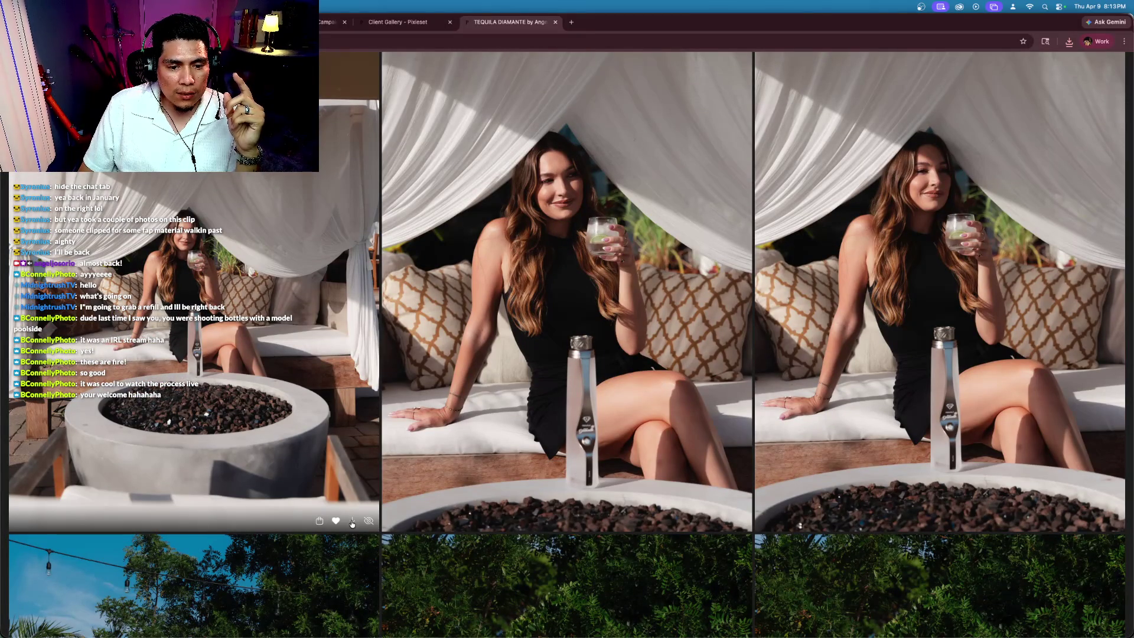
{"action": "left_click", "coordinate": [709, 520]}
Step: Favorite the model posing behind the fire pit and the right-hand cabana bottle shot
{"action": "scroll", "coordinate": [602, 450], "scroll_direction": "up", "scroll_amount": 5}
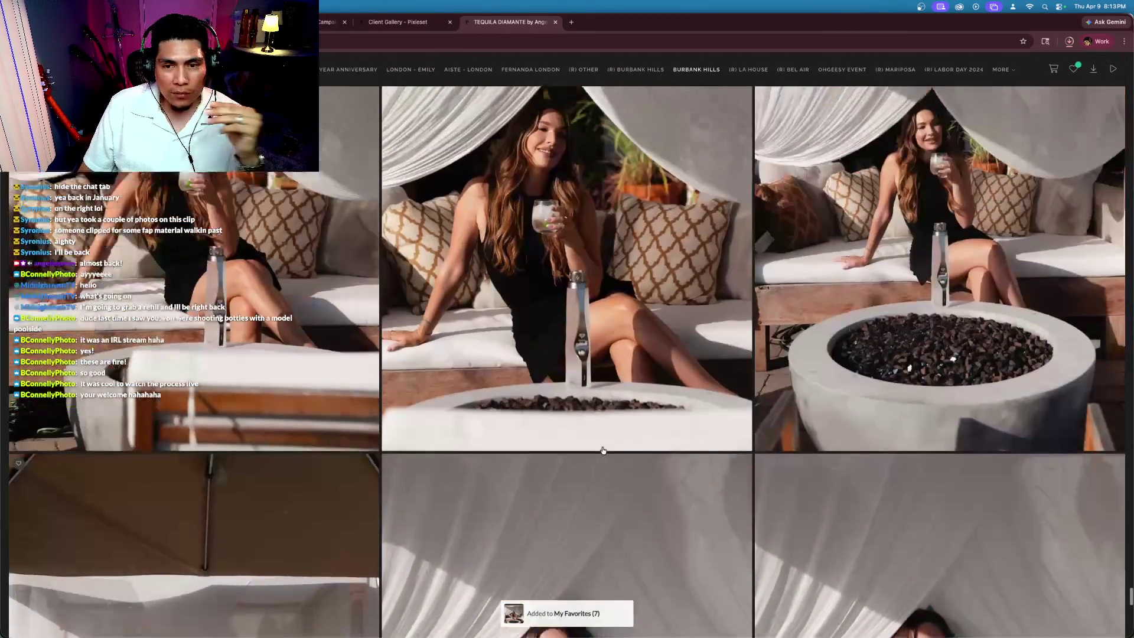
{"action": "scroll", "coordinate": [603, 450], "scroll_direction": "up", "scroll_amount": 3}
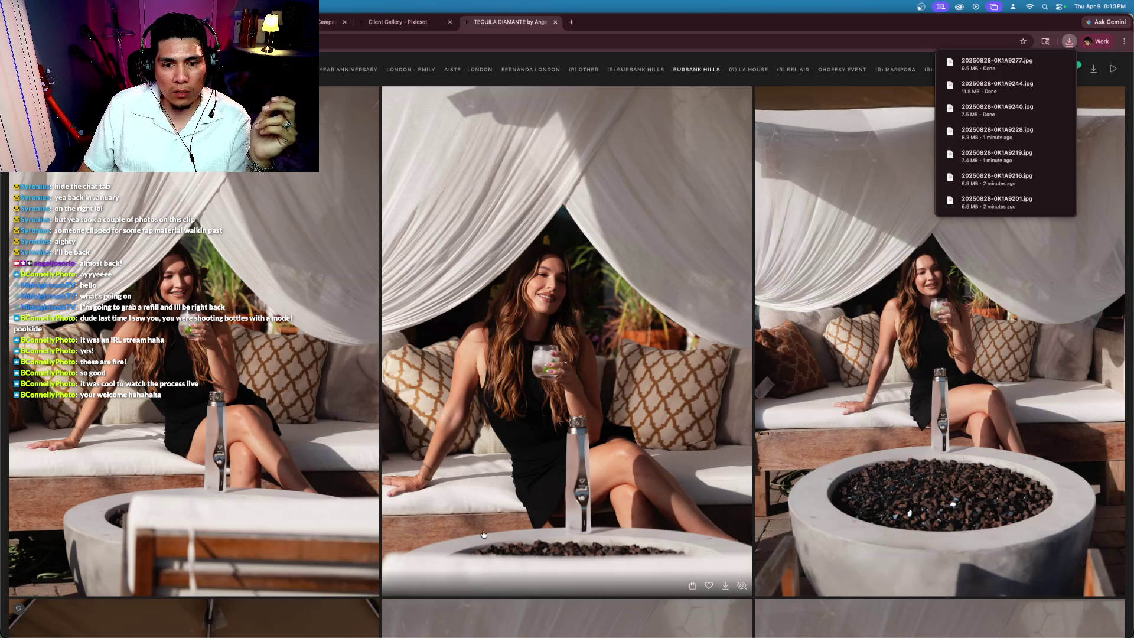
{"action": "scroll", "coordinate": [676, 512], "scroll_direction": "down", "scroll_amount": 3}
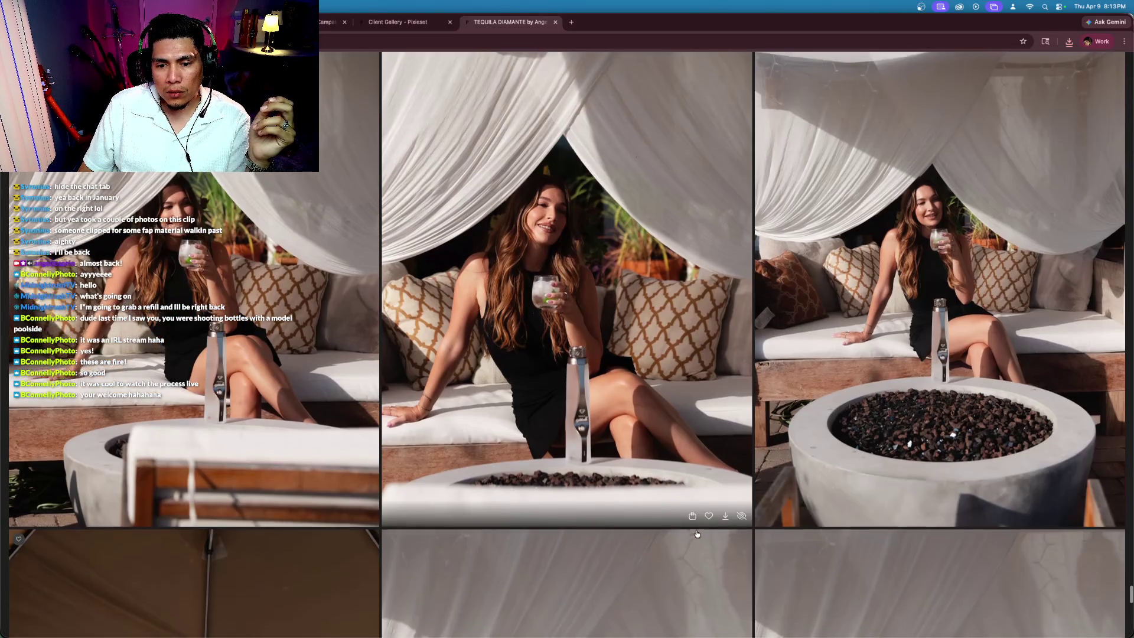
{"action": "left_click", "coordinate": [708, 503]}
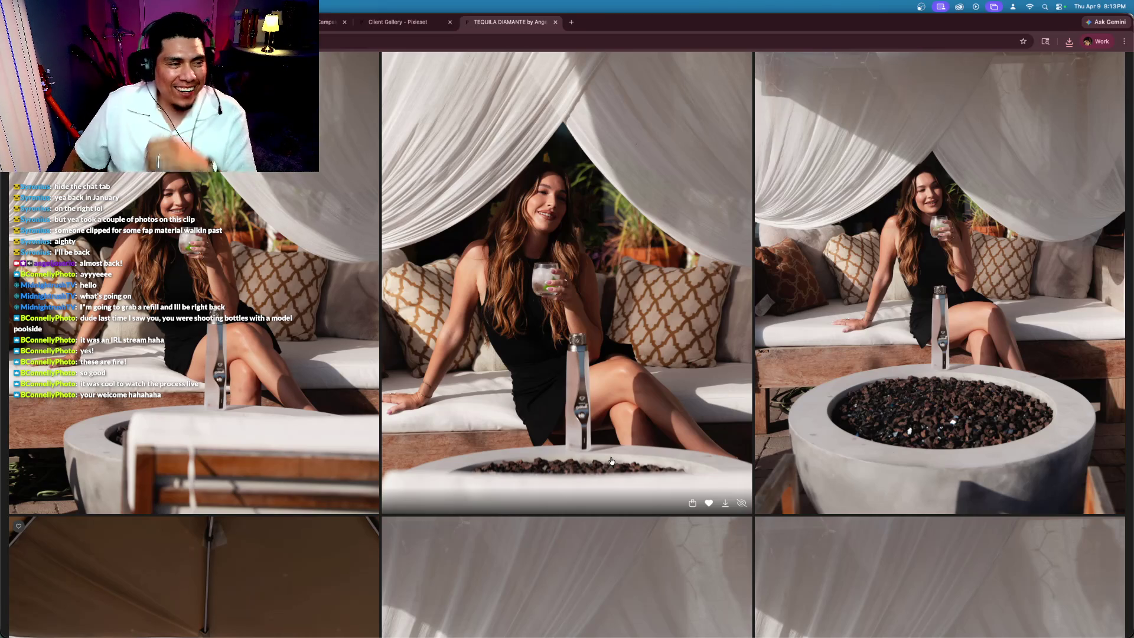
{"action": "scroll", "coordinate": [679, 443], "scroll_direction": "down", "scroll_amount": 3}
{"action": "scroll", "coordinate": [674, 423], "scroll_direction": "down", "scroll_amount": 4}
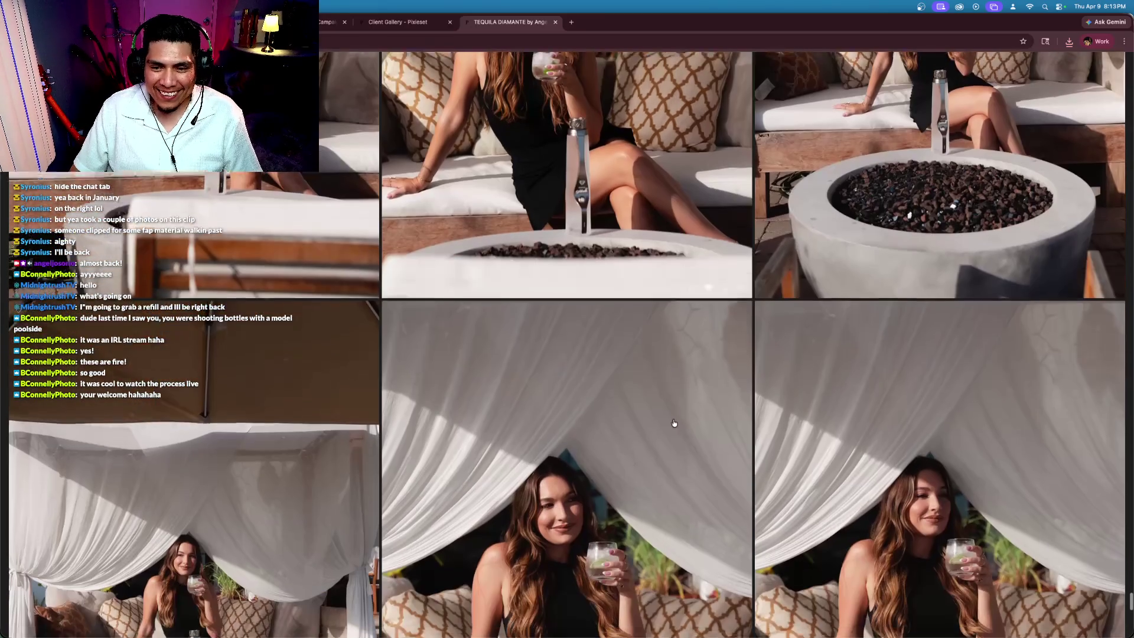
{"action": "scroll", "coordinate": [674, 423], "scroll_direction": "down", "scroll_amount": 2}
{"action": "scroll", "coordinate": [668, 451], "scroll_direction": "down", "scroll_amount": 3}
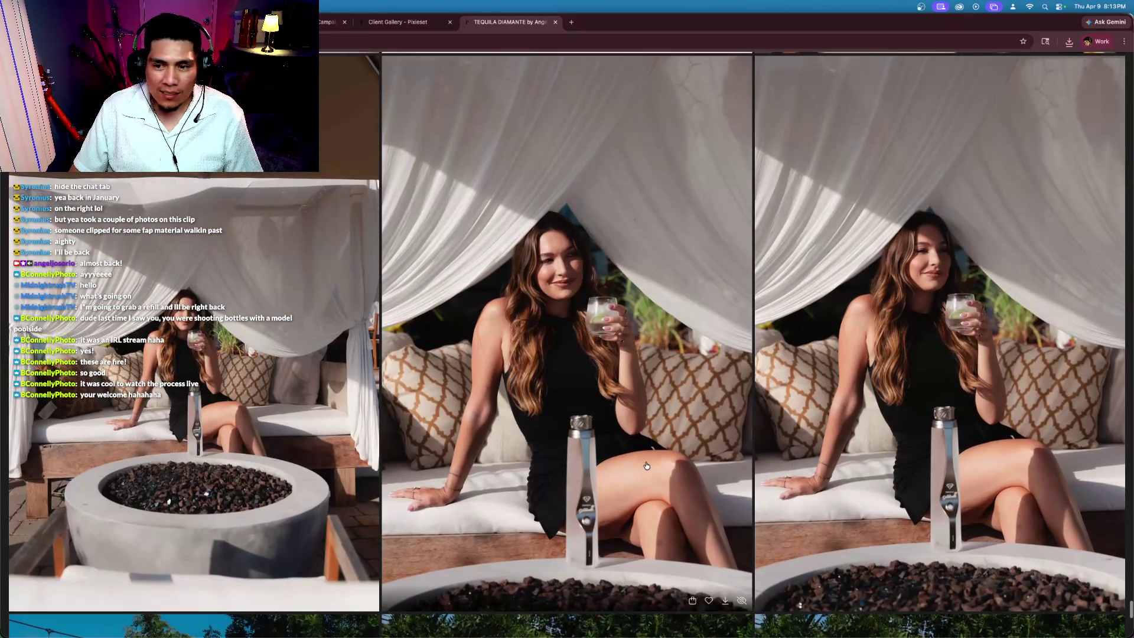
{"action": "scroll", "coordinate": [990, 425], "scroll_direction": "down", "scroll_amount": 3}
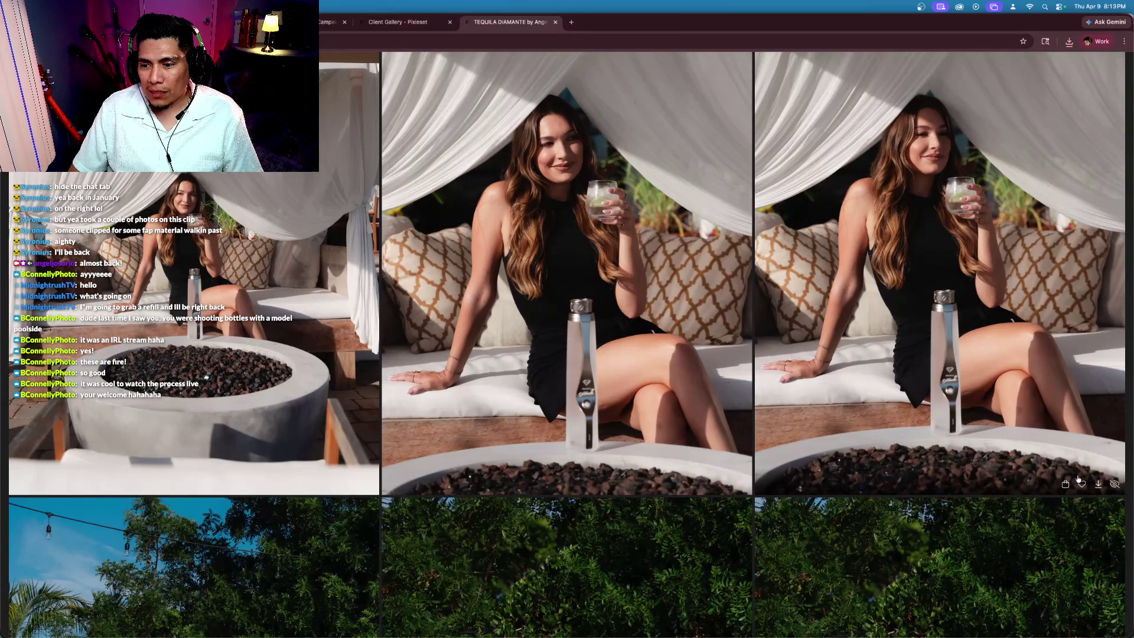
{"action": "left_click", "coordinate": [1081, 484]}
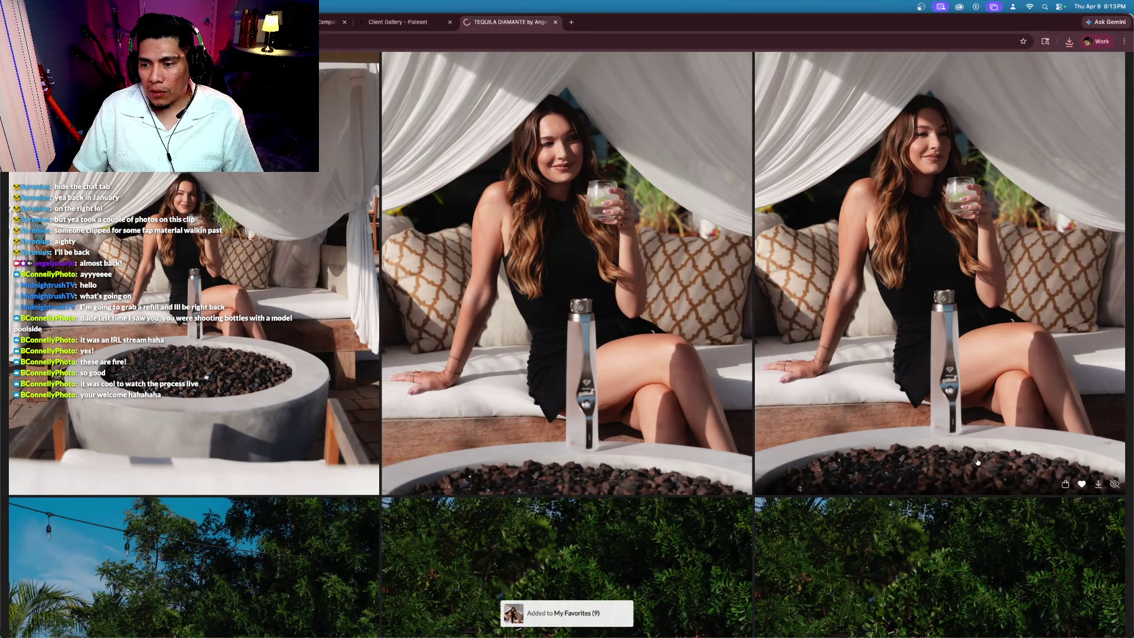
{"action": "scroll", "coordinate": [843, 439], "scroll_direction": "down", "scroll_amount": 10}
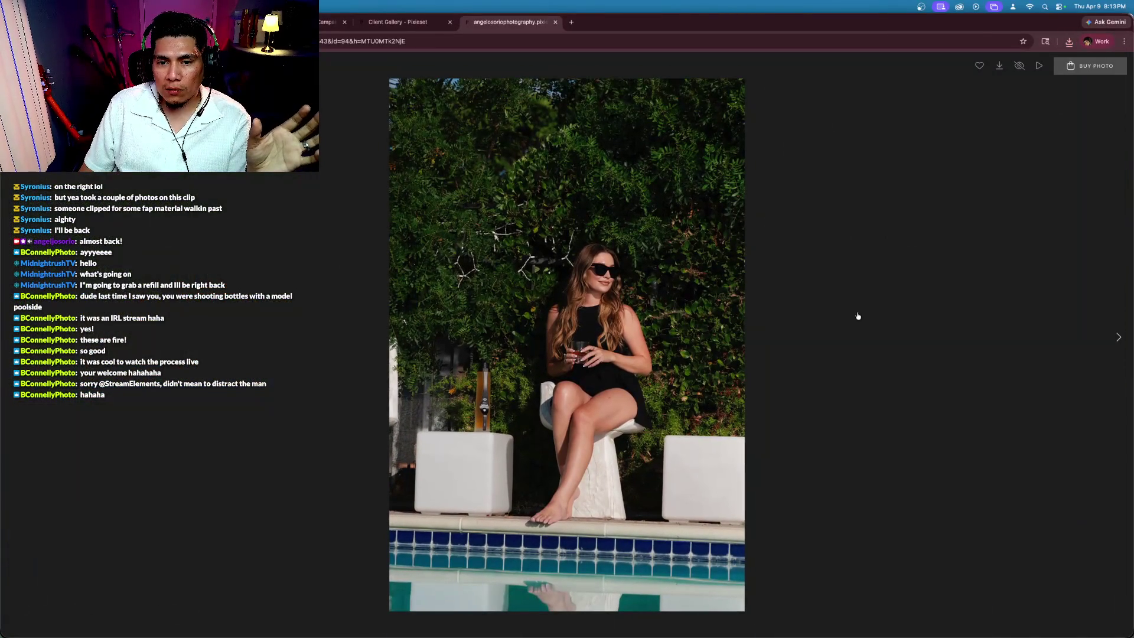
Step: Close the single photo and favorite three poolside shots, including the one under string lights
{"action": "key", "text": "Escape"}
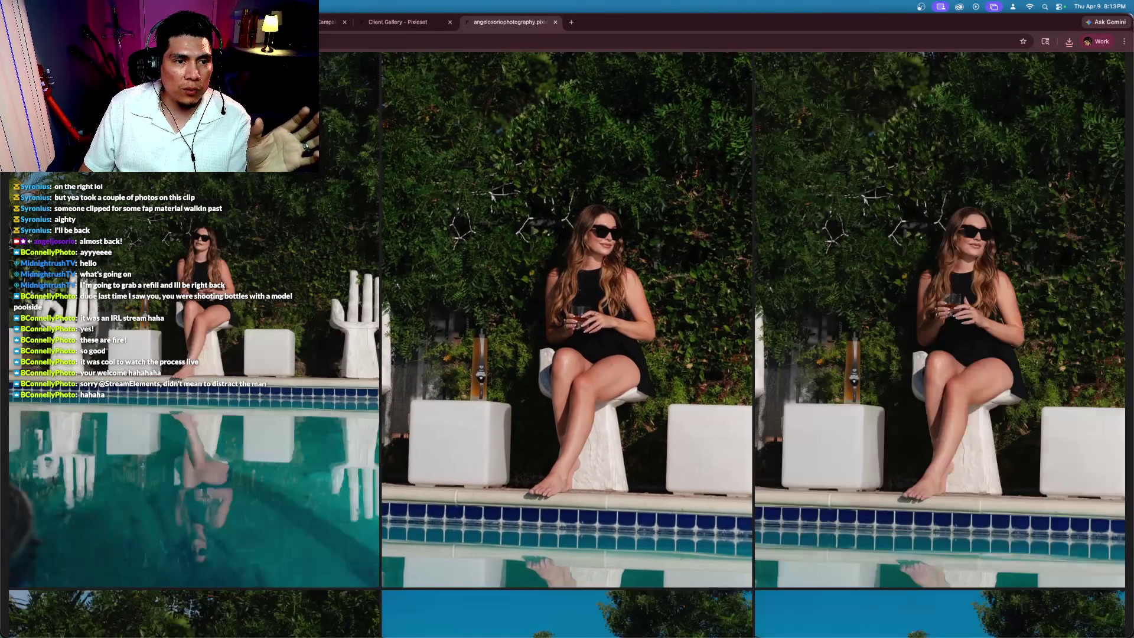
{"action": "scroll", "coordinate": [391, 256], "scroll_direction": "down", "scroll_amount": 8}
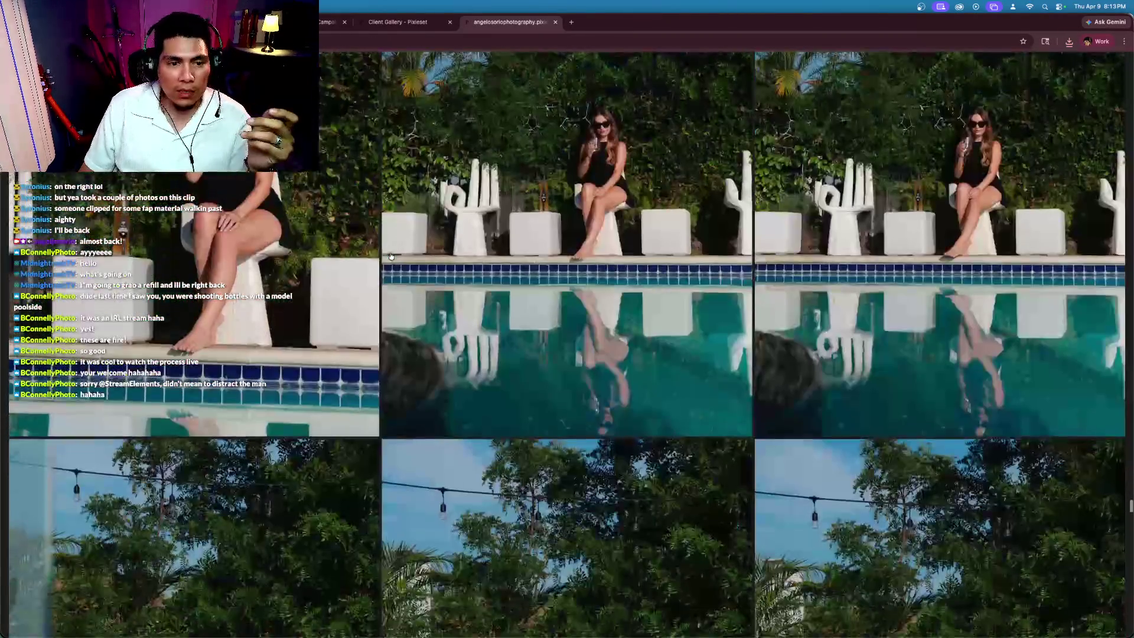
{"action": "scroll", "coordinate": [391, 256], "scroll_direction": "up", "scroll_amount": 3}
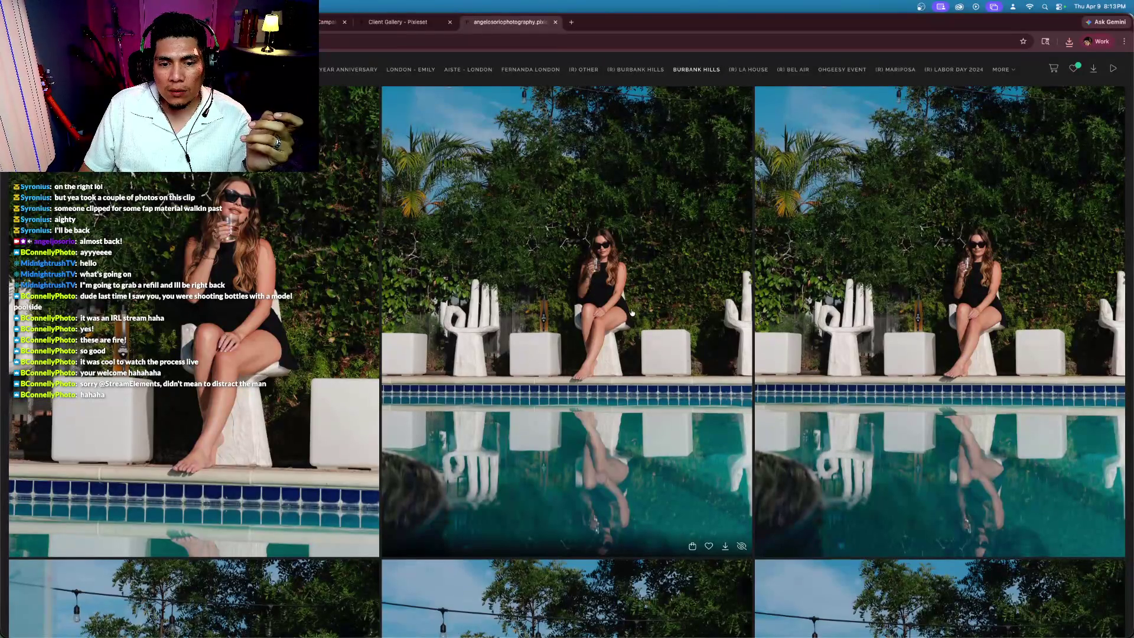
{"action": "scroll", "coordinate": [631, 313], "scroll_direction": "up", "scroll_amount": 2}
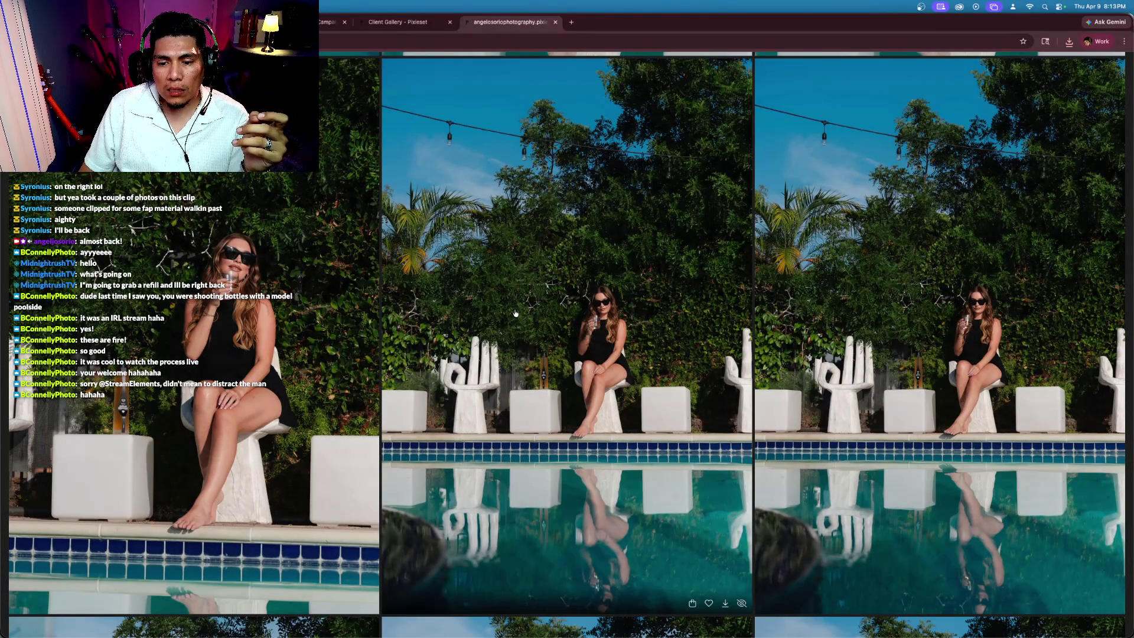
{"action": "left_click", "coordinate": [709, 603]}
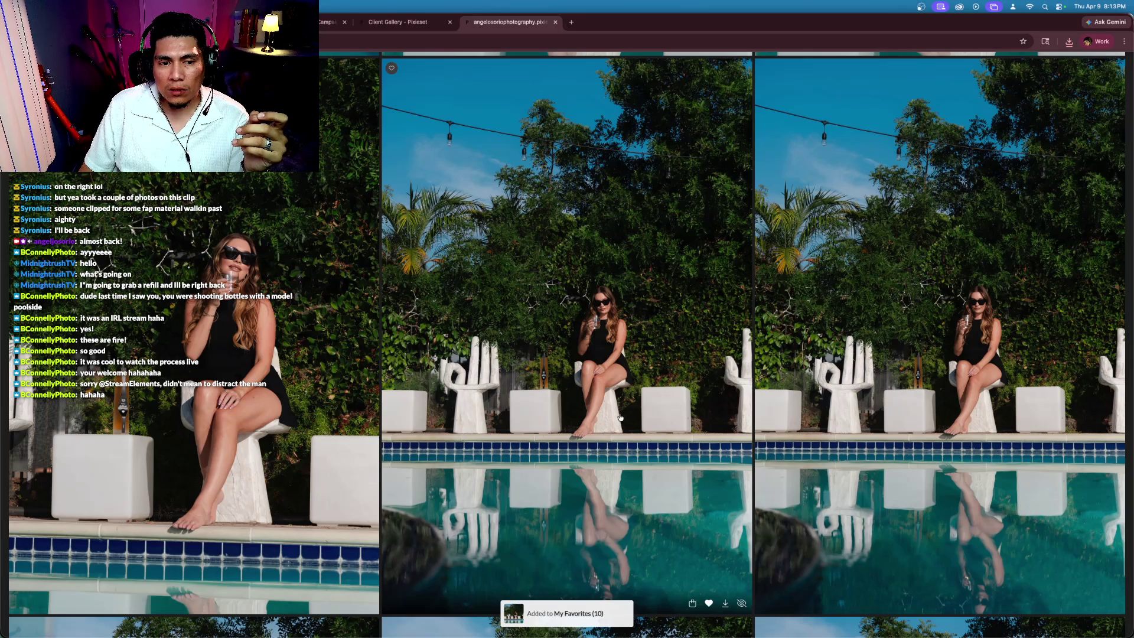
{"action": "scroll", "coordinate": [613, 420], "scroll_direction": "up", "scroll_amount": 2}
{"action": "scroll", "coordinate": [307, 590], "scroll_direction": "down", "scroll_amount": 3}
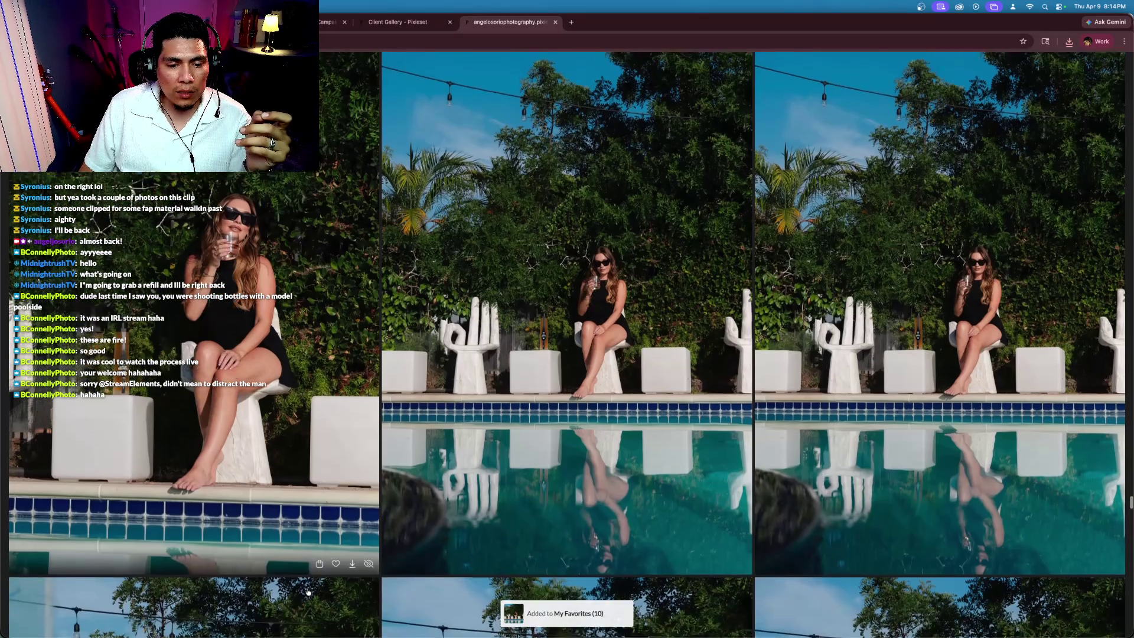
{"action": "left_click", "coordinate": [335, 559]}
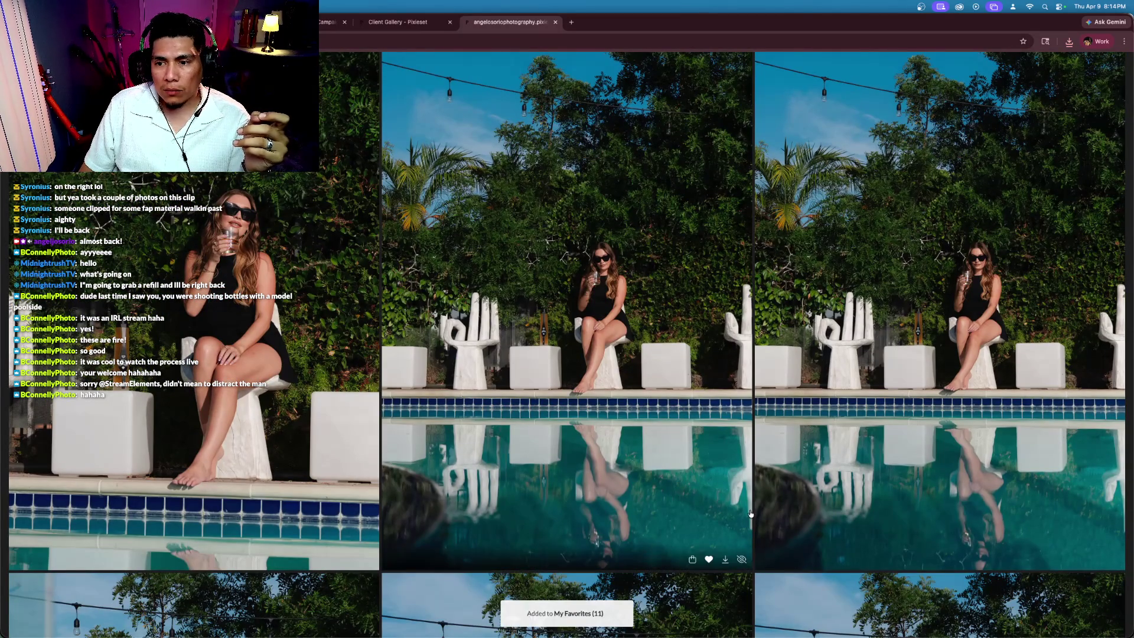
{"action": "left_click", "coordinate": [1083, 559]}
Step: Browse further through the poolside shots of the model in sunglasses beside the bottle
{"action": "scroll", "coordinate": [756, 352], "scroll_direction": "down", "scroll_amount": 8}
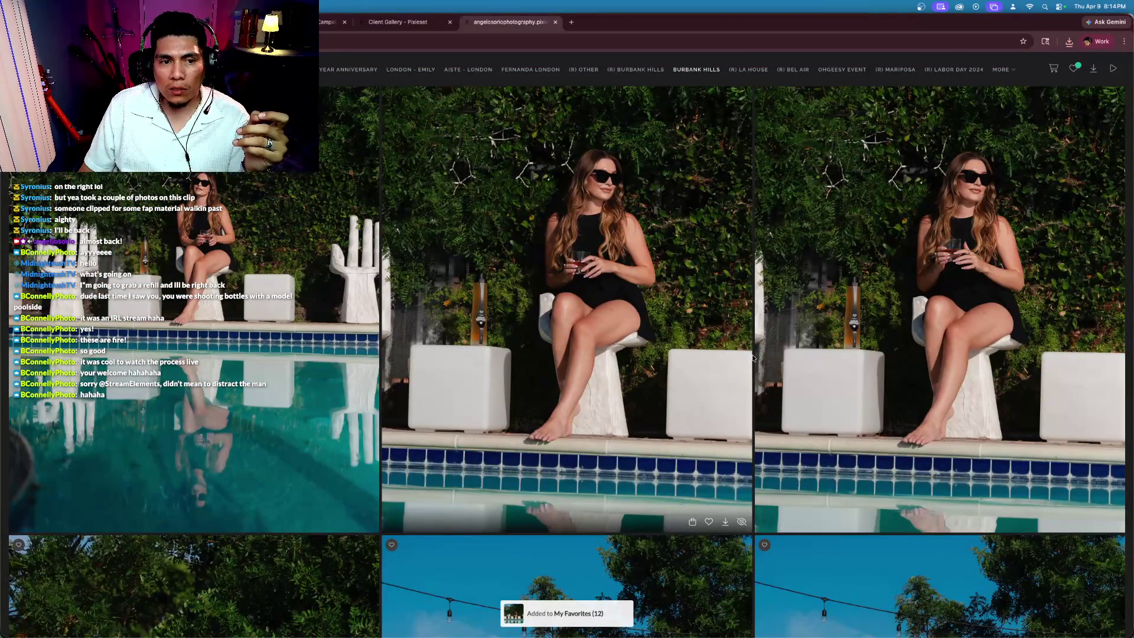
{"action": "scroll", "coordinate": [752, 358], "scroll_direction": "up", "scroll_amount": 3}
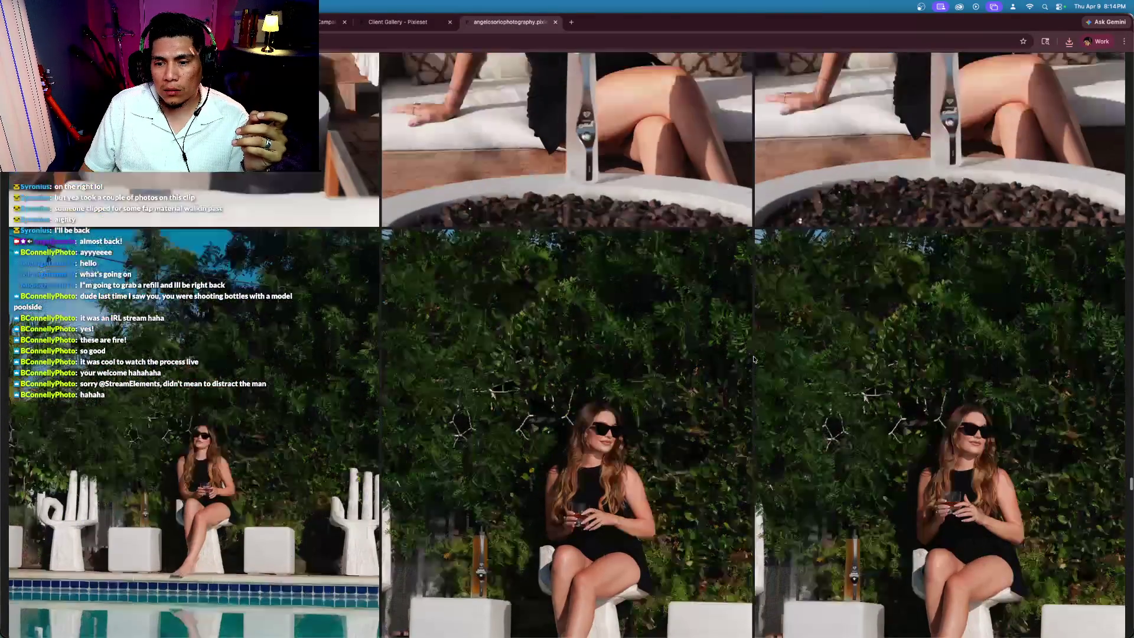
{"action": "scroll", "coordinate": [753, 358], "scroll_direction": "up", "scroll_amount": 5}
{"action": "scroll", "coordinate": [754, 359], "scroll_direction": "down", "scroll_amount": 15}
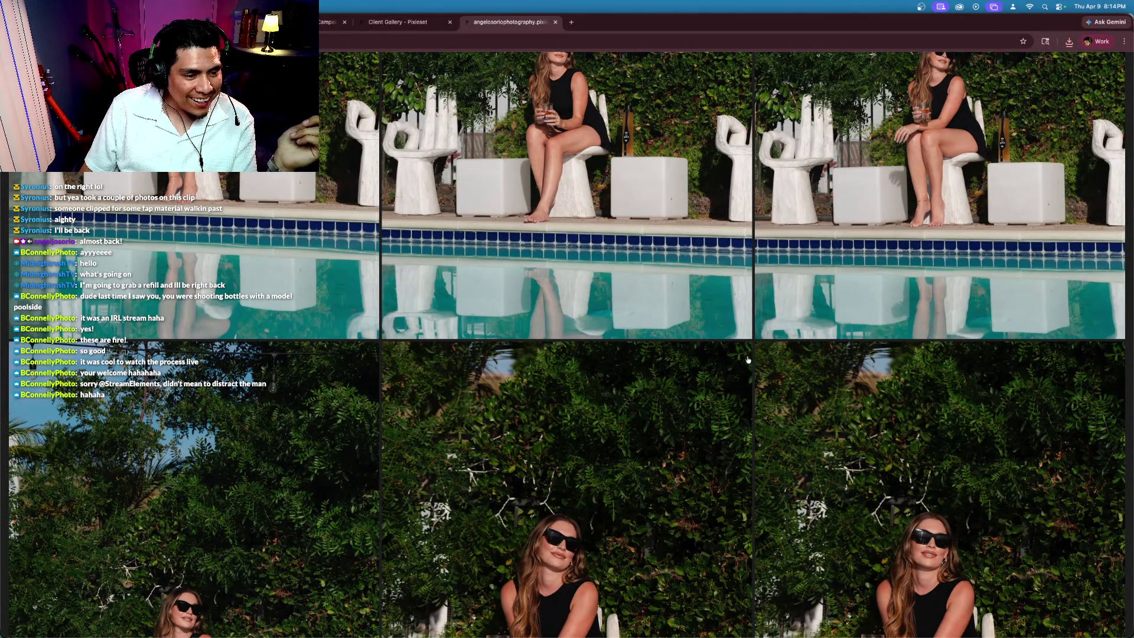
{"action": "scroll", "coordinate": [747, 360], "scroll_direction": "down", "scroll_amount": 5}
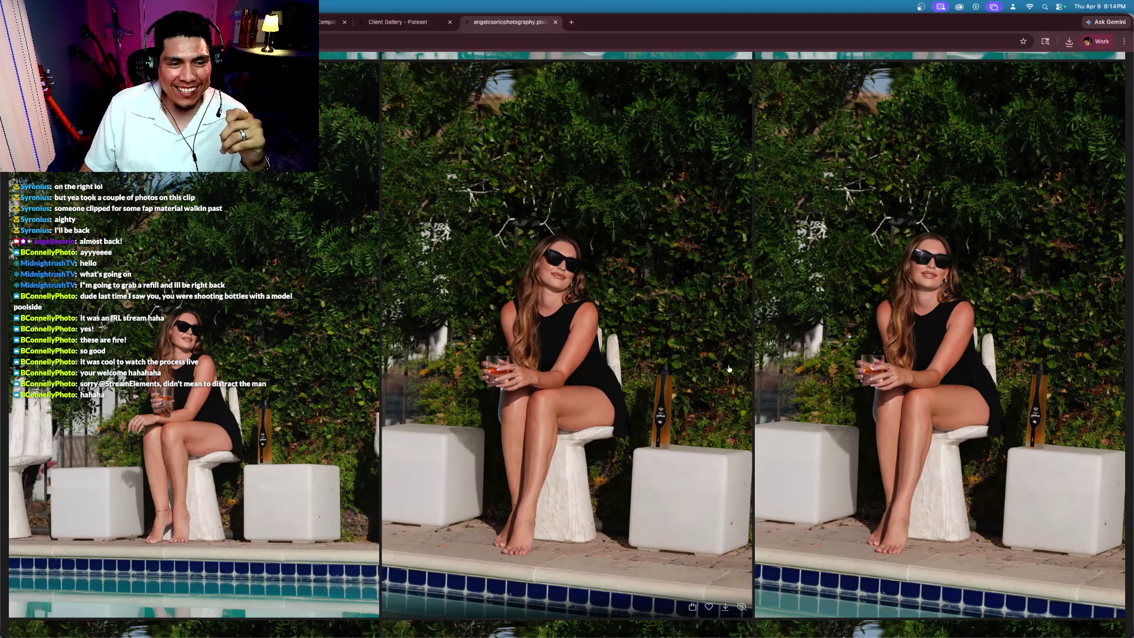
{"action": "scroll", "coordinate": [730, 366], "scroll_direction": "down", "scroll_amount": 8}
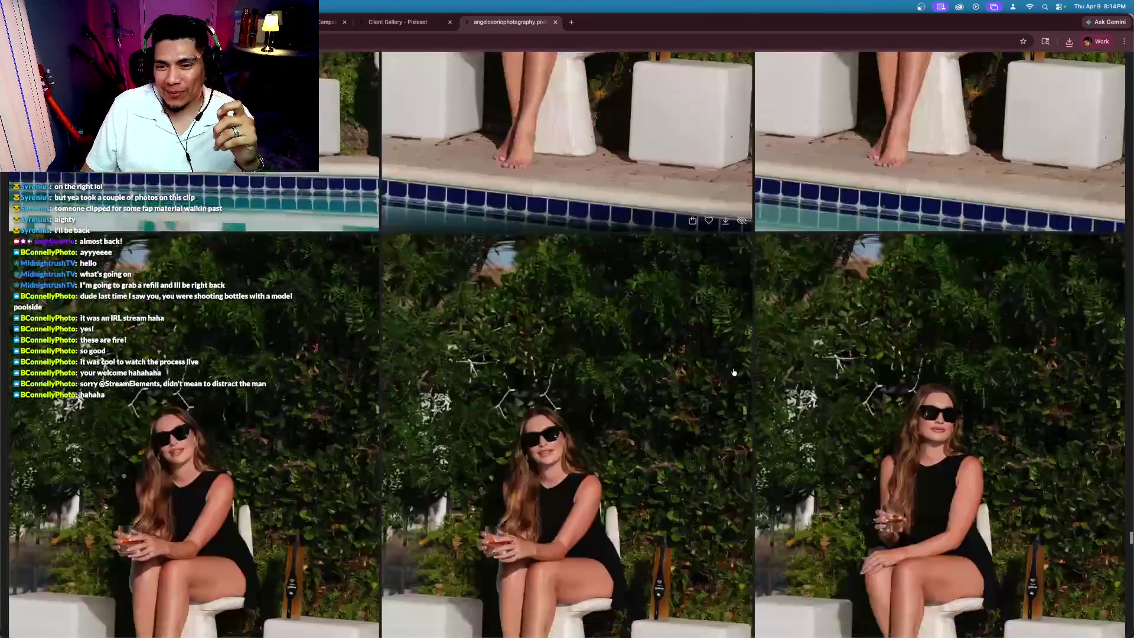
{"action": "scroll", "coordinate": [733, 372], "scroll_direction": "down", "scroll_amount": 3}
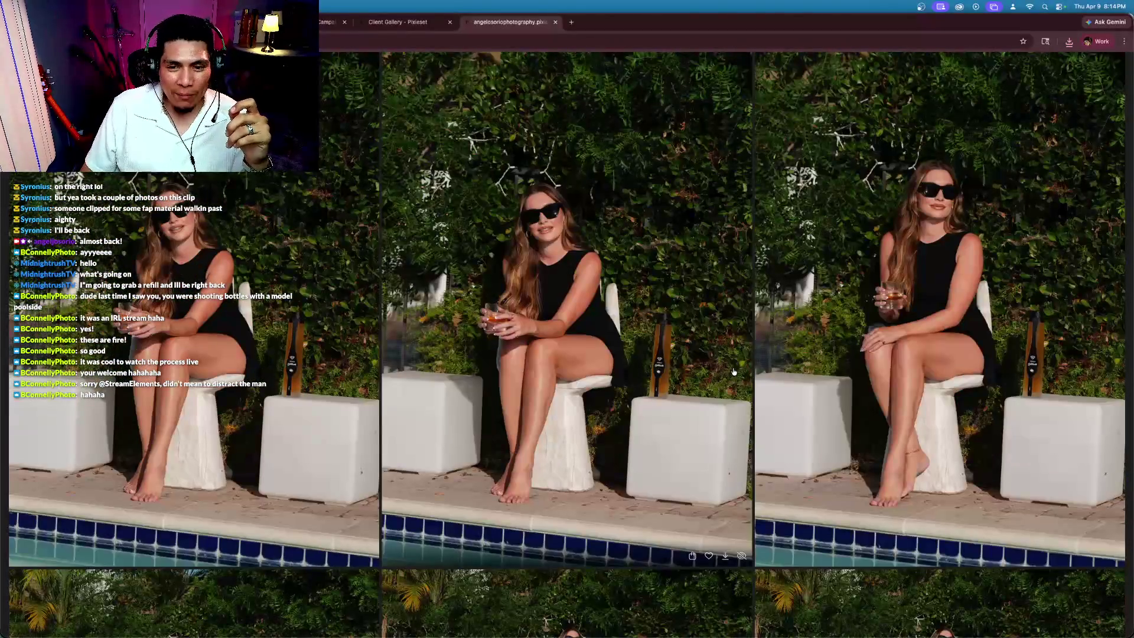
{"action": "scroll", "coordinate": [734, 372], "scroll_direction": "down", "scroll_amount": 10}
{"action": "scroll", "coordinate": [731, 372], "scroll_direction": "up", "scroll_amount": 3}
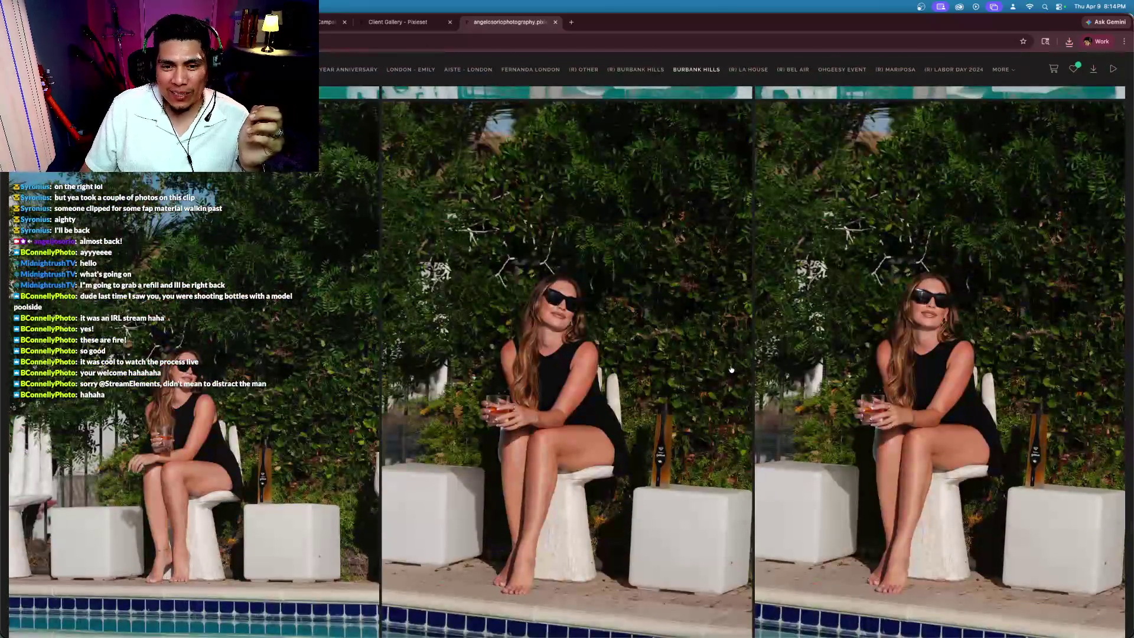
{"action": "scroll", "coordinate": [726, 380], "scroll_direction": "down", "scroll_amount": 2}
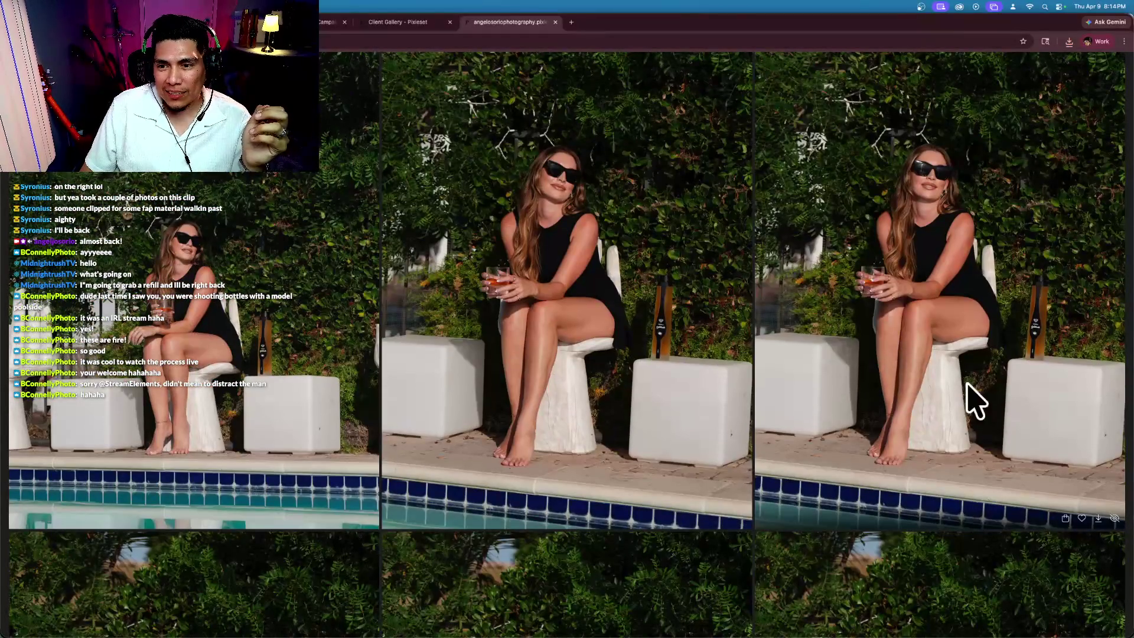
Step: Favorite two seated-model photos with the bottle and the smiling model holding her drink
{"action": "left_click", "coordinate": [1083, 519]}
{"action": "scroll", "coordinate": [650, 440], "scroll_direction": "up", "scroll_amount": 5}
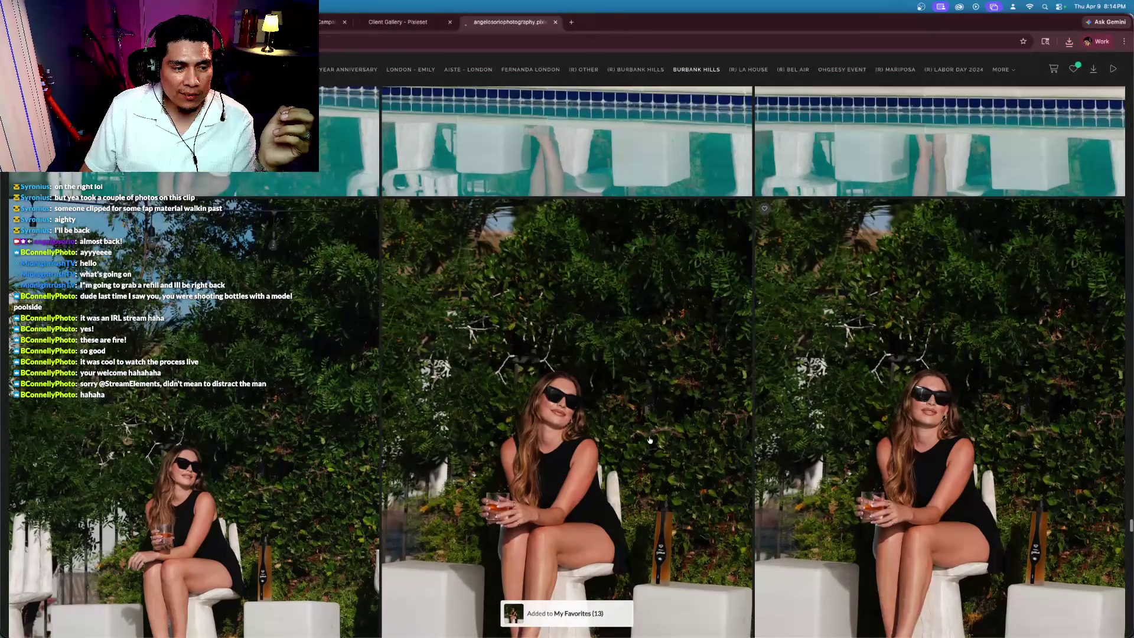
{"action": "scroll", "coordinate": [650, 439], "scroll_direction": "down", "scroll_amount": 10}
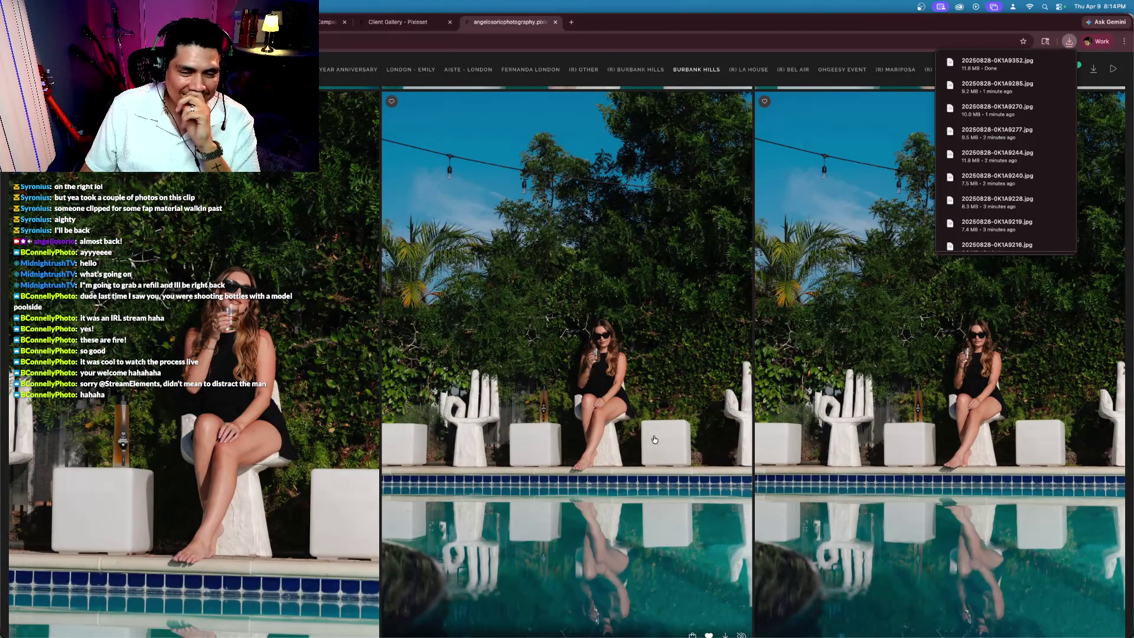
{"action": "scroll", "coordinate": [654, 438], "scroll_direction": "up", "scroll_amount": 2}
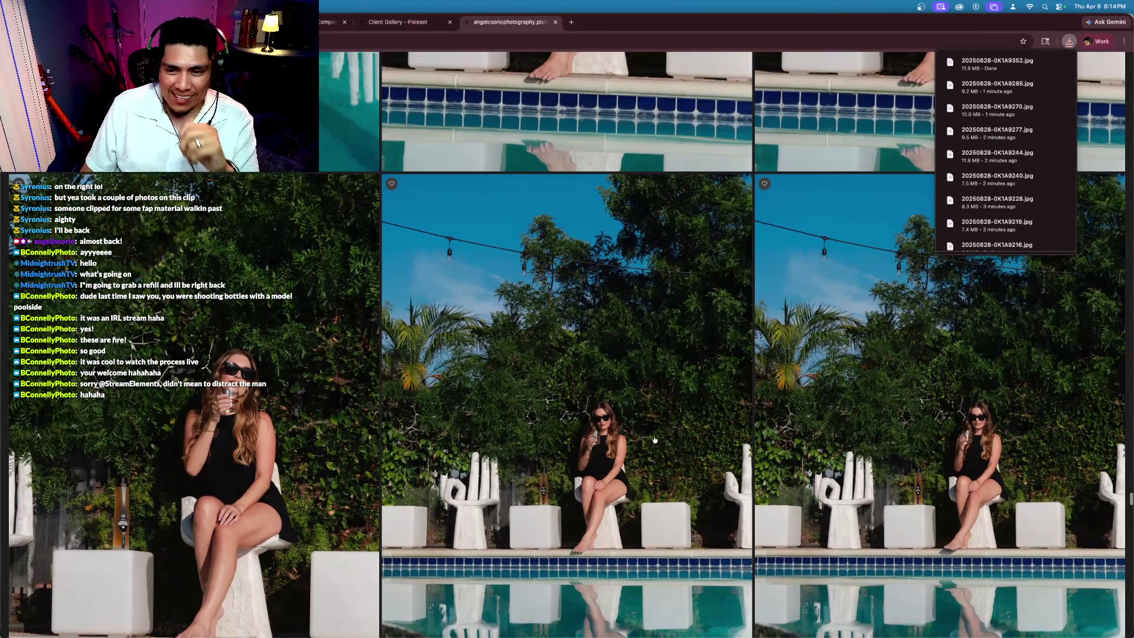
{"action": "scroll", "coordinate": [654, 439], "scroll_direction": "down", "scroll_amount": 1}
{"action": "scroll", "coordinate": [663, 441], "scroll_direction": "down", "scroll_amount": 5}
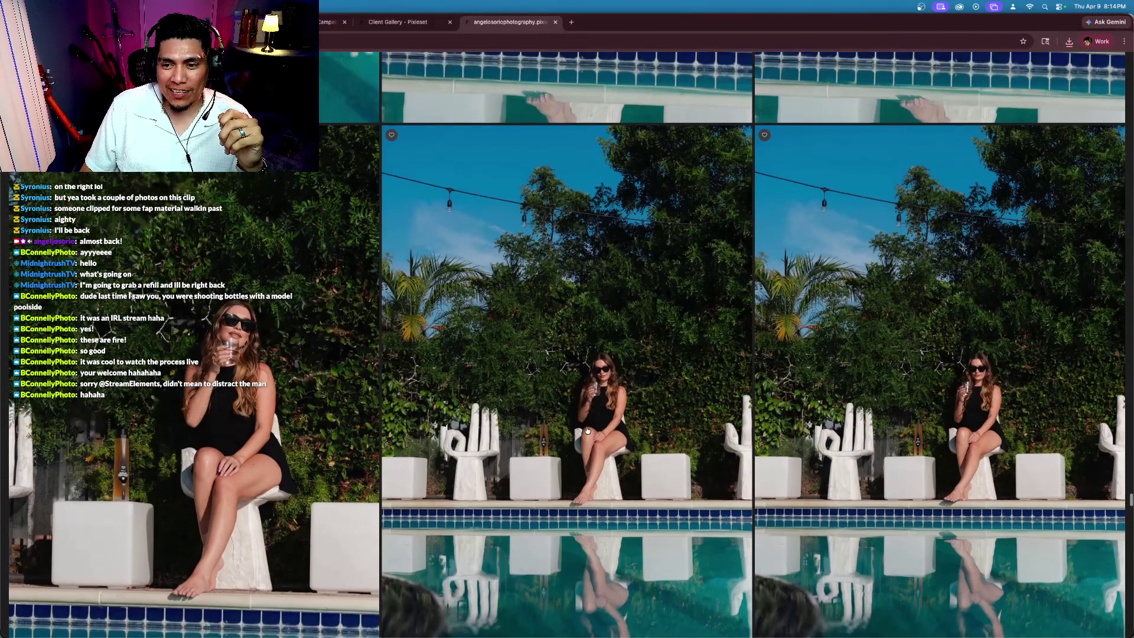
{"action": "scroll", "coordinate": [587, 429], "scroll_direction": "up", "scroll_amount": 3}
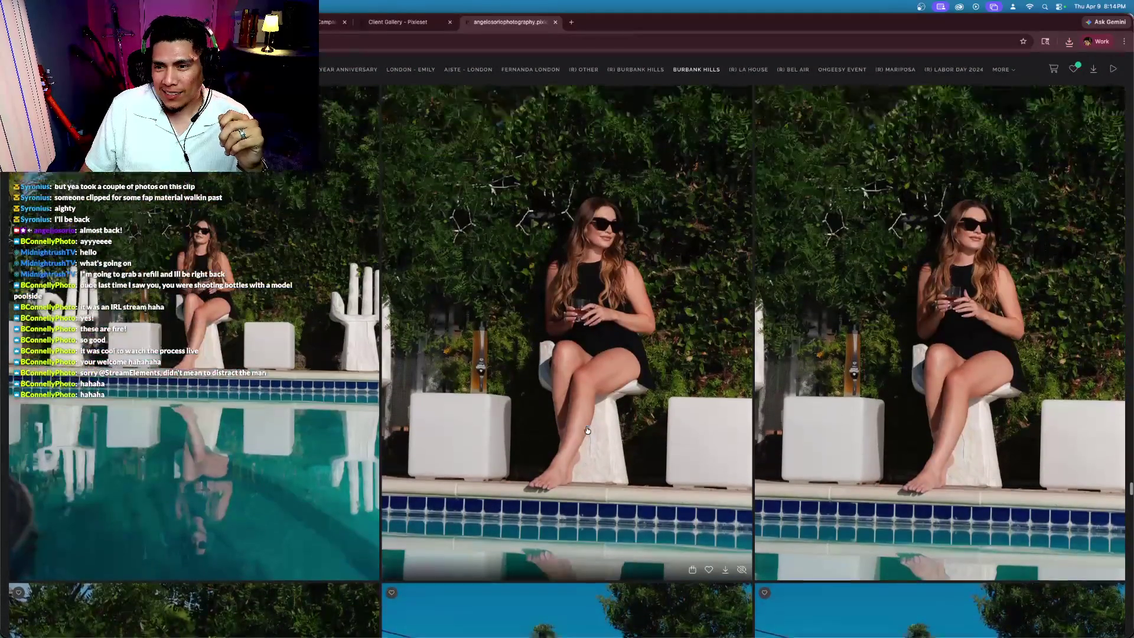
{"action": "scroll", "coordinate": [587, 430], "scroll_direction": "down", "scroll_amount": 2}
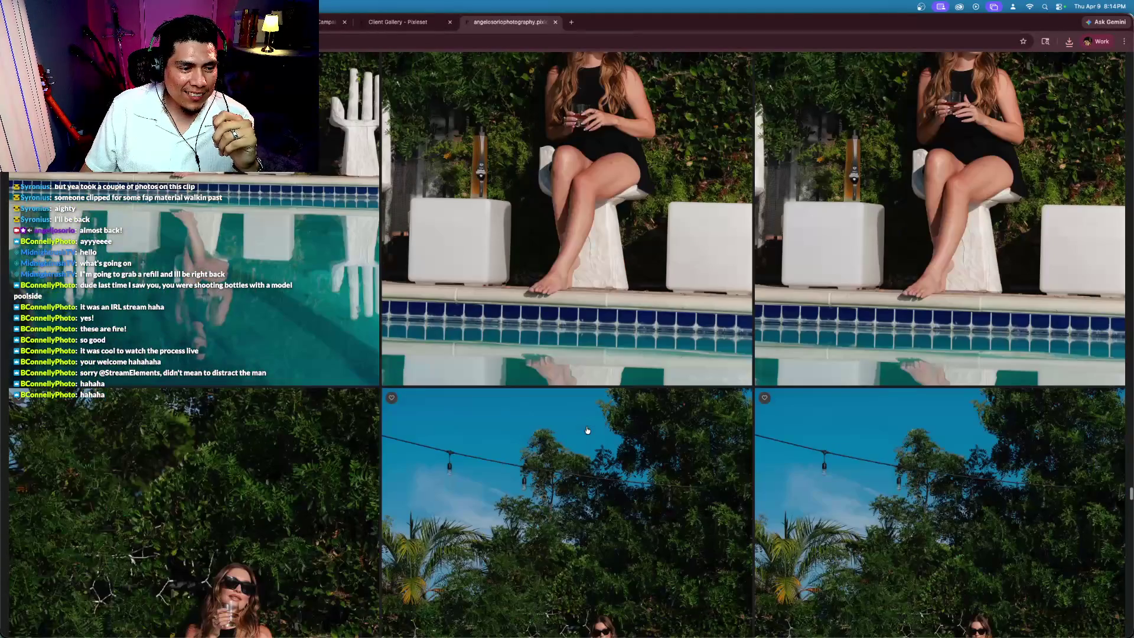
{"action": "scroll", "coordinate": [587, 430], "scroll_direction": "down", "scroll_amount": 3}
{"action": "scroll", "coordinate": [587, 429], "scroll_direction": "down", "scroll_amount": 6}
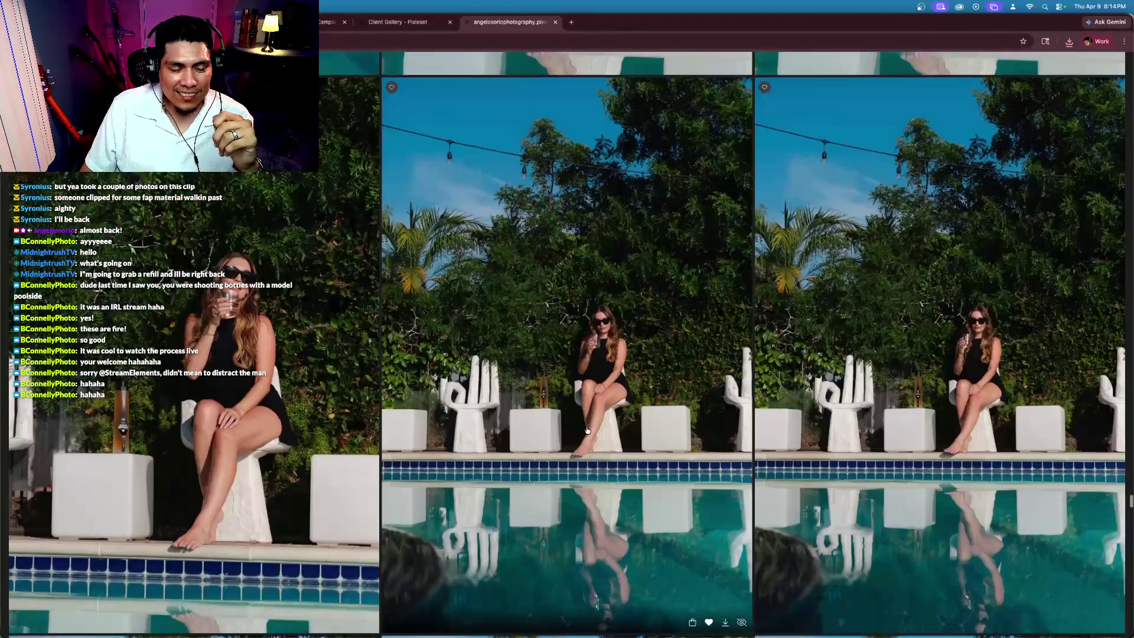
{"action": "scroll", "coordinate": [586, 430], "scroll_direction": "down", "scroll_amount": 5}
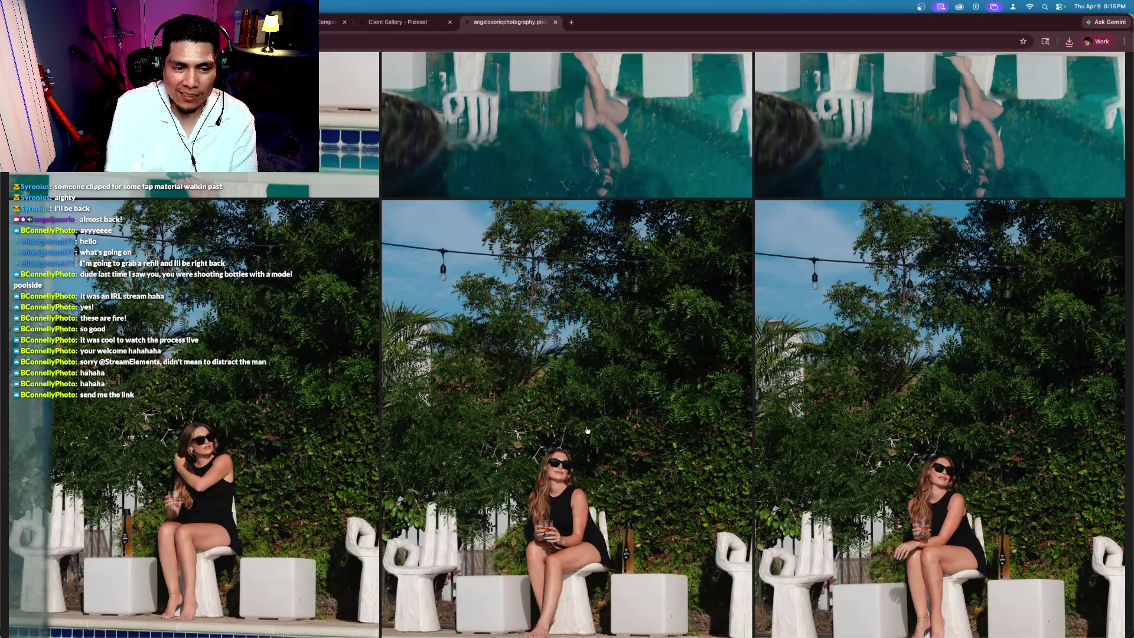
{"action": "scroll", "coordinate": [587, 430], "scroll_direction": "down", "scroll_amount": 6}
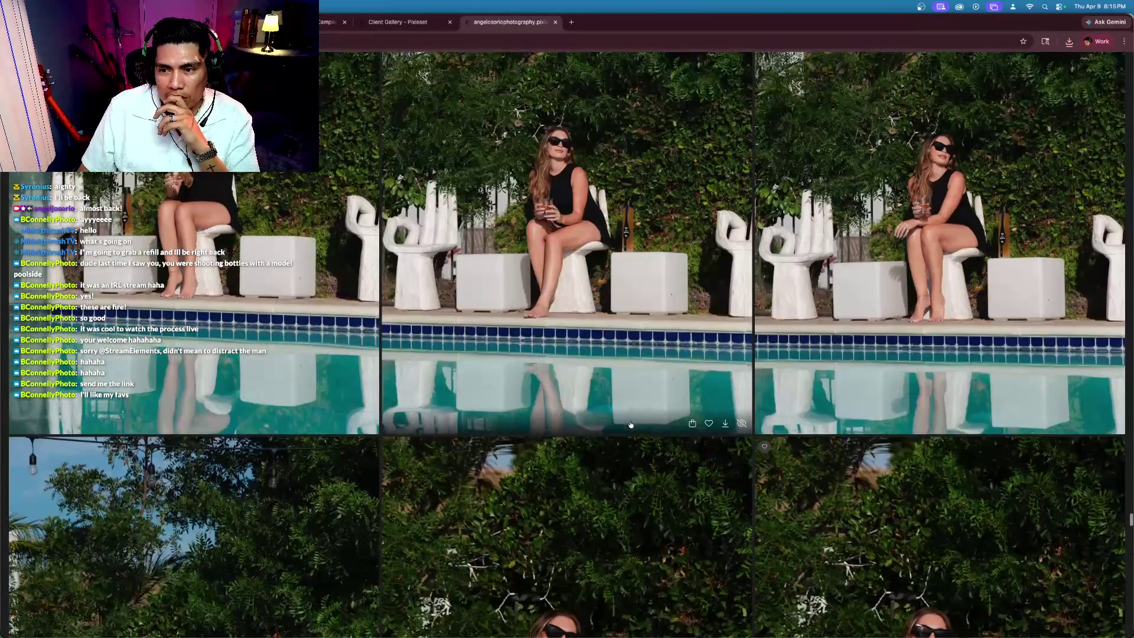
{"action": "scroll", "coordinate": [630, 423], "scroll_direction": "down", "scroll_amount": 9}
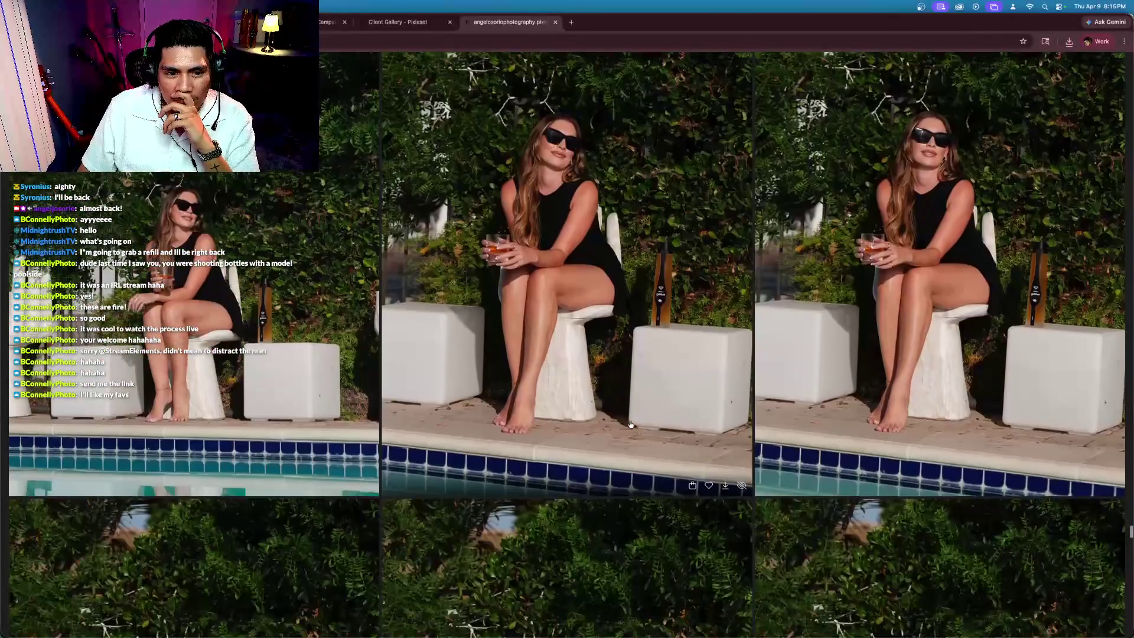
{"action": "scroll", "coordinate": [631, 423], "scroll_direction": "down", "scroll_amount": 10}
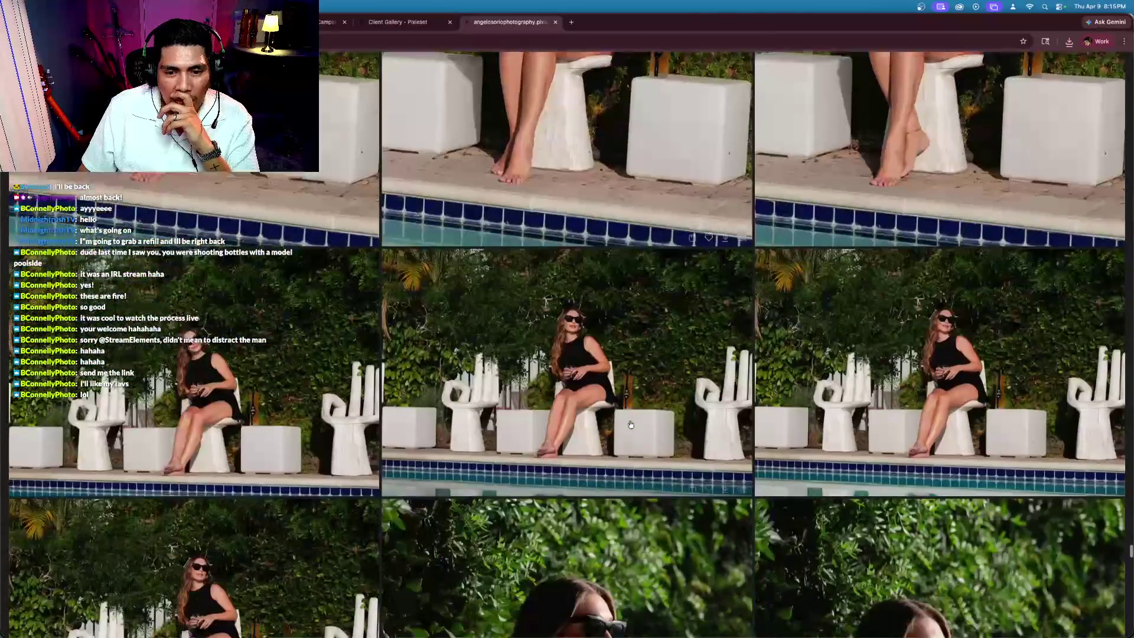
{"action": "scroll", "coordinate": [630, 424], "scroll_direction": "down", "scroll_amount": 4}
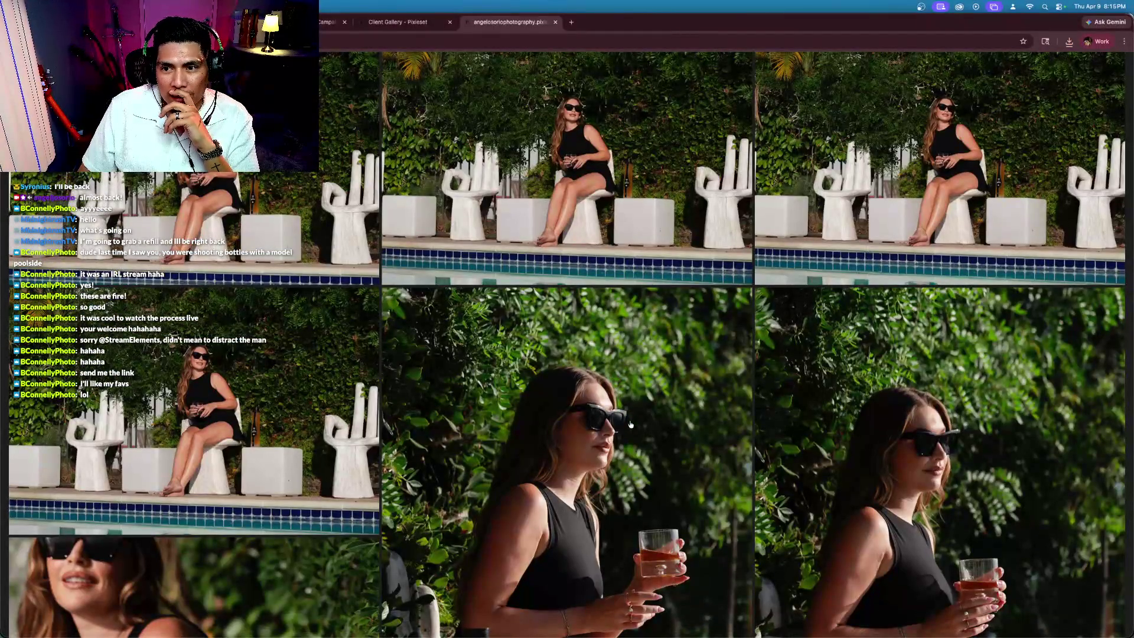
{"action": "scroll", "coordinate": [630, 424], "scroll_direction": "down", "scroll_amount": 6}
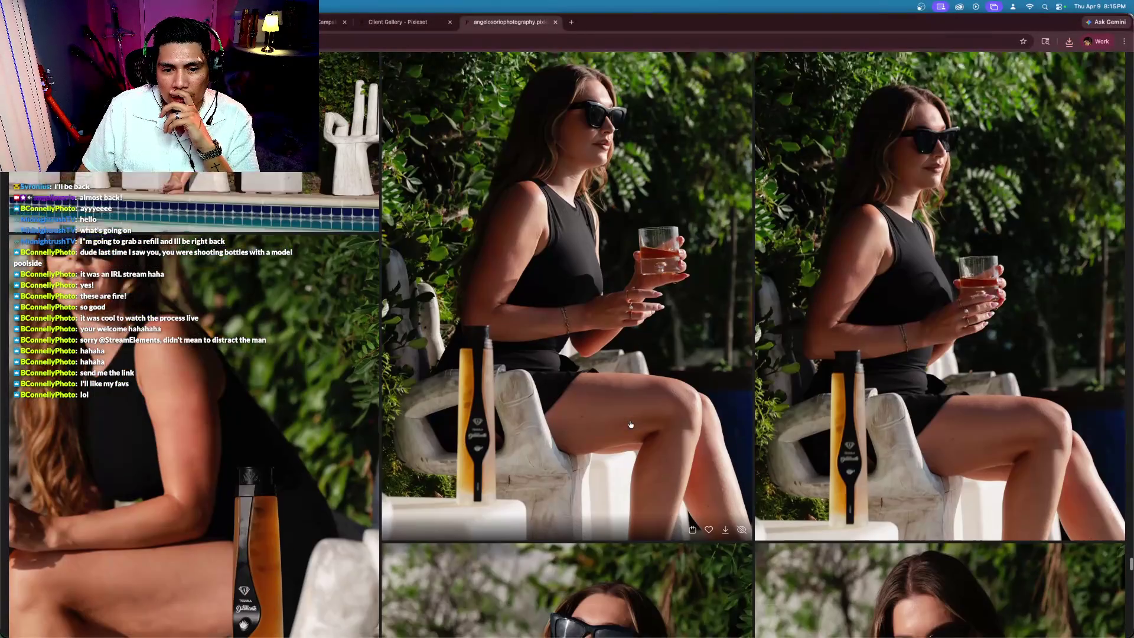
{"action": "scroll", "coordinate": [631, 424], "scroll_direction": "up", "scroll_amount": 3}
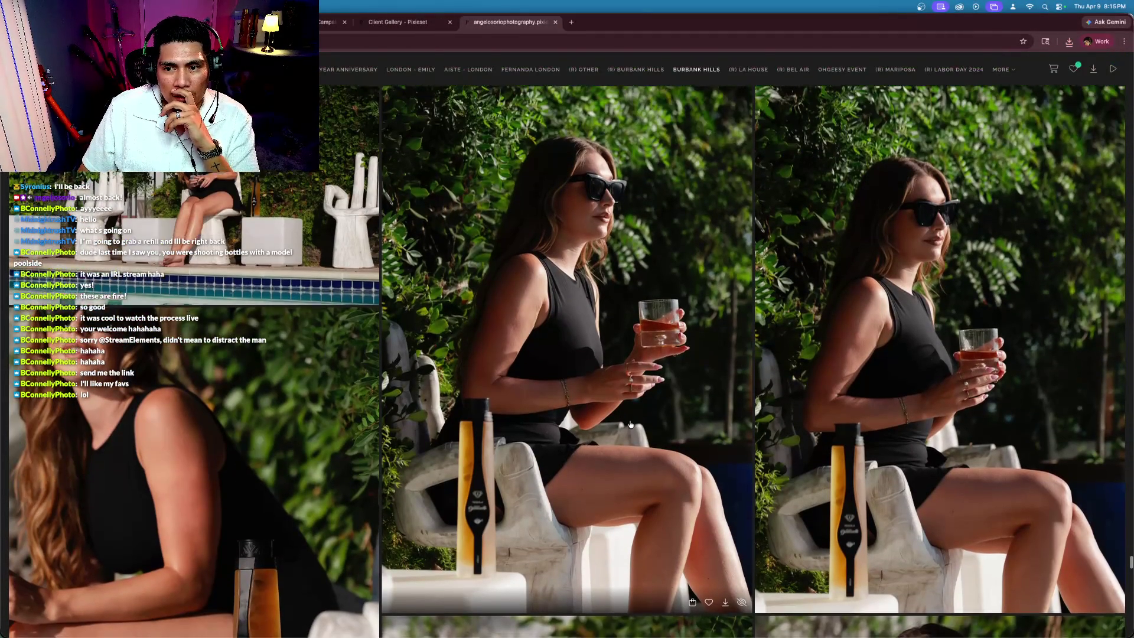
{"action": "scroll", "coordinate": [631, 424], "scroll_direction": "down", "scroll_amount": 2}
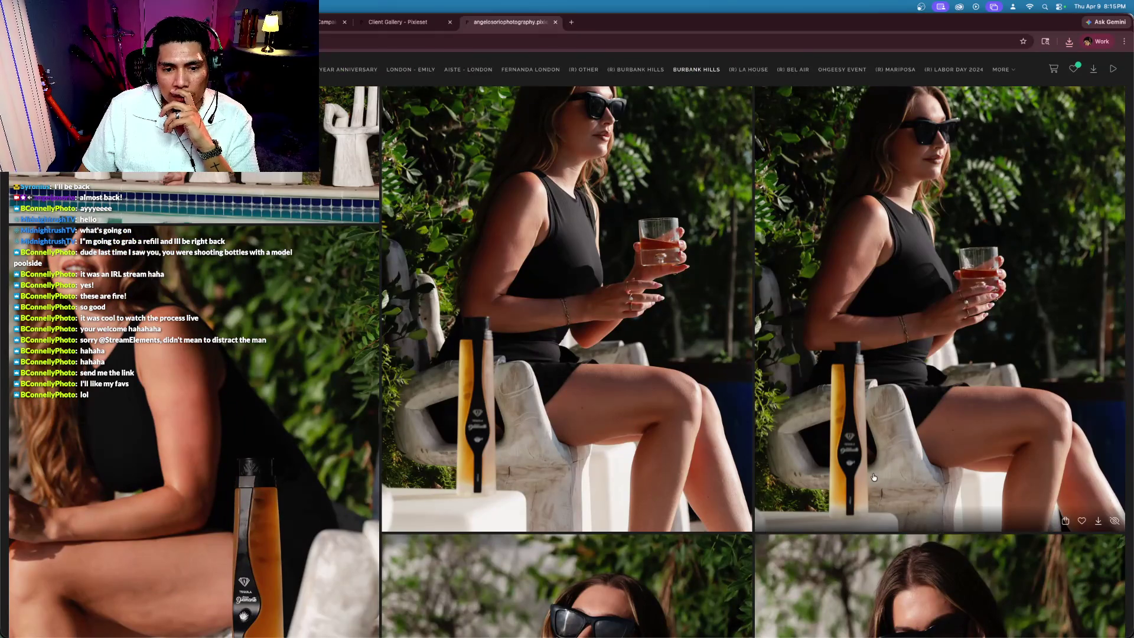
{"action": "scroll", "coordinate": [874, 477], "scroll_direction": "up", "scroll_amount": 3}
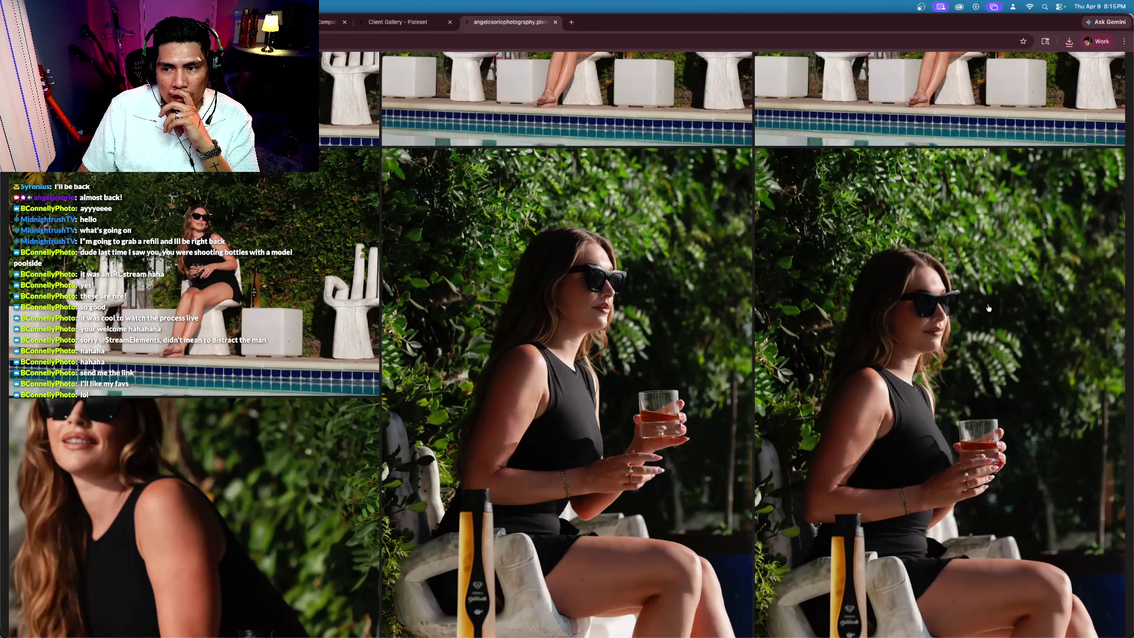
{"action": "scroll", "coordinate": [920, 484], "scroll_direction": "down", "scroll_amount": 4}
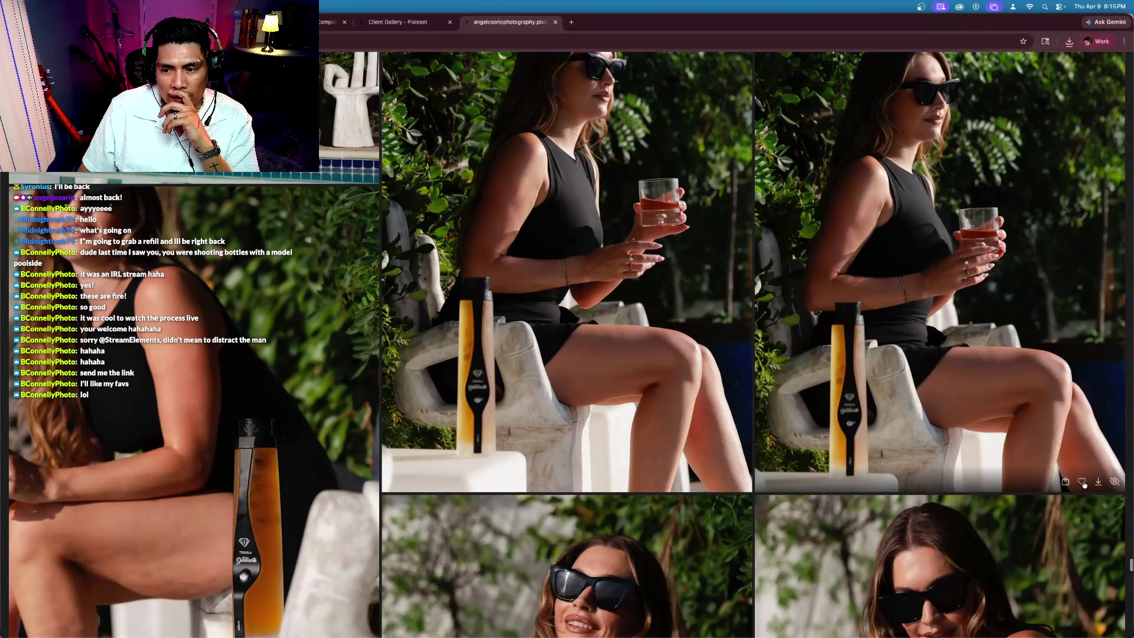
{"action": "left_click", "coordinate": [1082, 481]}
{"action": "scroll", "coordinate": [1004, 479], "scroll_direction": "down", "scroll_amount": 8}
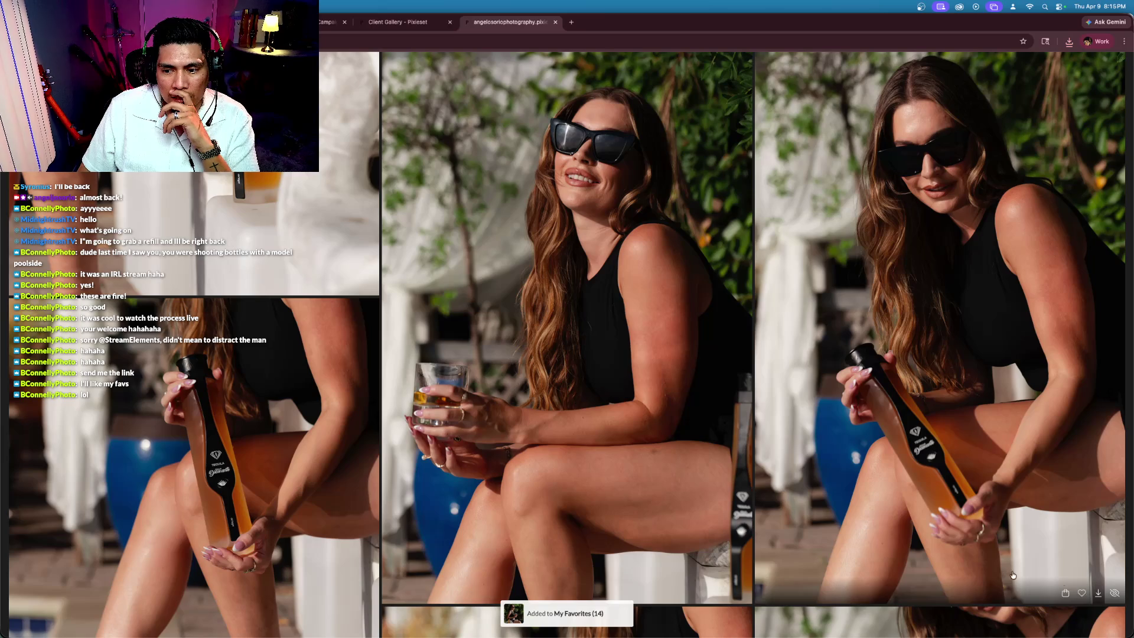
{"action": "left_click", "coordinate": [709, 593]}
{"action": "scroll", "coordinate": [720, 531], "scroll_direction": "down", "scroll_amount": 3}
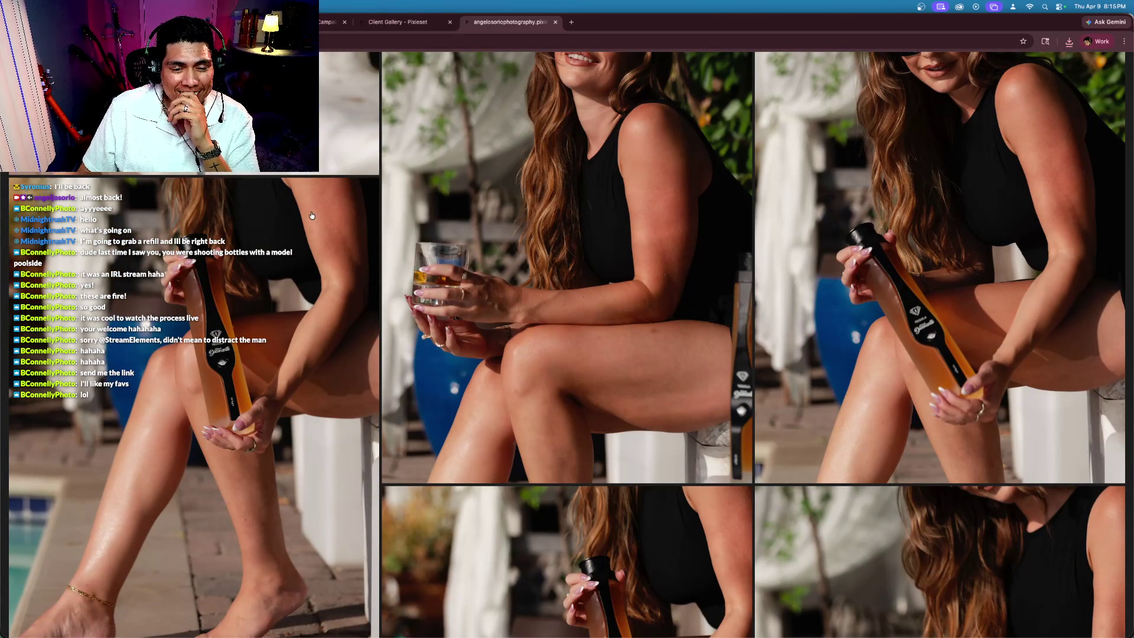
Step: Favorite the bare-feet-on-pavers, poolside anklet, and bottle-on-leg photos
{"action": "key", "text": "super+l"}
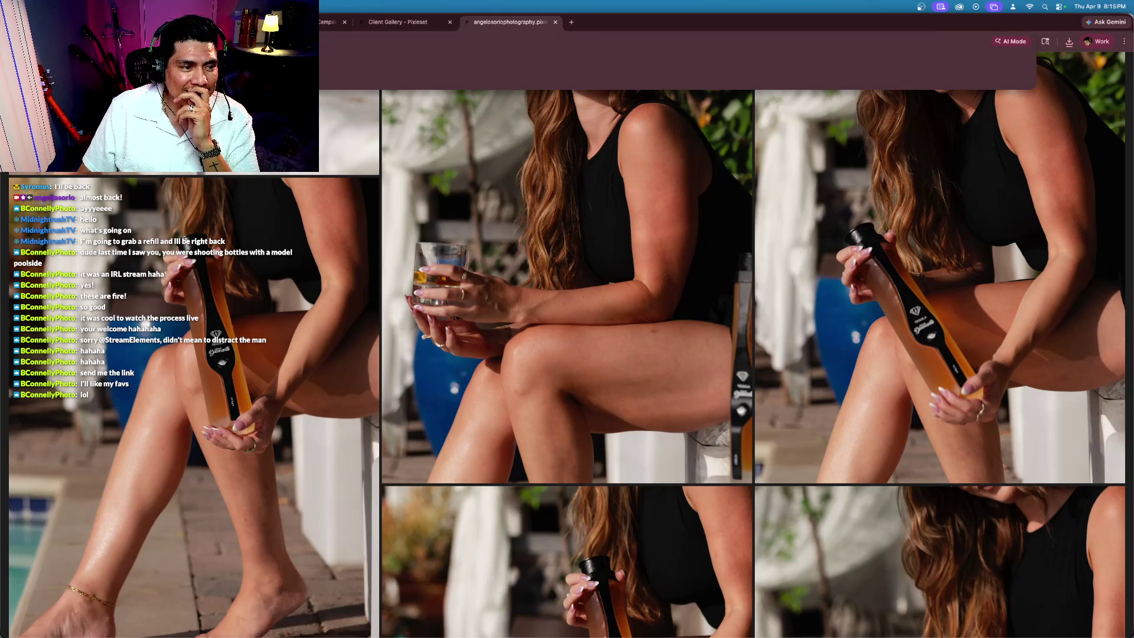
{"action": "key", "text": "Escape"}
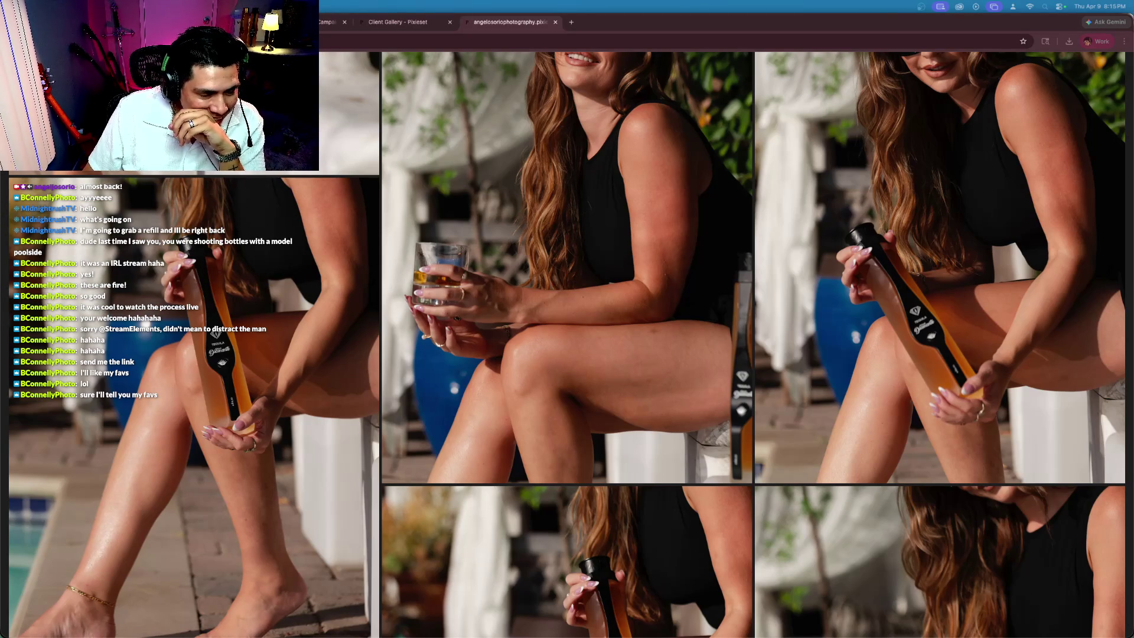
{"action": "scroll", "coordinate": [482, 280], "scroll_direction": "up", "scroll_amount": 2}
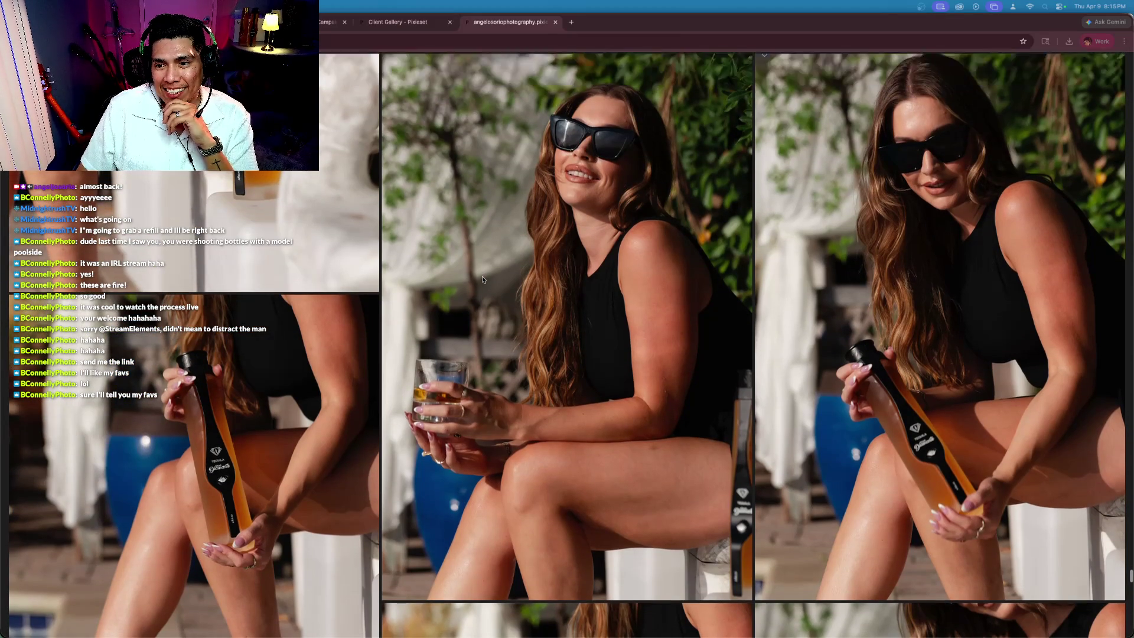
{"action": "scroll", "coordinate": [482, 280], "scroll_direction": "down", "scroll_amount": 3}
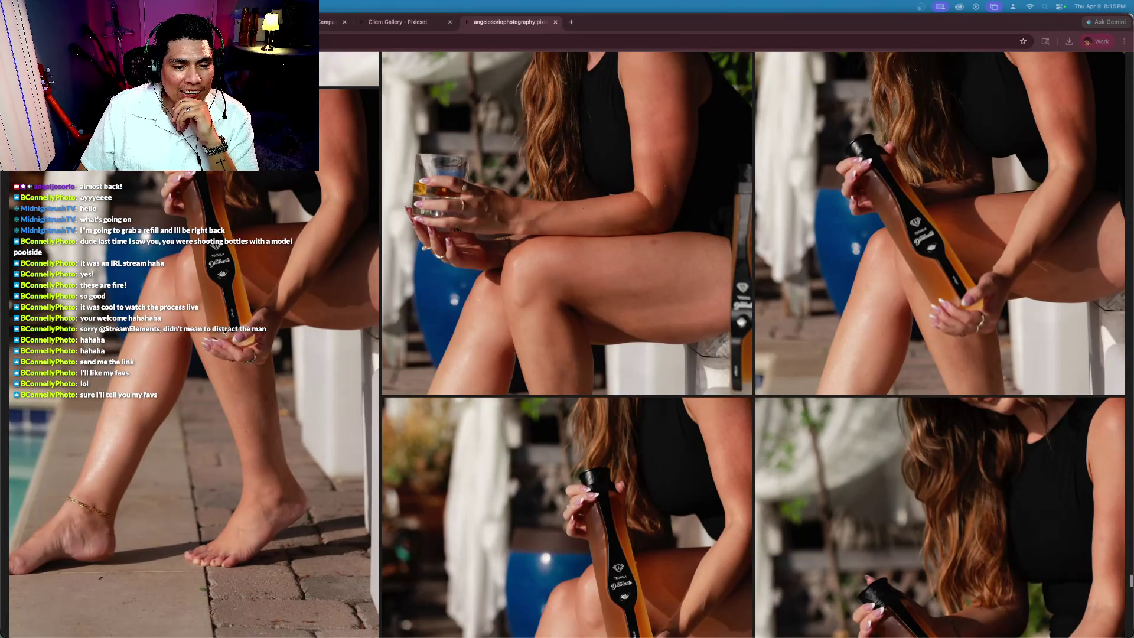
{"action": "scroll", "coordinate": [481, 275], "scroll_direction": "down", "scroll_amount": 2}
{"action": "scroll", "coordinate": [212, 204], "scroll_direction": "up", "scroll_amount": 2}
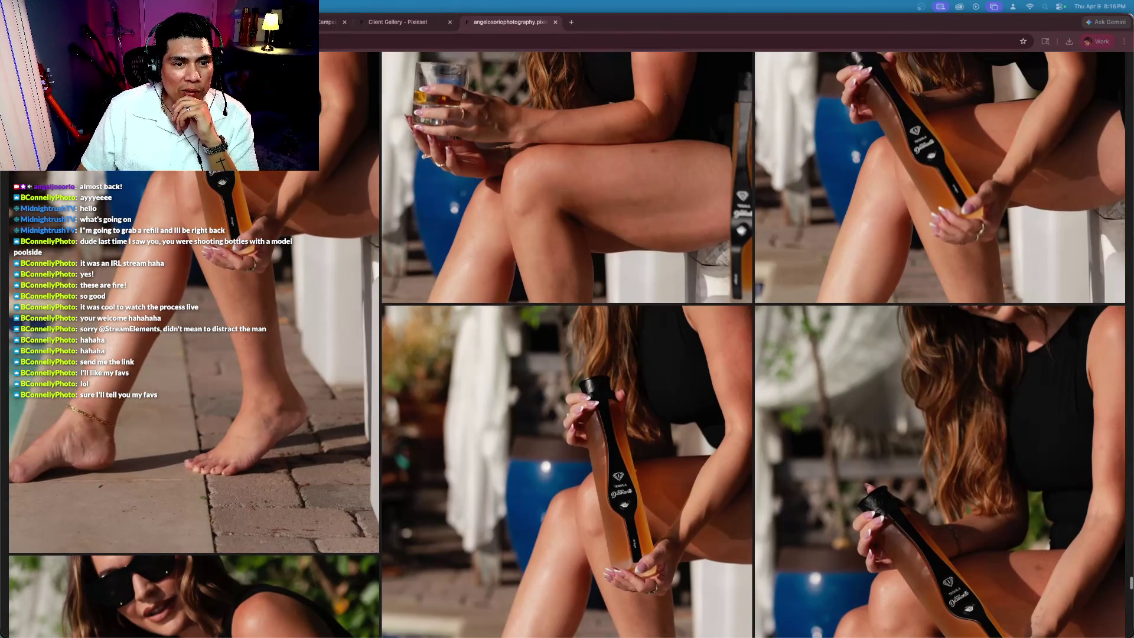
{"action": "scroll", "coordinate": [213, 204], "scroll_direction": "up", "scroll_amount": 3}
{"action": "scroll", "coordinate": [223, 220], "scroll_direction": "up", "scroll_amount": 4}
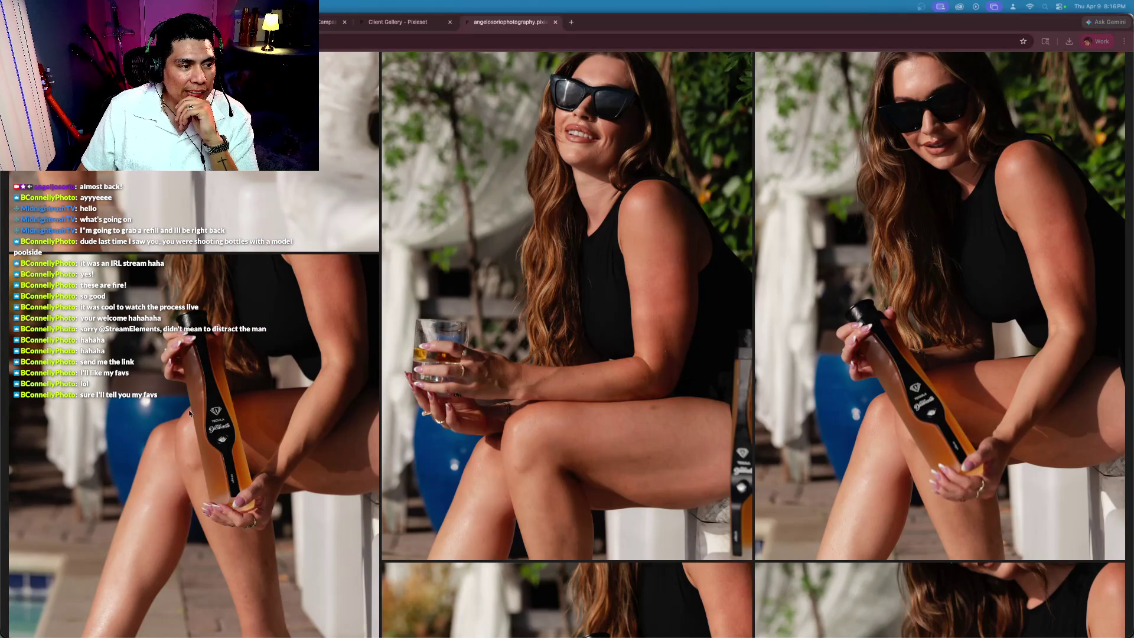
{"action": "scroll", "coordinate": [239, 402], "scroll_direction": "down", "scroll_amount": 5}
{"action": "scroll", "coordinate": [239, 405], "scroll_direction": "down", "scroll_amount": 1}
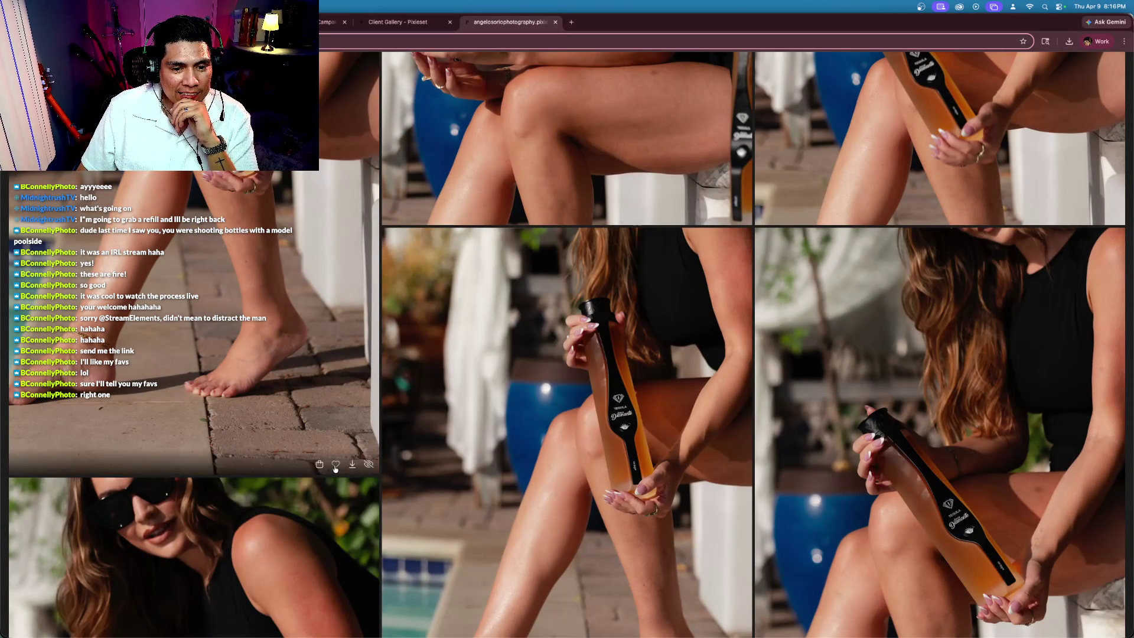
{"action": "left_click", "coordinate": [330, 465]}
{"action": "scroll", "coordinate": [566, 453], "scroll_direction": "down", "scroll_amount": 2}
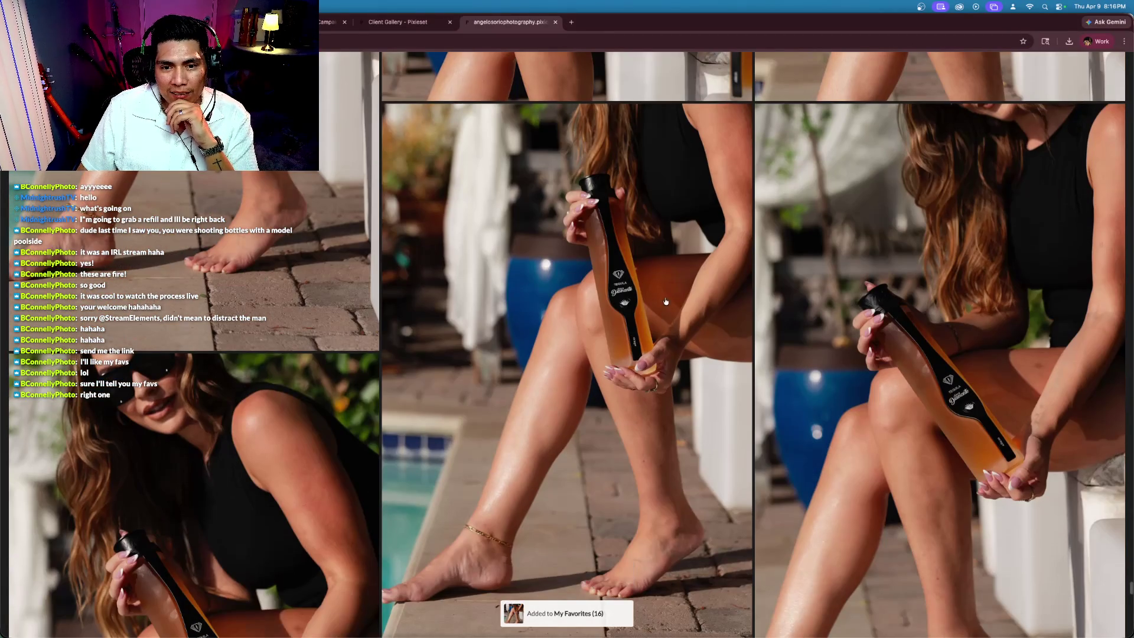
{"action": "scroll", "coordinate": [565, 453], "scroll_direction": "down", "scroll_amount": 2}
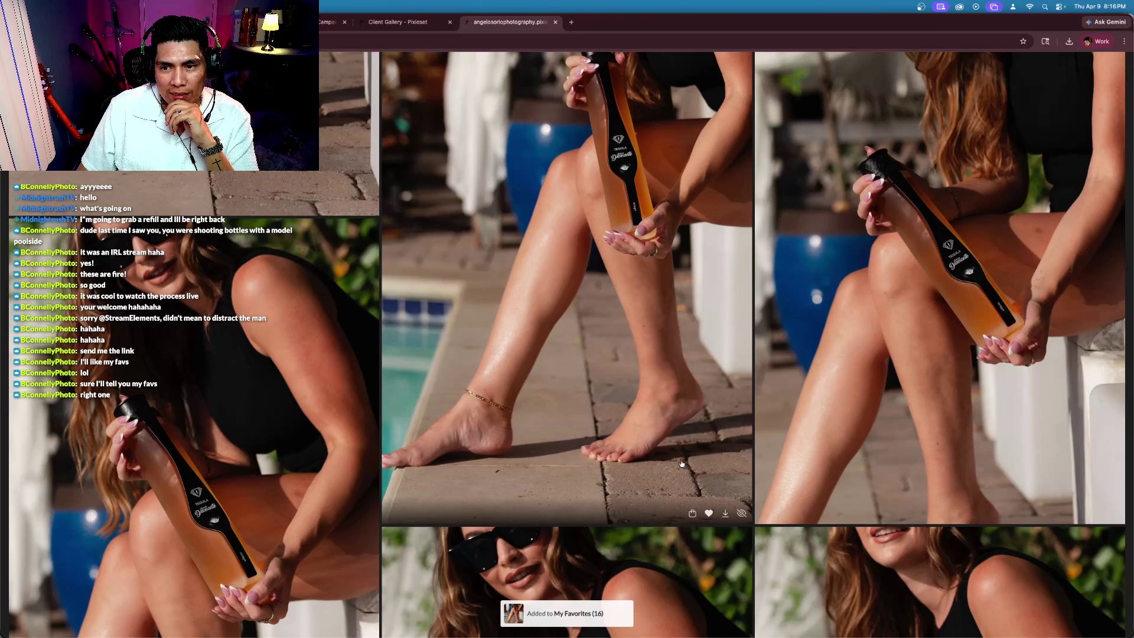
{"action": "left_click", "coordinate": [709, 513]}
{"action": "scroll", "coordinate": [710, 517], "scroll_direction": "down", "scroll_amount": 2}
{"action": "scroll", "coordinate": [331, 558], "scroll_direction": "down", "scroll_amount": 2}
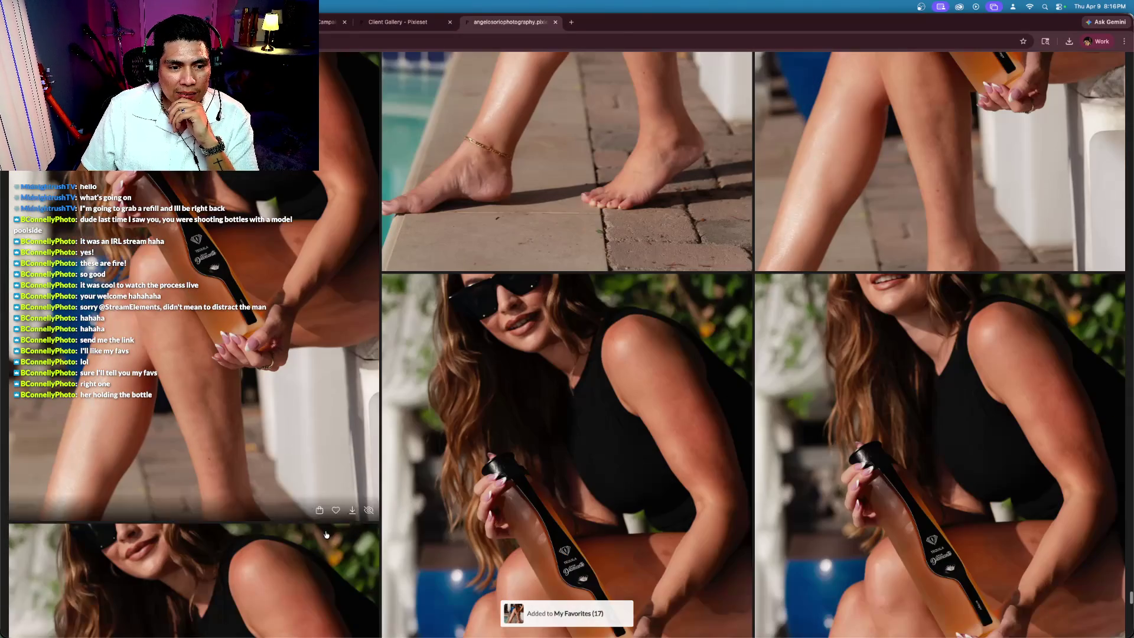
{"action": "left_click", "coordinate": [335, 509]}
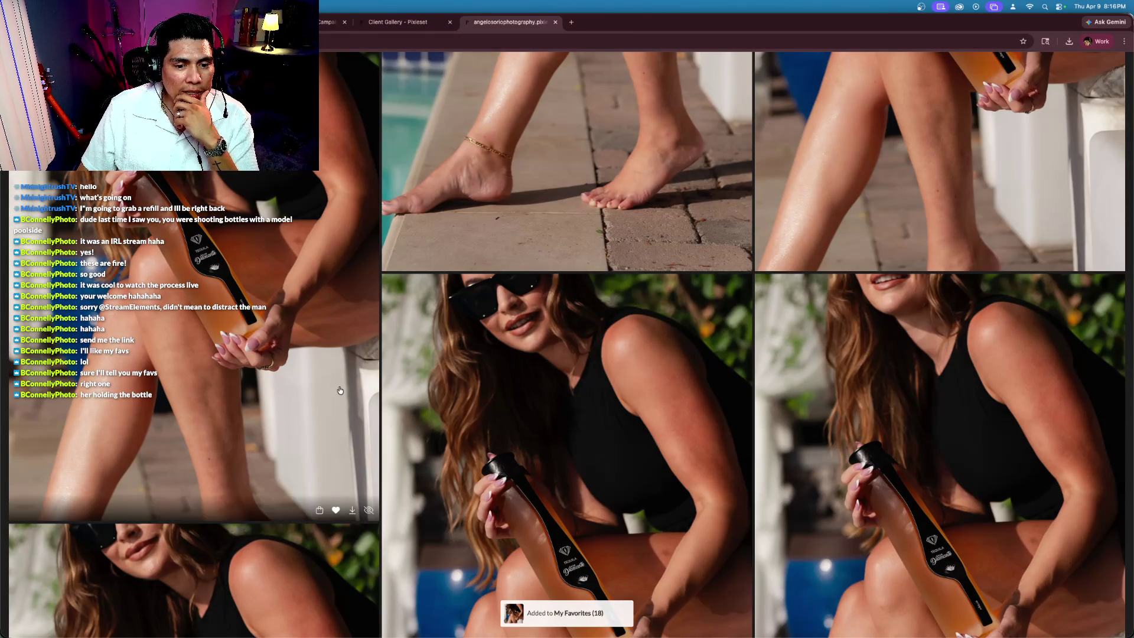
{"action": "scroll", "coordinate": [347, 408], "scroll_direction": "up", "scroll_amount": 3}
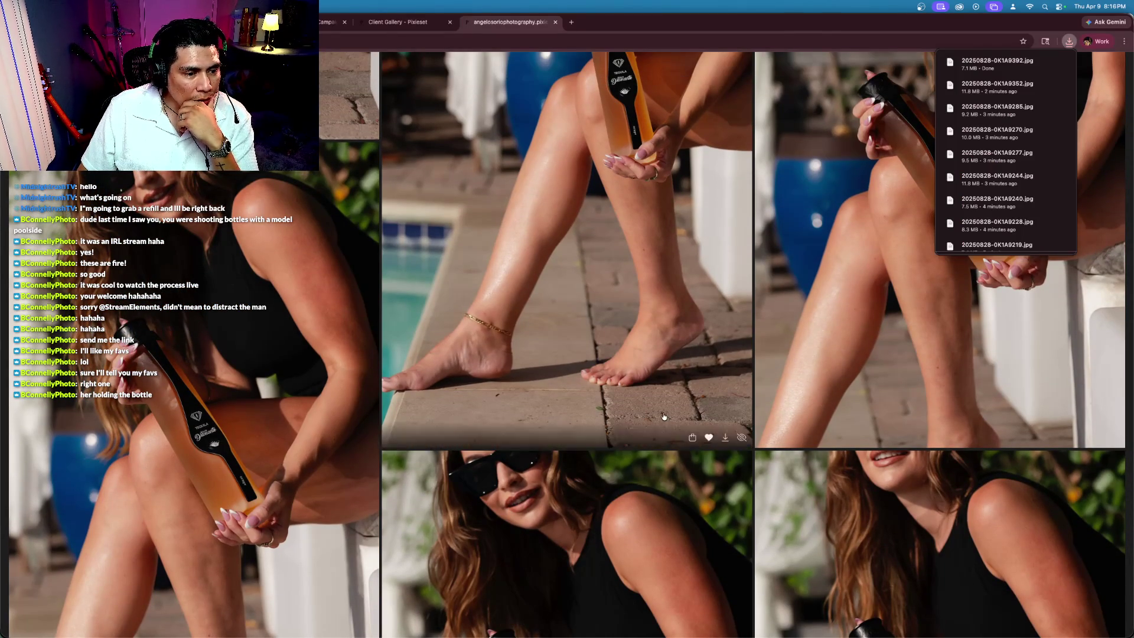
{"action": "scroll", "coordinate": [340, 390], "scroll_direction": "up", "scroll_amount": 3}
Step: Open the seated model's bottle-across-lap photo in the lightbox
{"action": "left_click", "coordinate": [908, 385]}
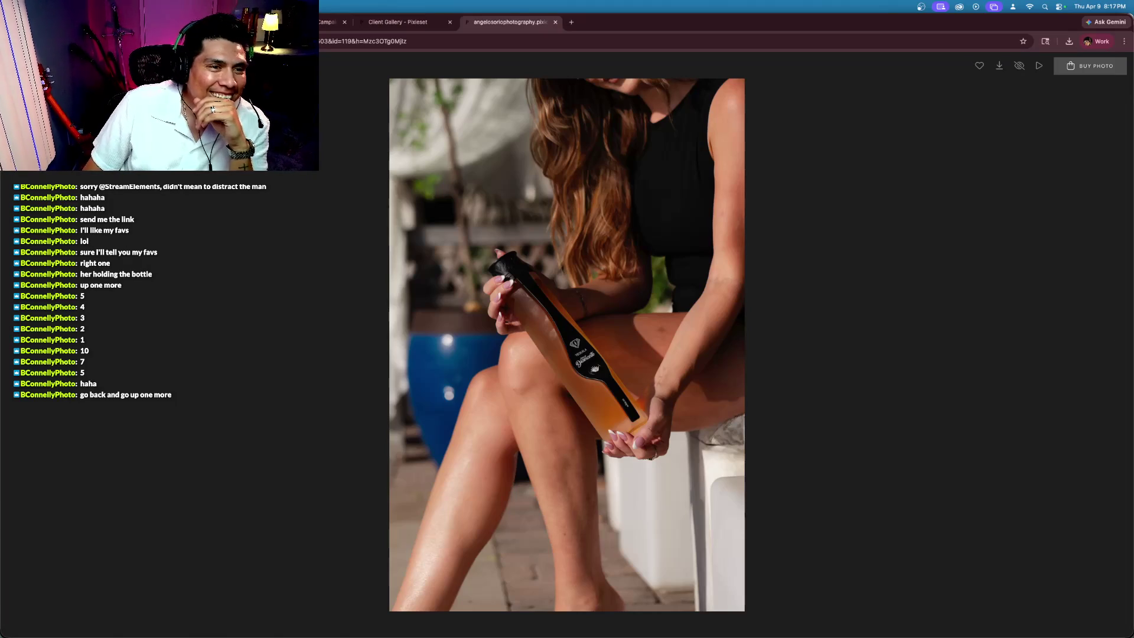
Step: Download the sunglasses model crouching with the bottle, then view that photo full size
{"action": "key", "text": "Escape"}
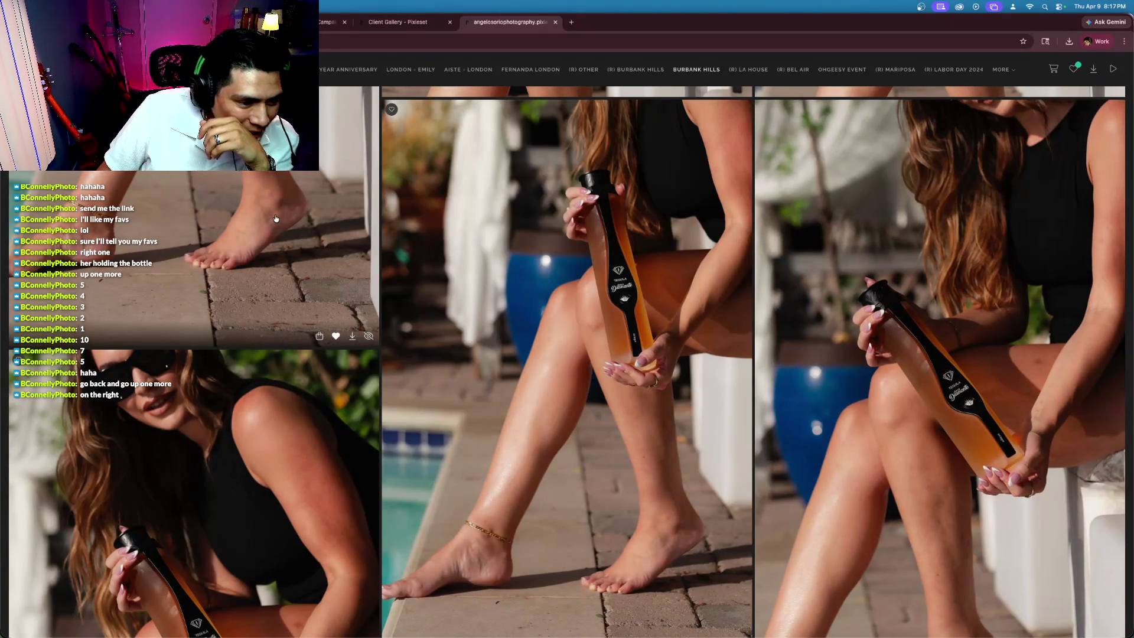
{"action": "scroll", "coordinate": [622, 220], "scroll_direction": "up", "scroll_amount": 8}
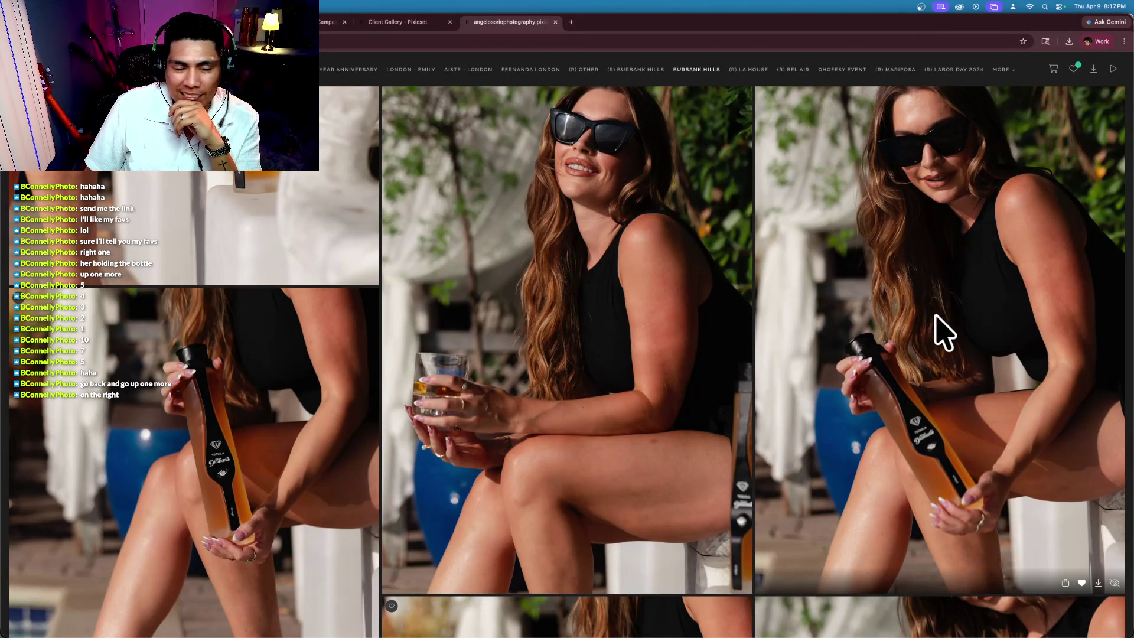
{"action": "scroll", "coordinate": [936, 329], "scroll_direction": "up", "scroll_amount": 1}
{"action": "scroll", "coordinate": [853, 334], "scroll_direction": "down", "scroll_amount": 1}
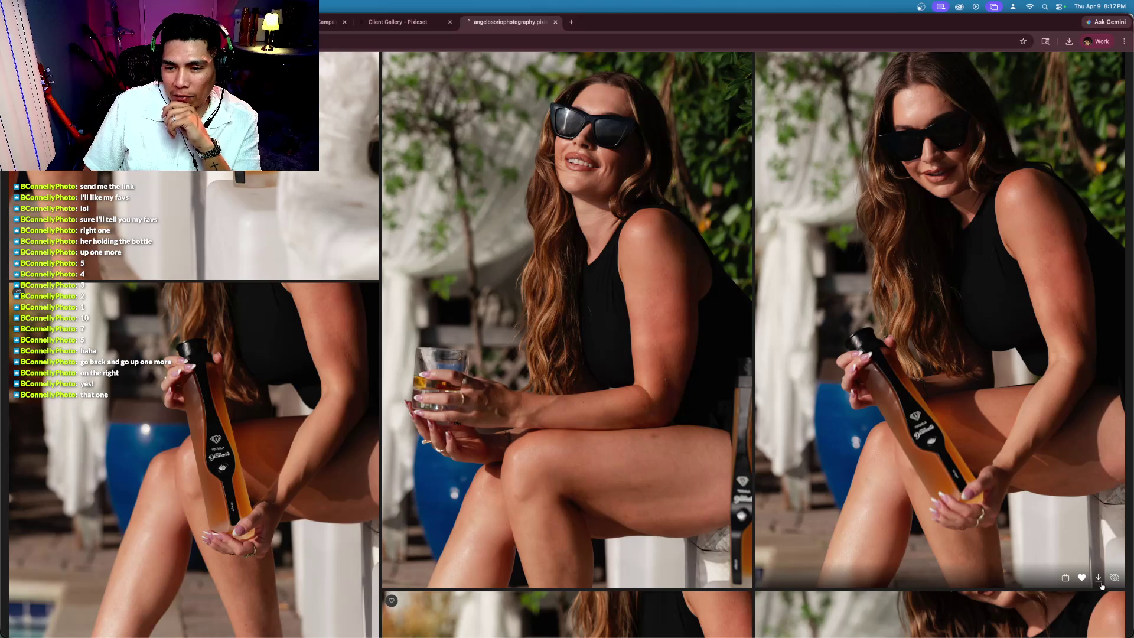
{"action": "left_click", "coordinate": [1100, 582]}
{"action": "scroll", "coordinate": [911, 319], "scroll_direction": "up", "scroll_amount": 1}
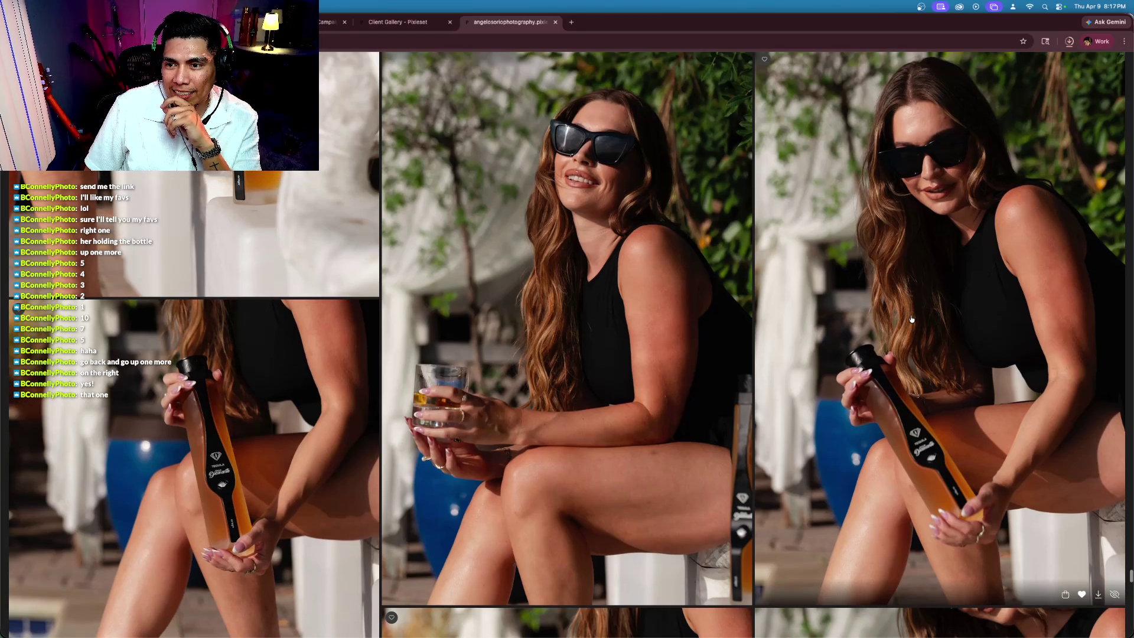
{"action": "scroll", "coordinate": [846, 428], "scroll_direction": "up", "scroll_amount": 1}
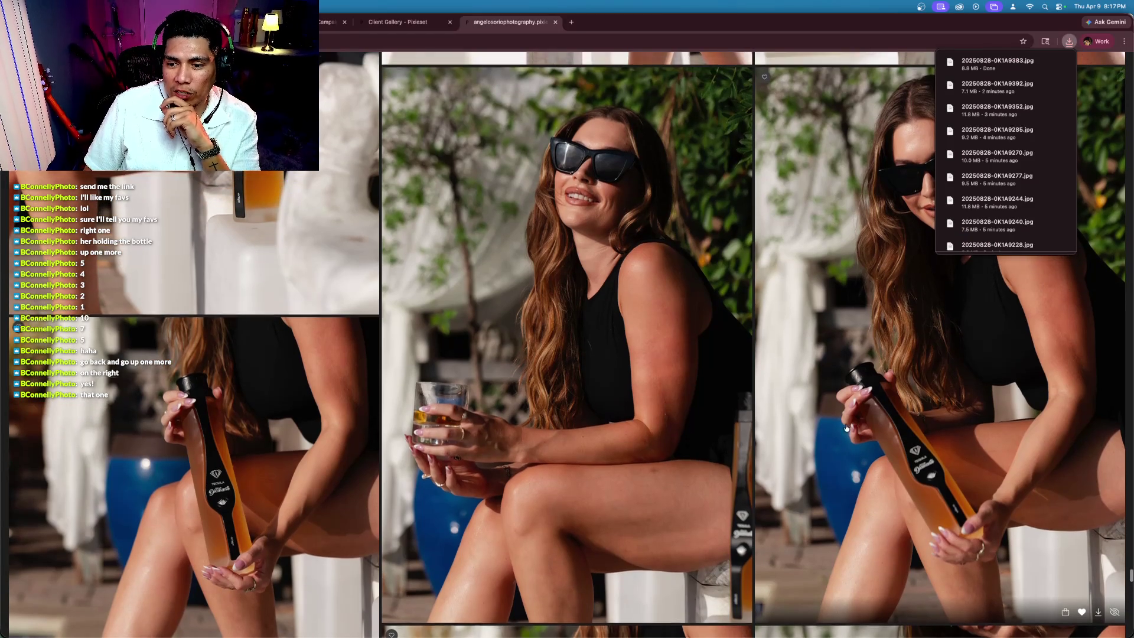
{"action": "left_click", "coordinate": [846, 428]}
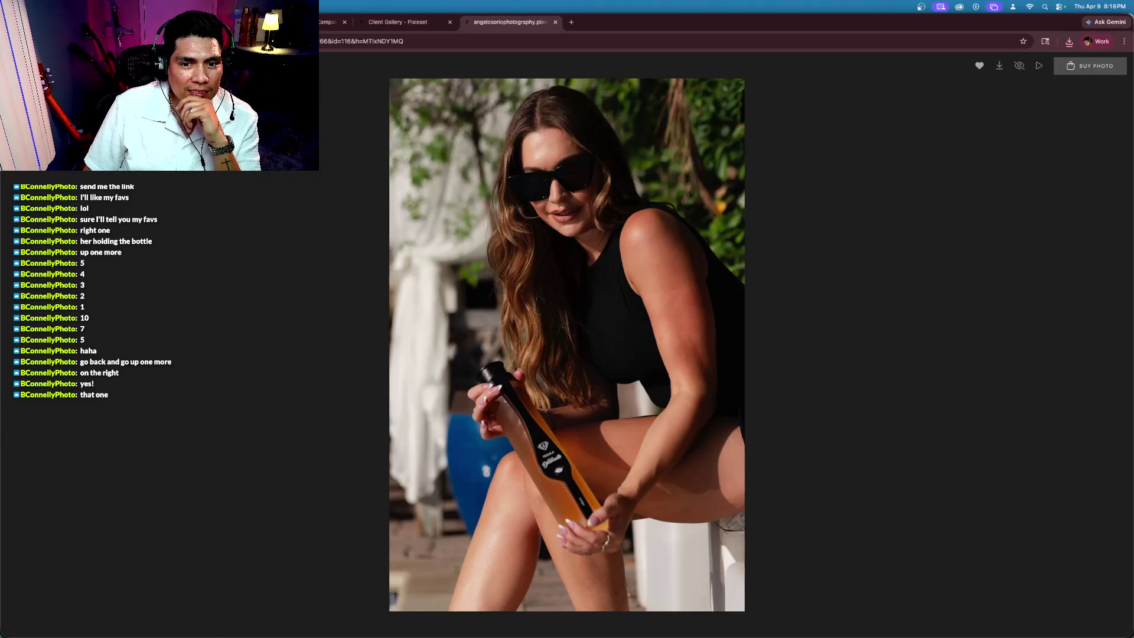
Step: Back in the grid, favorite the close-up of the bottle gripped against her legs
{"action": "key", "text": "Escape"}
{"action": "scroll", "coordinate": [574, 261], "scroll_direction": "down", "scroll_amount": 2}
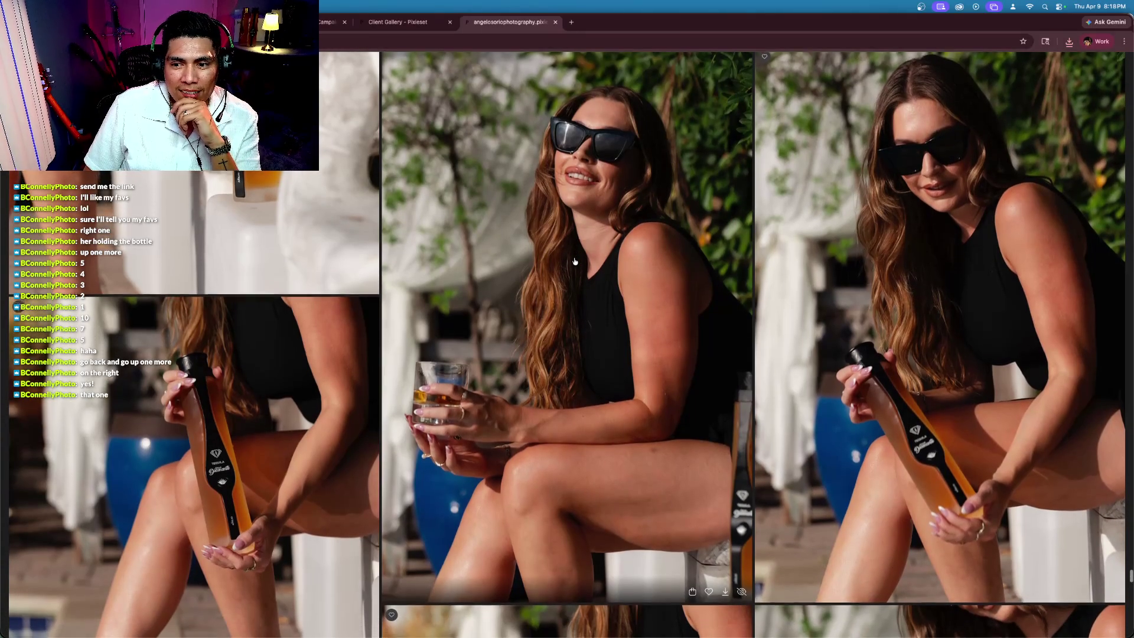
{"action": "scroll", "coordinate": [575, 261], "scroll_direction": "down", "scroll_amount": 10}
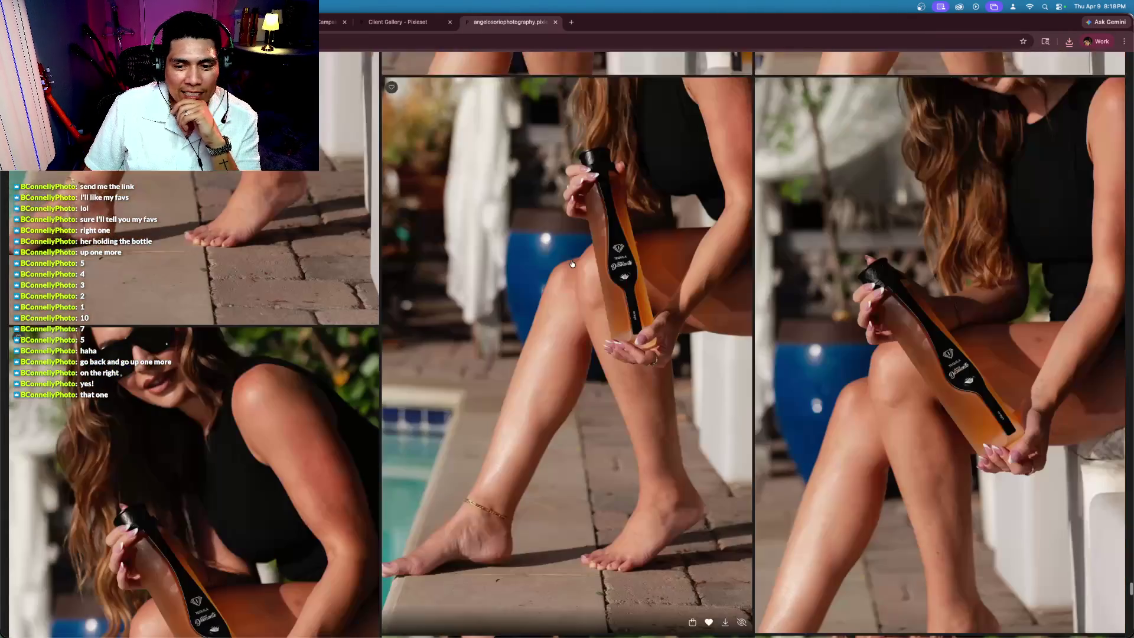
{"action": "scroll", "coordinate": [572, 264], "scroll_direction": "down", "scroll_amount": 10}
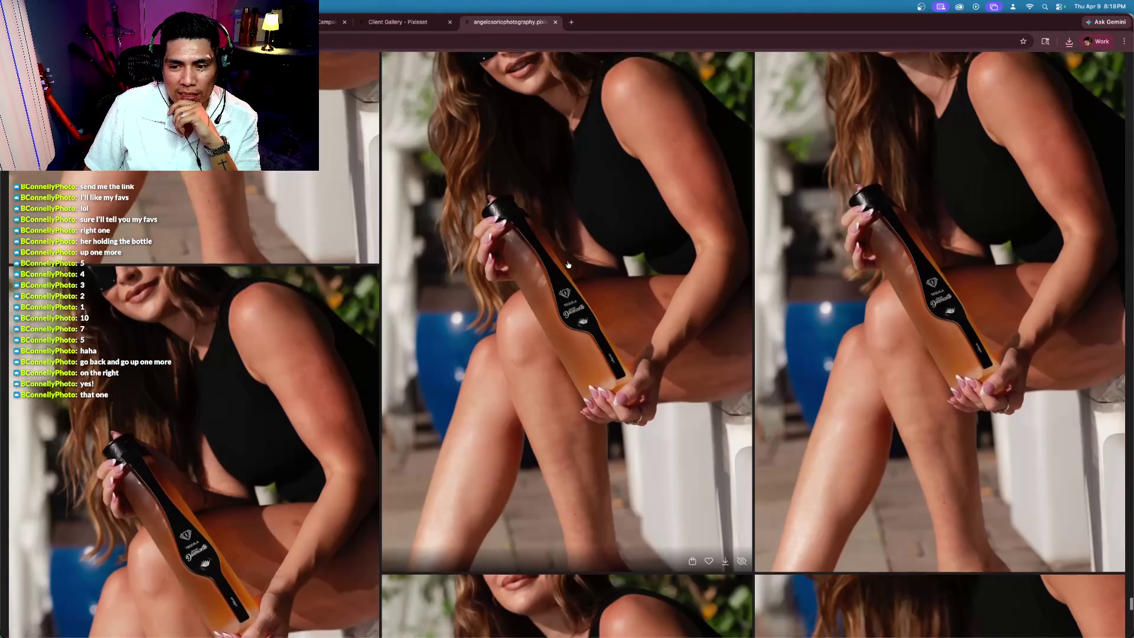
{"action": "scroll", "coordinate": [568, 264], "scroll_direction": "down", "scroll_amount": 10}
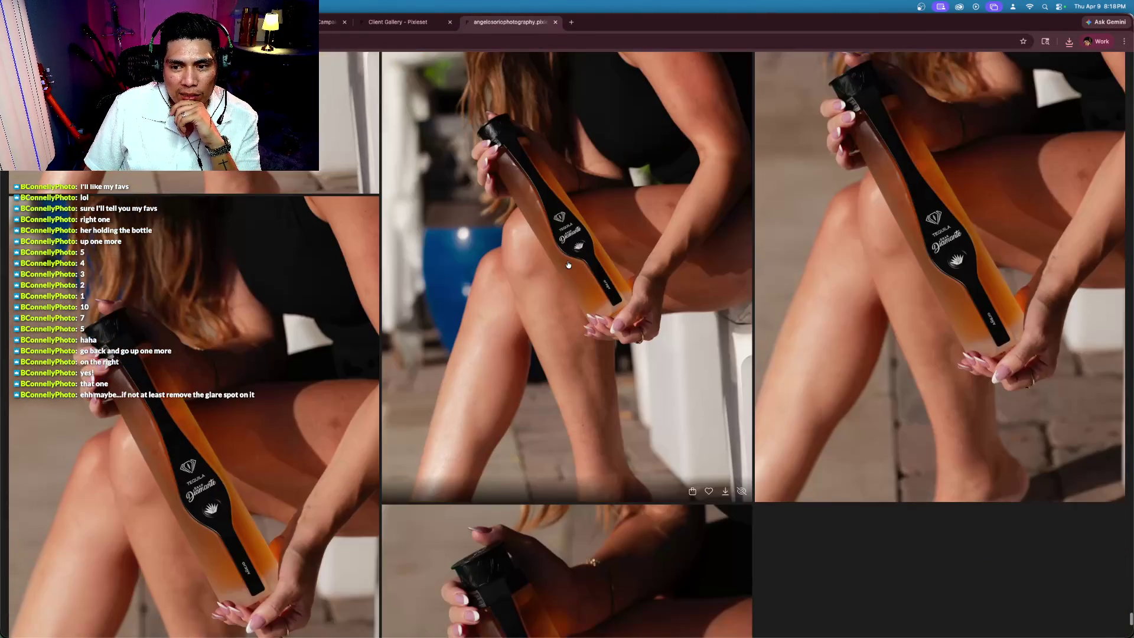
{"action": "scroll", "coordinate": [568, 264], "scroll_direction": "up", "scroll_amount": 2}
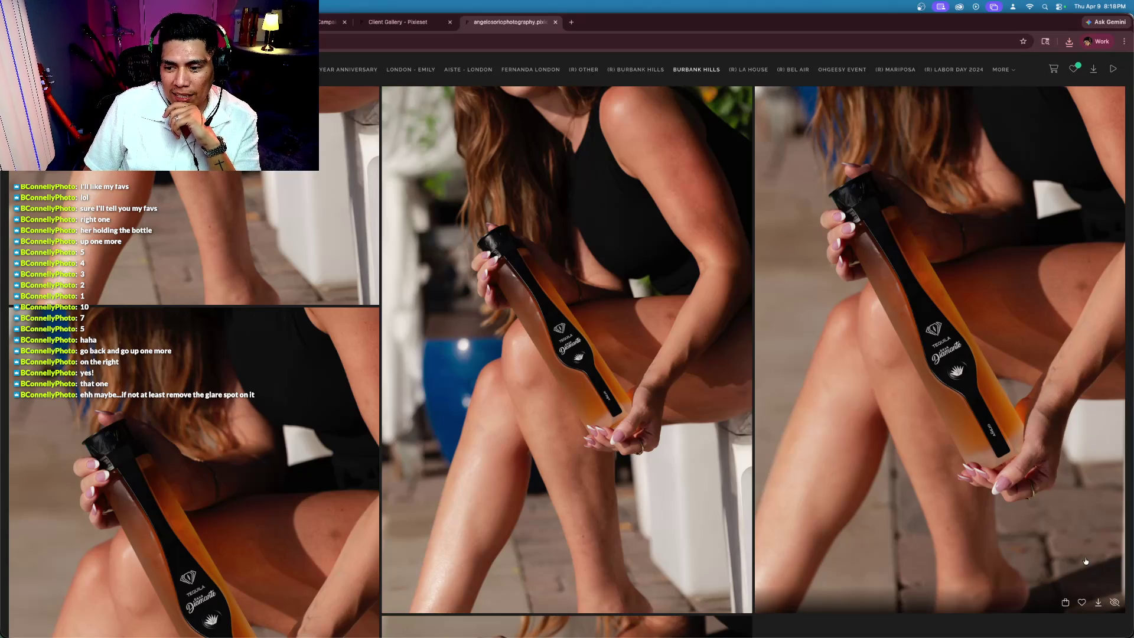
{"action": "left_click", "coordinate": [1082, 602]}
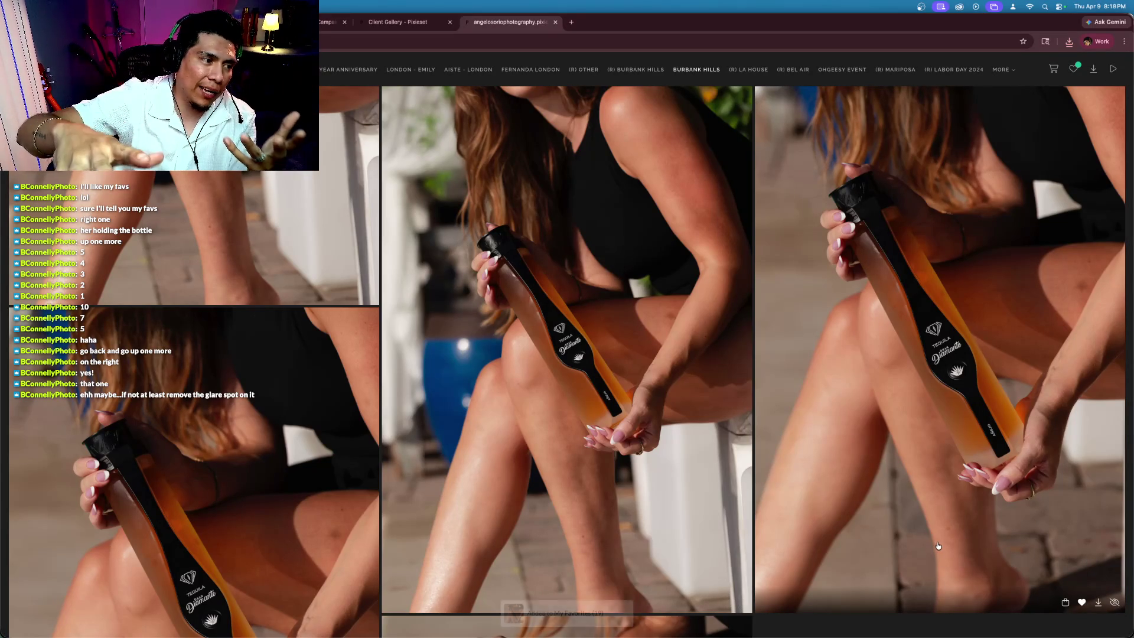
{"action": "scroll", "coordinate": [938, 545], "scroll_direction": "down", "scroll_amount": 10}
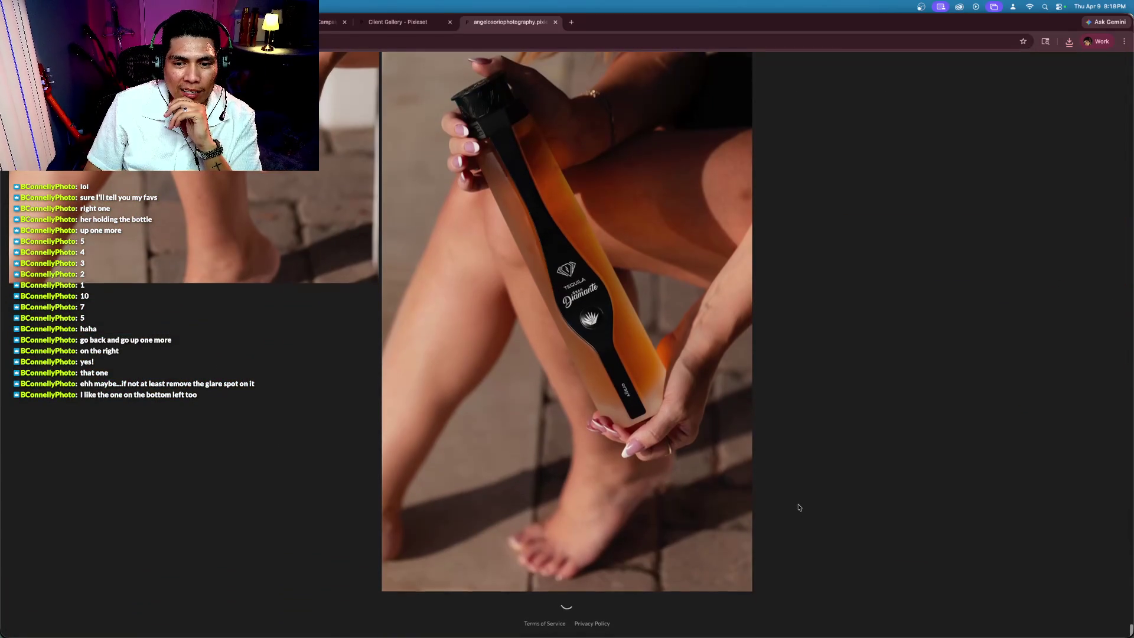
{"action": "scroll", "coordinate": [742, 496], "scroll_direction": "up", "scroll_amount": 10}
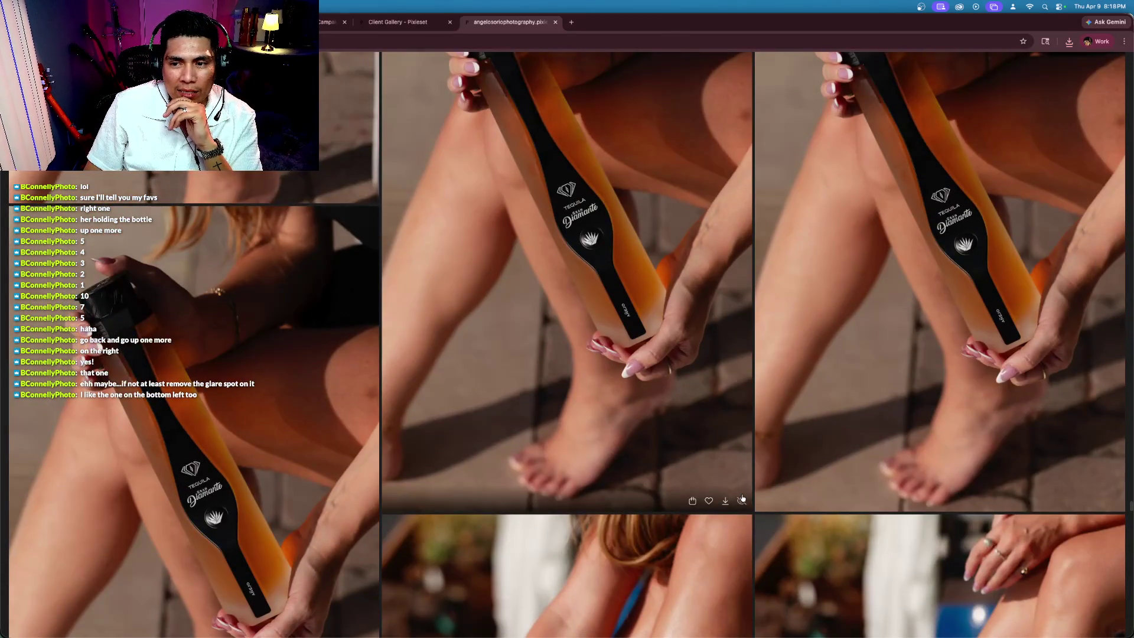
{"action": "scroll", "coordinate": [742, 497], "scroll_direction": "down", "scroll_amount": 4}
{"action": "scroll", "coordinate": [943, 451], "scroll_direction": "up", "scroll_amount": 5}
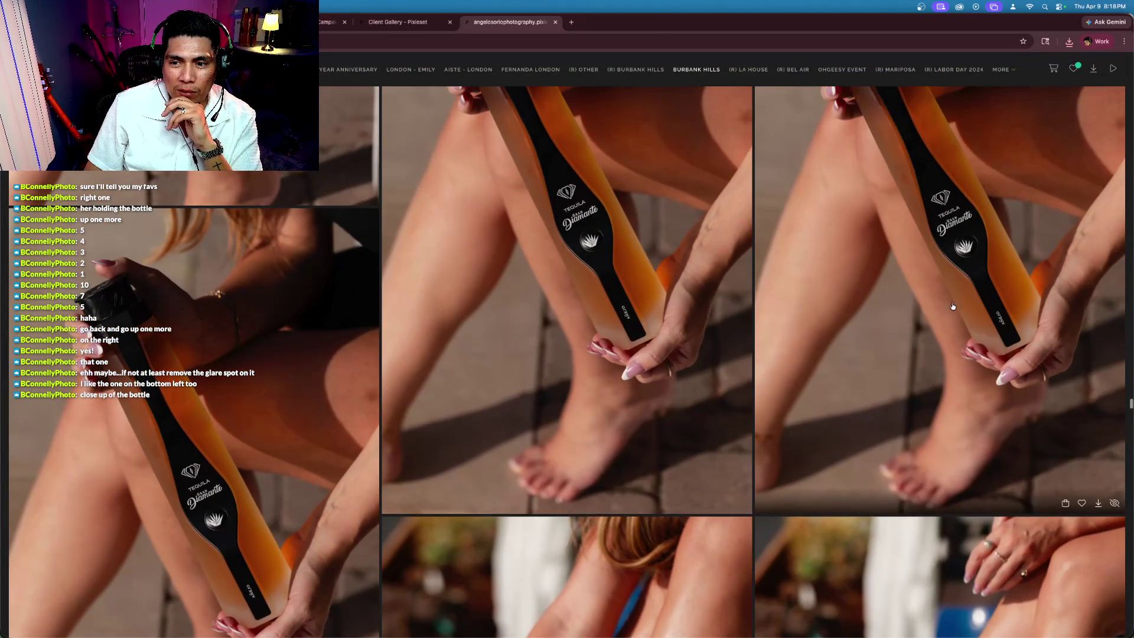
{"action": "scroll", "coordinate": [954, 324], "scroll_direction": "up", "scroll_amount": 2}
{"action": "scroll", "coordinate": [952, 339], "scroll_direction": "down", "scroll_amount": 2}
{"action": "scroll", "coordinate": [950, 351], "scroll_direction": "down", "scroll_amount": 6}
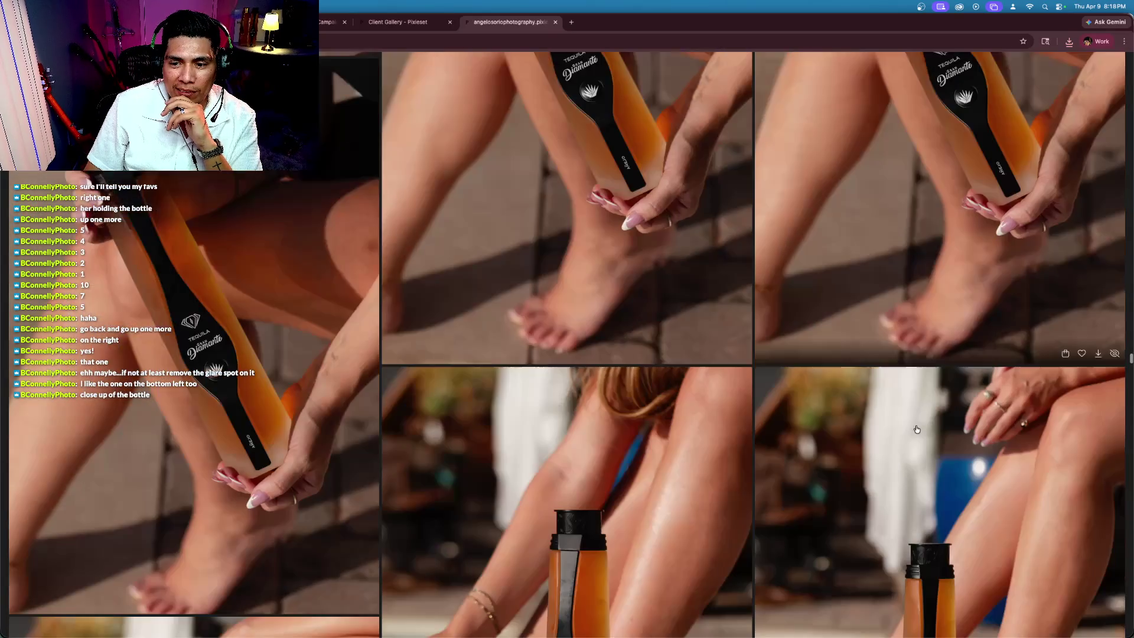
{"action": "scroll", "coordinate": [743, 440], "scroll_direction": "down", "scroll_amount": 3}
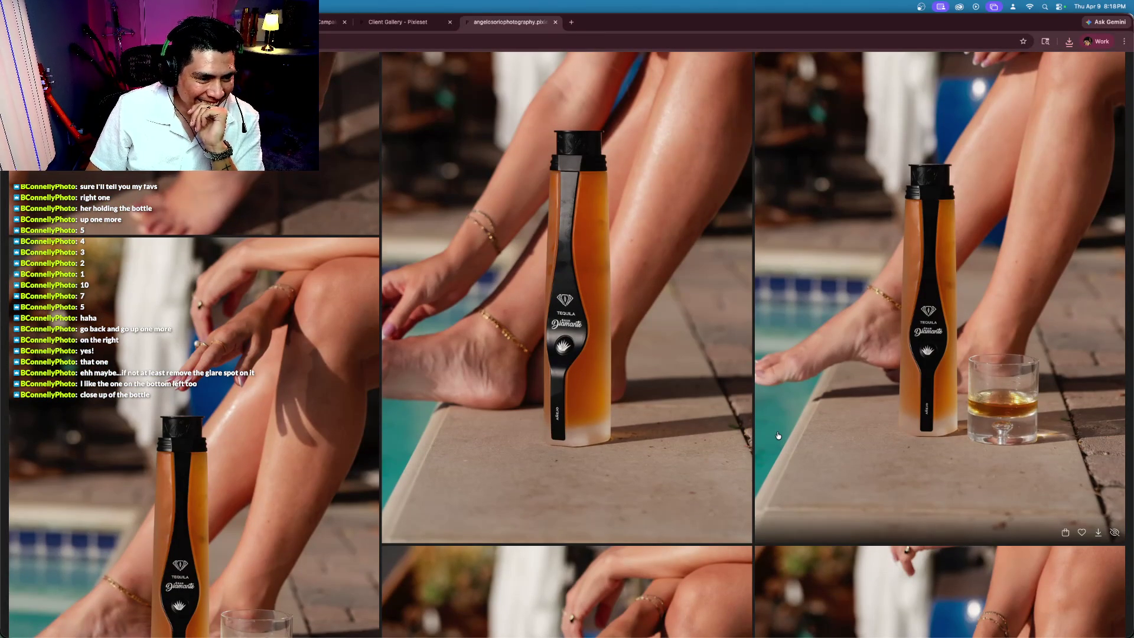
{"action": "scroll", "coordinate": [778, 435], "scroll_direction": "up", "scroll_amount": 1}
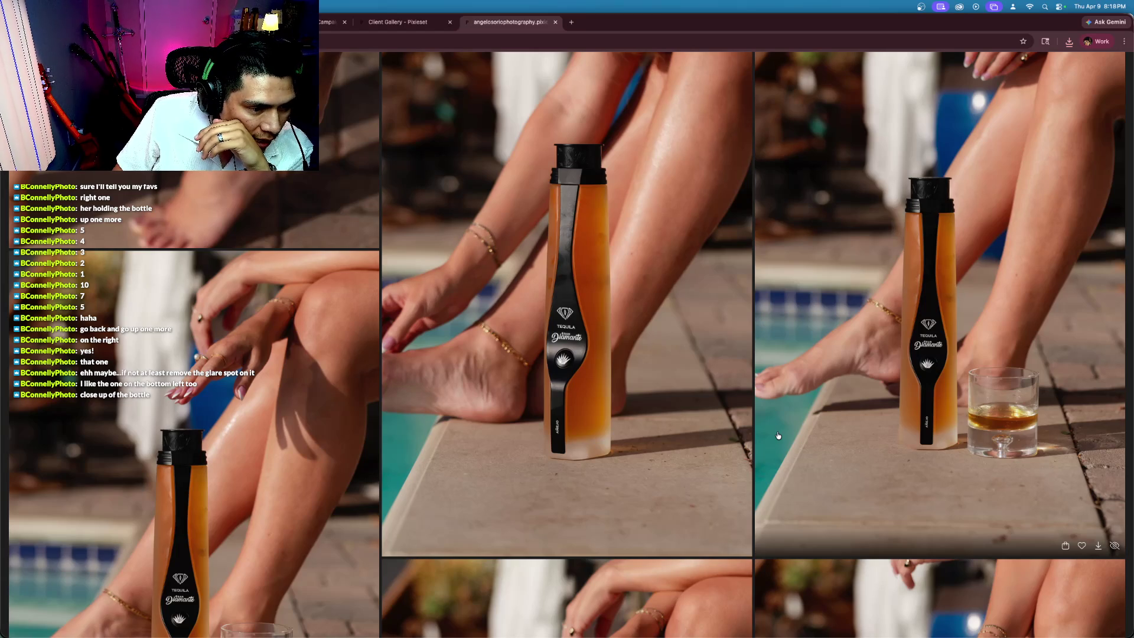
{"action": "scroll", "coordinate": [778, 435], "scroll_direction": "up", "scroll_amount": 10}
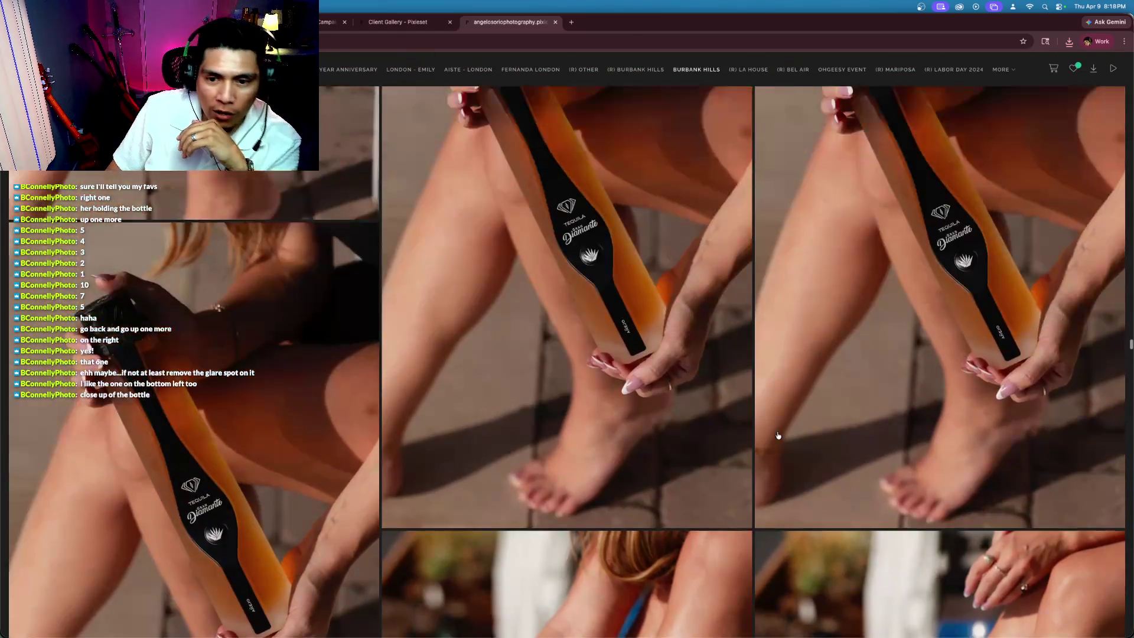
{"action": "scroll", "coordinate": [778, 435], "scroll_direction": "down", "scroll_amount": 5}
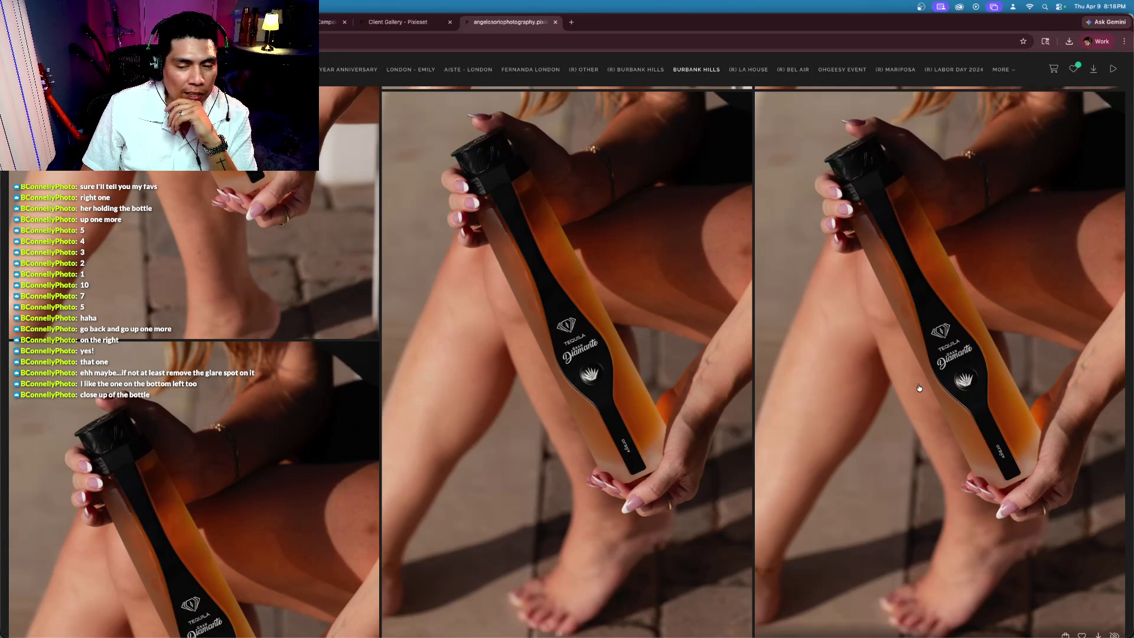
{"action": "scroll", "coordinate": [973, 494], "scroll_direction": "down", "scroll_amount": 10}
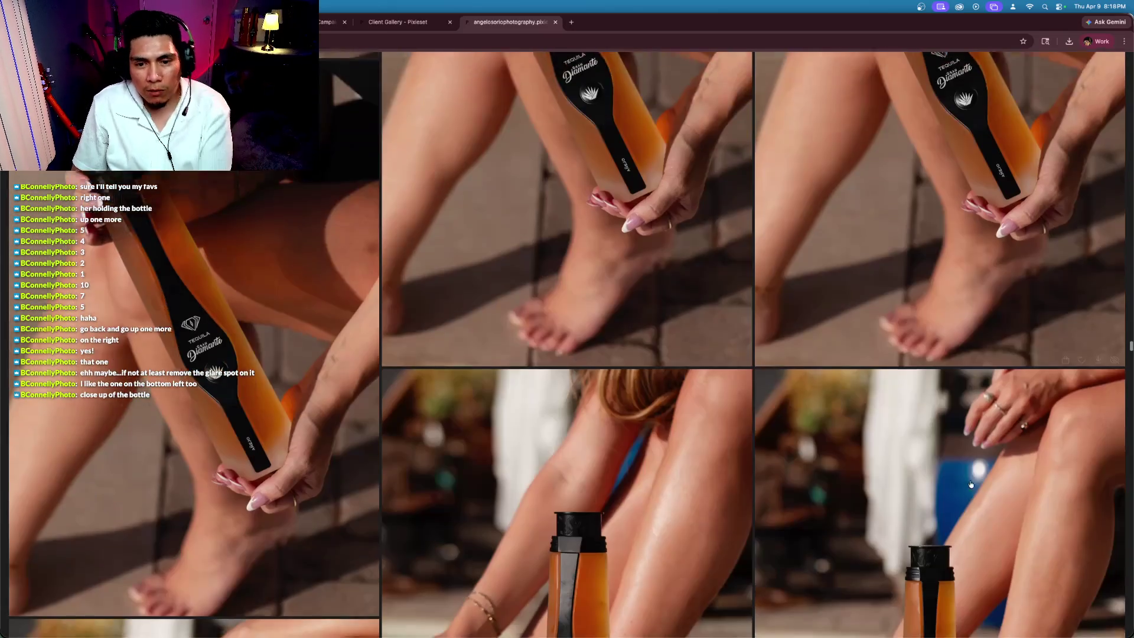
{"action": "scroll", "coordinate": [972, 508], "scroll_direction": "down", "scroll_amount": 3}
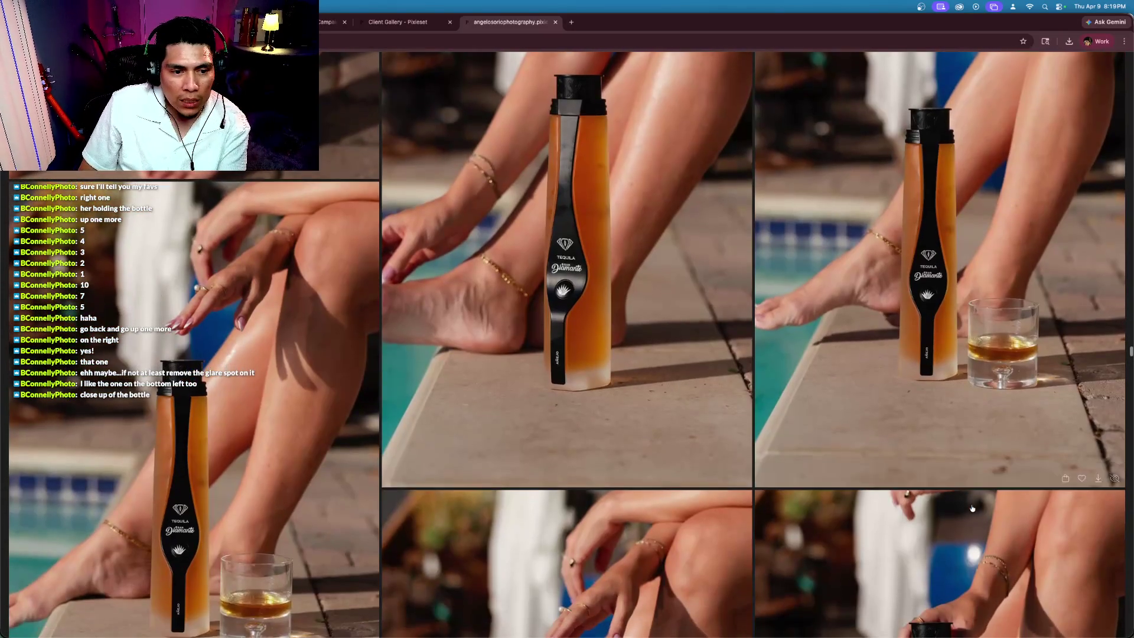
{"action": "scroll", "coordinate": [972, 508], "scroll_direction": "down", "scroll_amount": 2}
{"action": "scroll", "coordinate": [972, 508], "scroll_direction": "down", "scroll_amount": 2}
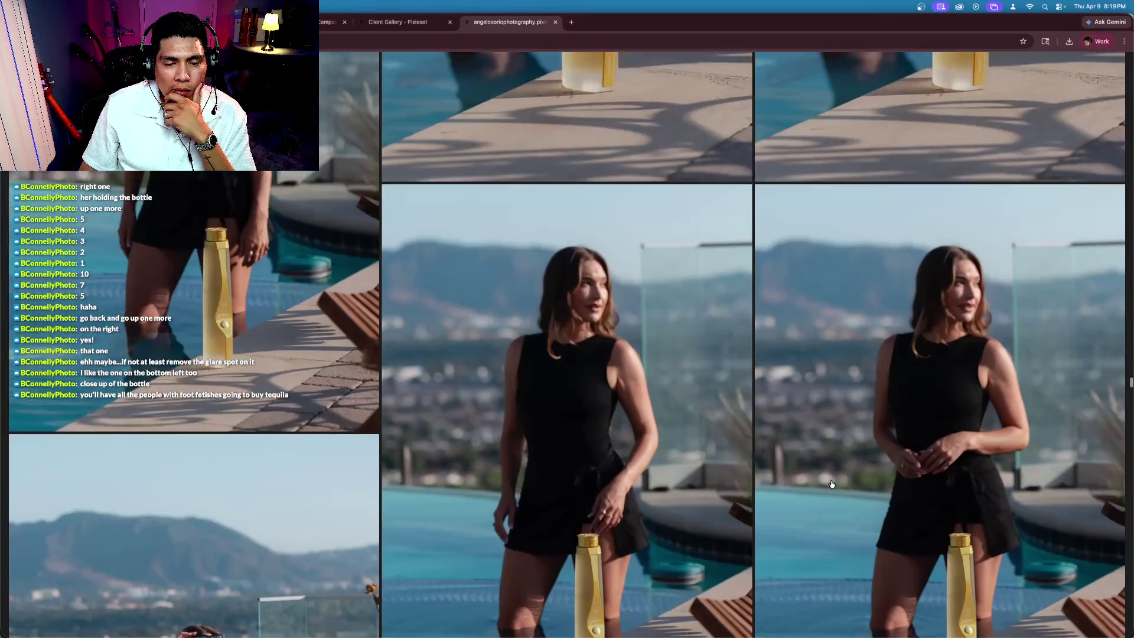
{"action": "scroll", "coordinate": [831, 484], "scroll_direction": "down", "scroll_amount": 10}
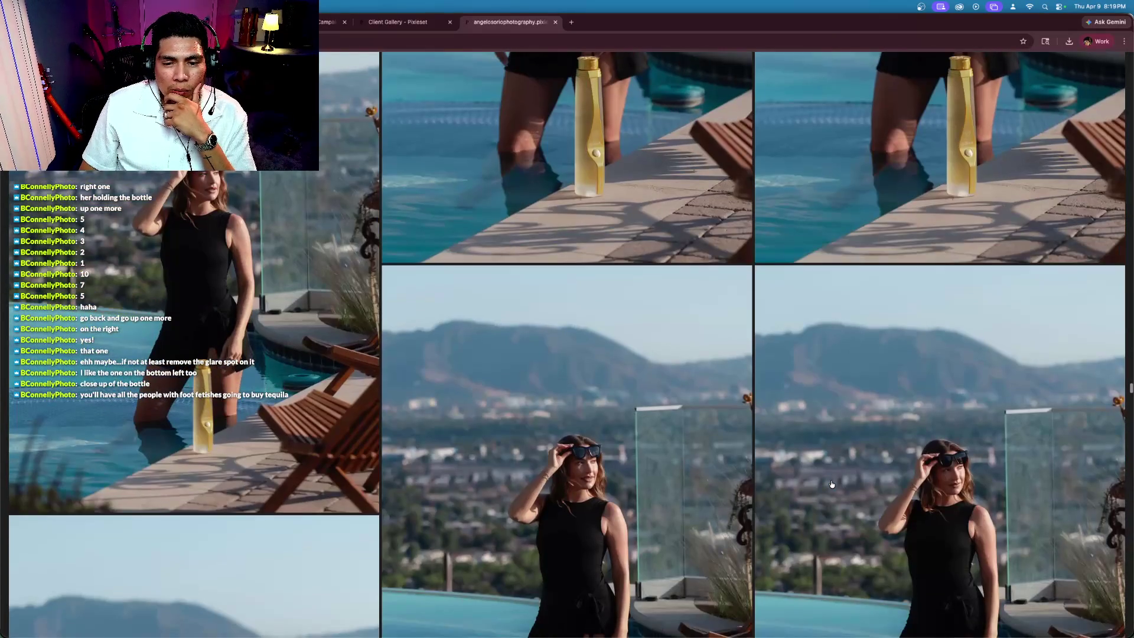
{"action": "scroll", "coordinate": [832, 484], "scroll_direction": "down", "scroll_amount": 15}
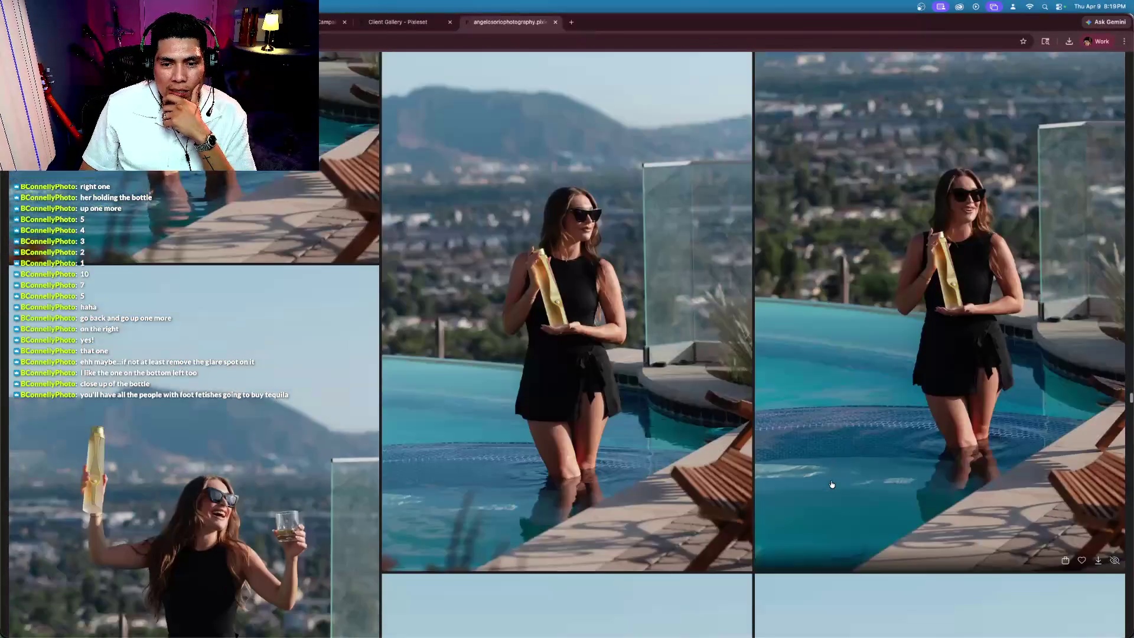
{"action": "scroll", "coordinate": [831, 484], "scroll_direction": "down", "scroll_amount": 10}
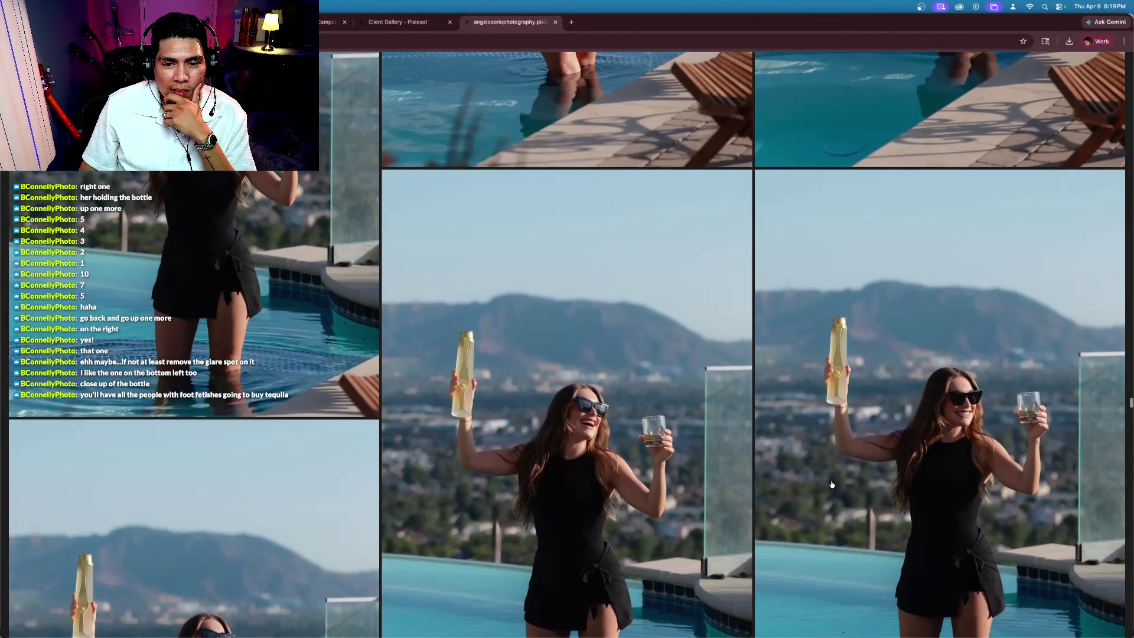
{"action": "scroll", "coordinate": [831, 484], "scroll_direction": "down", "scroll_amount": 10}
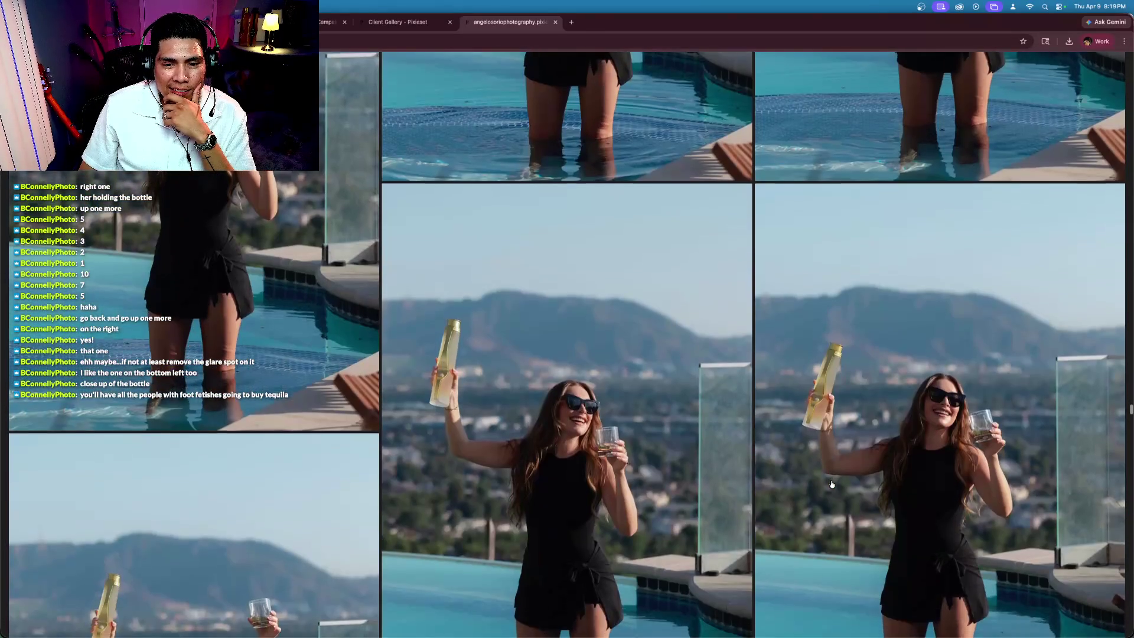
{"action": "scroll", "coordinate": [831, 484], "scroll_direction": "down", "scroll_amount": 1}
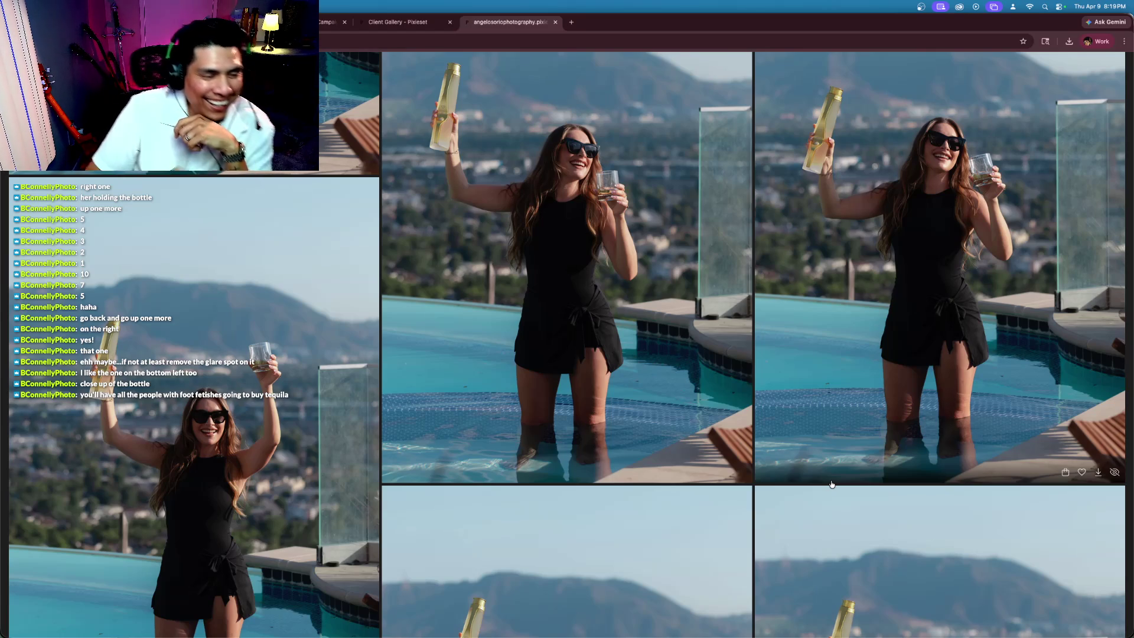
{"action": "scroll", "coordinate": [831, 484], "scroll_direction": "down", "scroll_amount": 1}
{"action": "scroll", "coordinate": [856, 508], "scroll_direction": "down", "scroll_amount": 10}
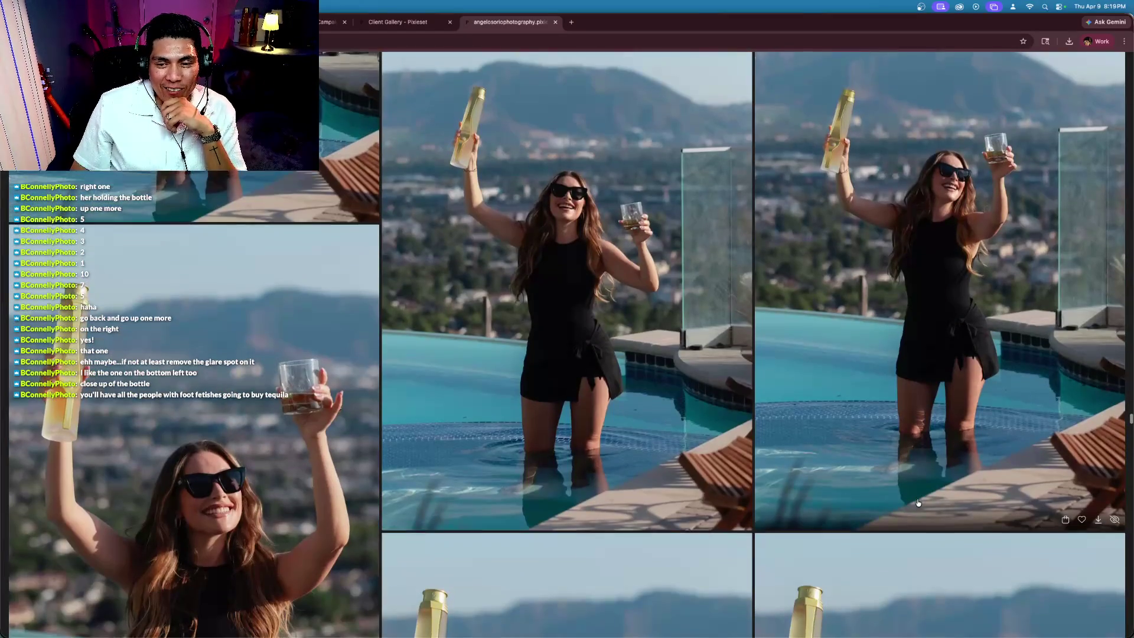
{"action": "scroll", "coordinate": [918, 502], "scroll_direction": "down", "scroll_amount": 3}
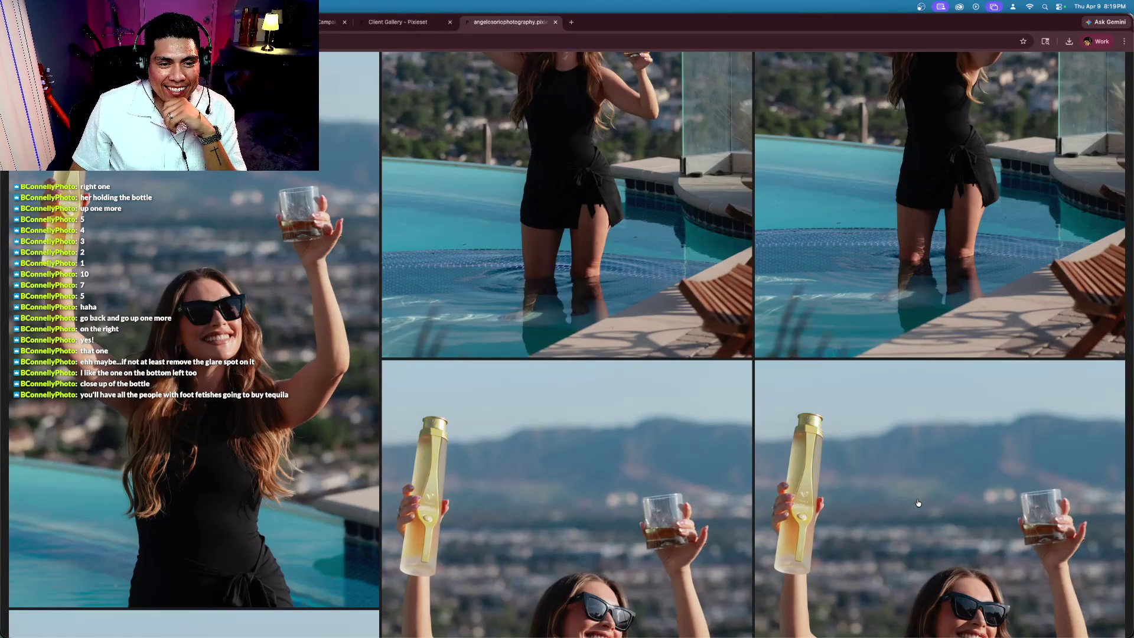
{"action": "scroll", "coordinate": [418, 386], "scroll_direction": "up", "scroll_amount": 2}
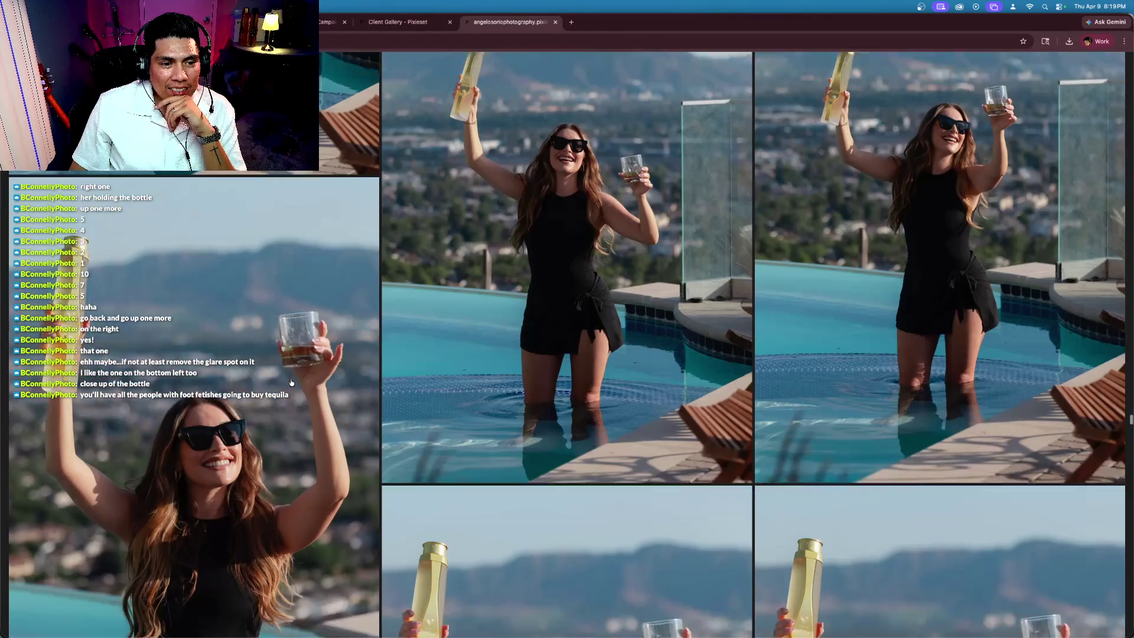
{"action": "scroll", "coordinate": [265, 348], "scroll_direction": "down", "scroll_amount": 3}
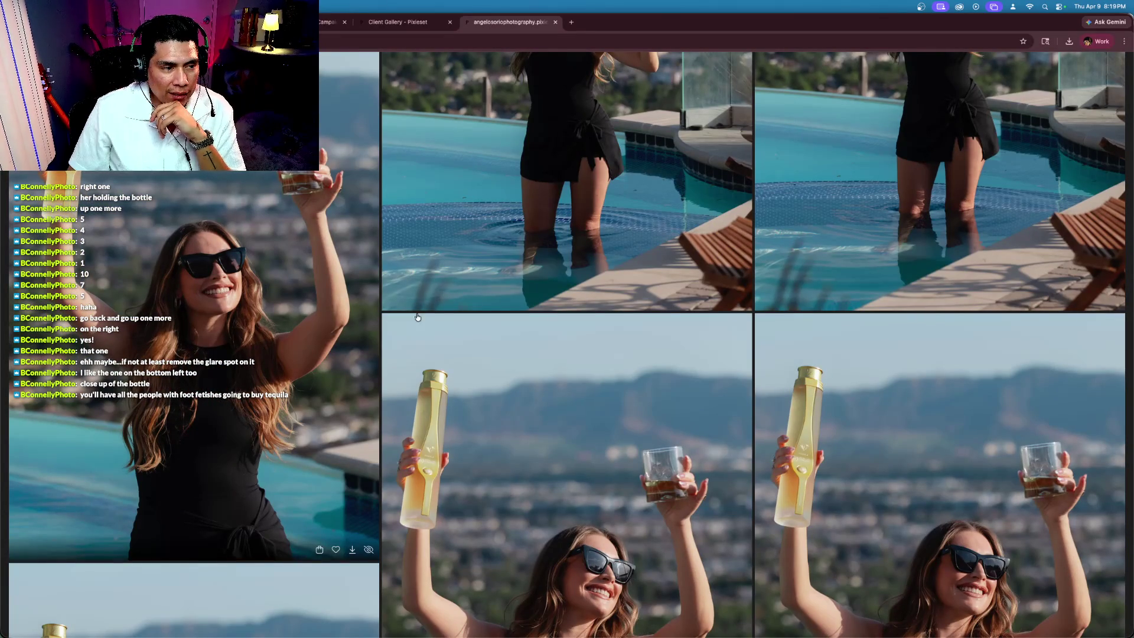
{"action": "scroll", "coordinate": [417, 317], "scroll_direction": "down", "scroll_amount": 9}
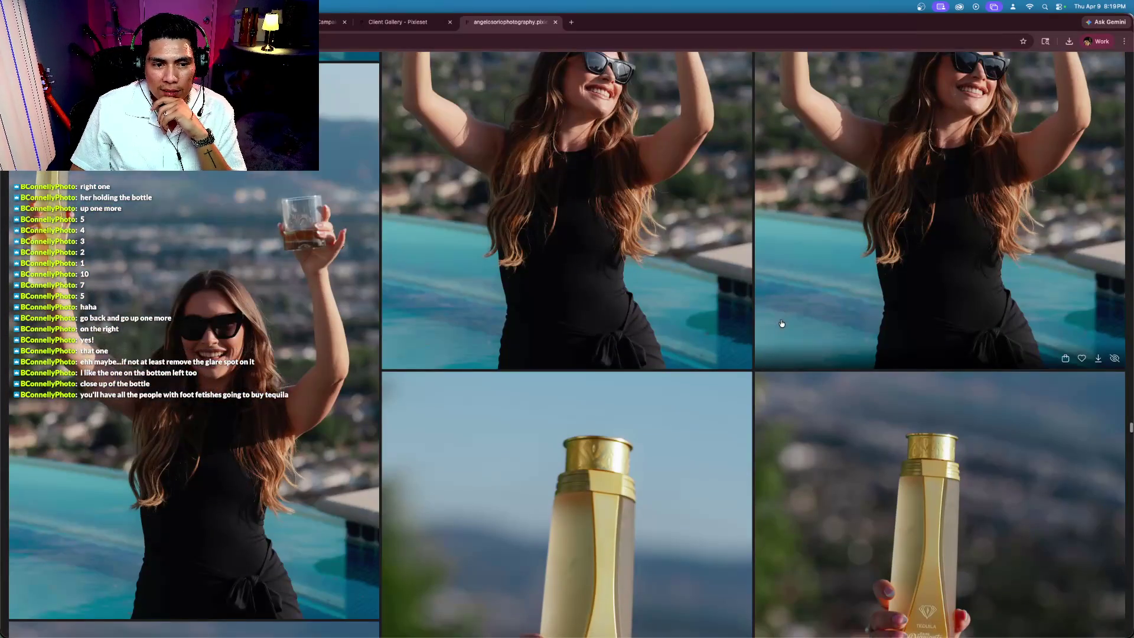
Step: Favorite the bottle close-up, then favorite and download the centre held-bottle photo
{"action": "scroll", "coordinate": [781, 323], "scroll_direction": "down", "scroll_amount": 7}
{"action": "scroll", "coordinate": [781, 323], "scroll_direction": "down", "scroll_amount": 3}
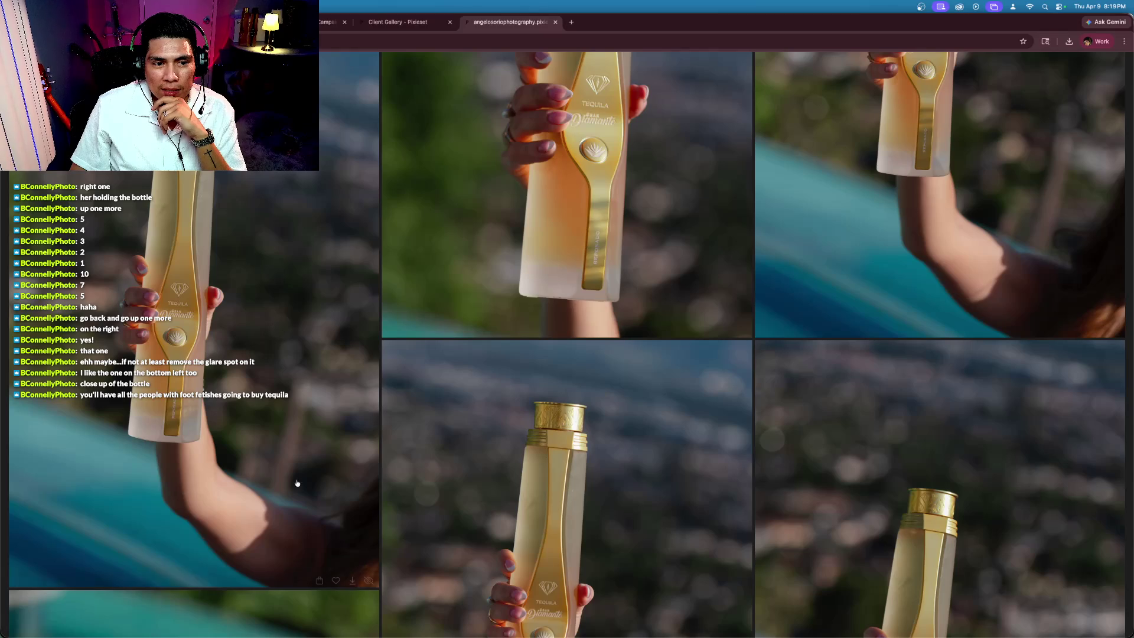
{"action": "left_click", "coordinate": [336, 576]}
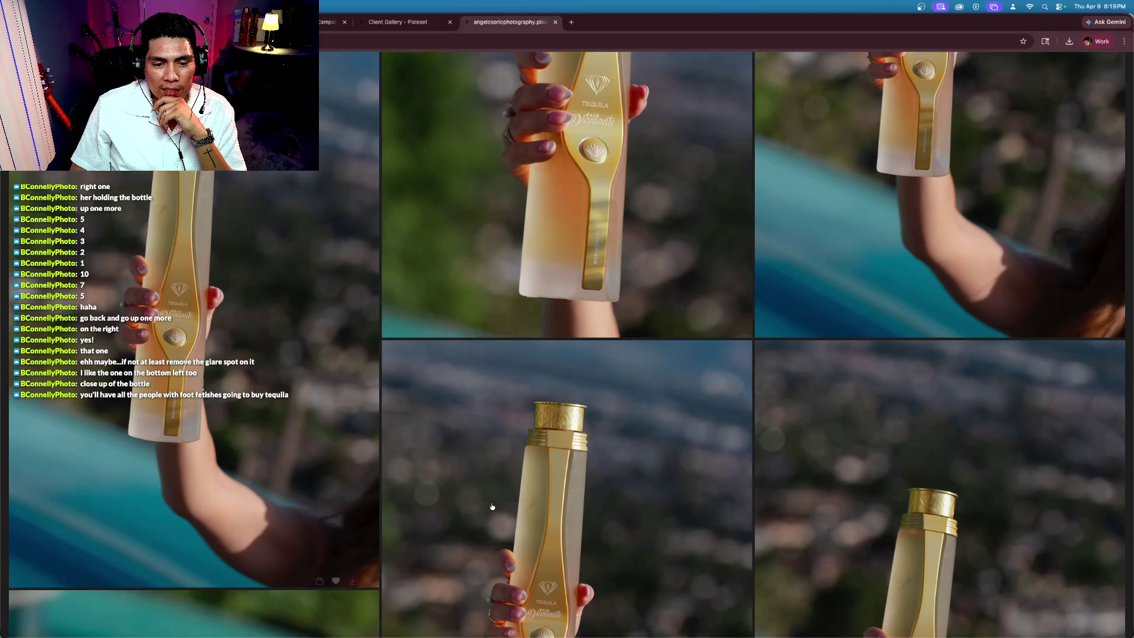
{"action": "scroll", "coordinate": [637, 461], "scroll_direction": "up", "scroll_amount": 3}
{"action": "scroll", "coordinate": [636, 460], "scroll_direction": "up", "scroll_amount": 3}
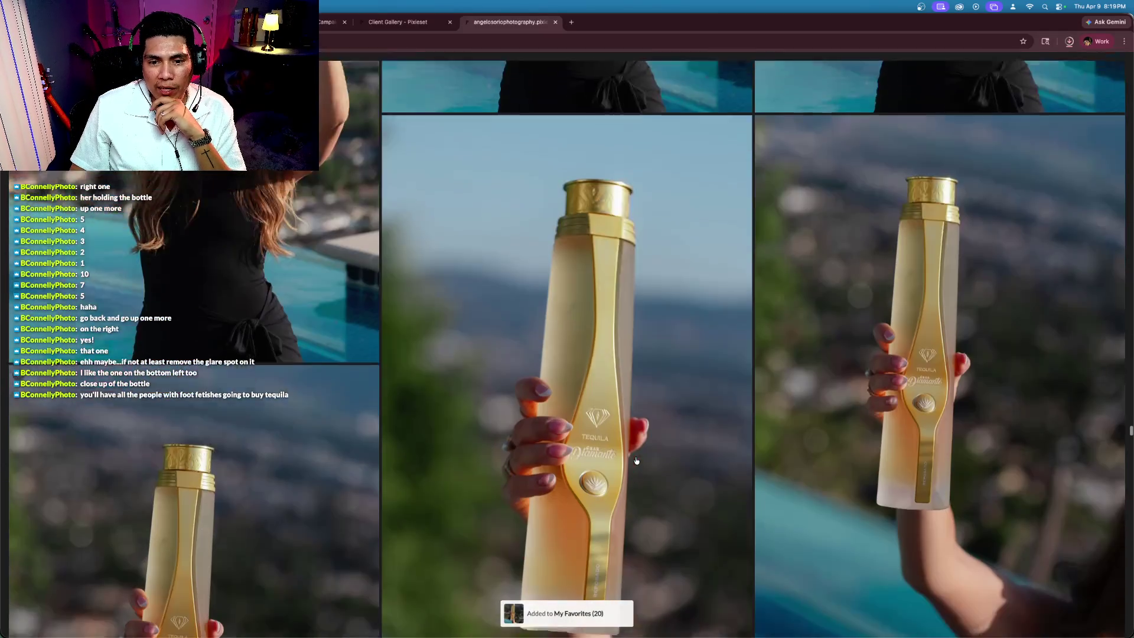
{"action": "scroll", "coordinate": [637, 461], "scroll_direction": "down", "scroll_amount": 3}
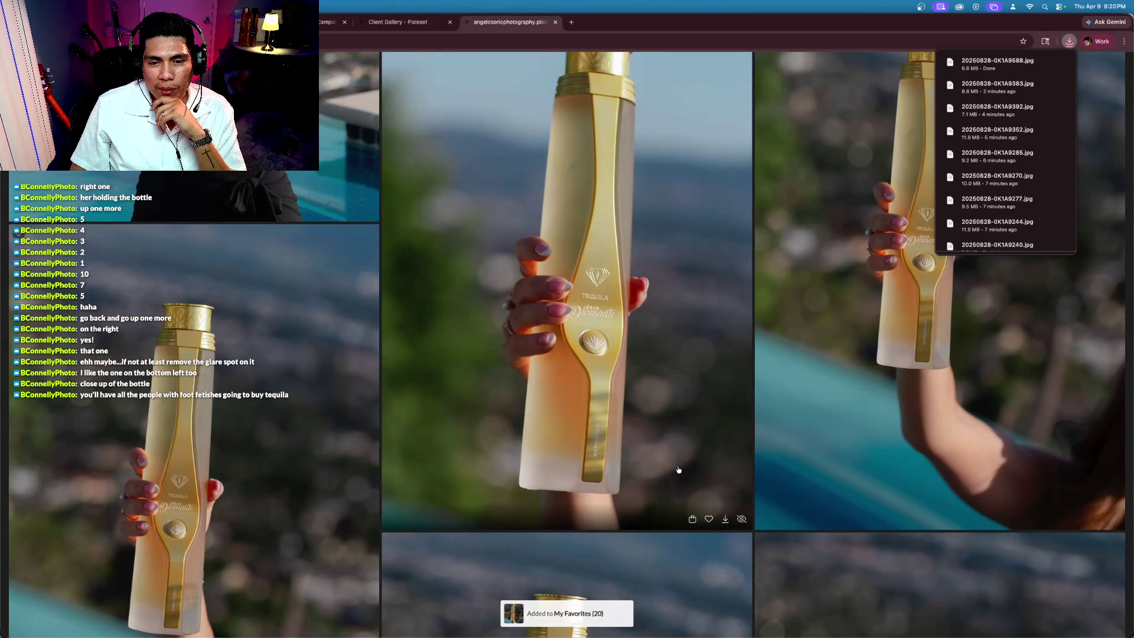
{"action": "left_click", "coordinate": [709, 519]}
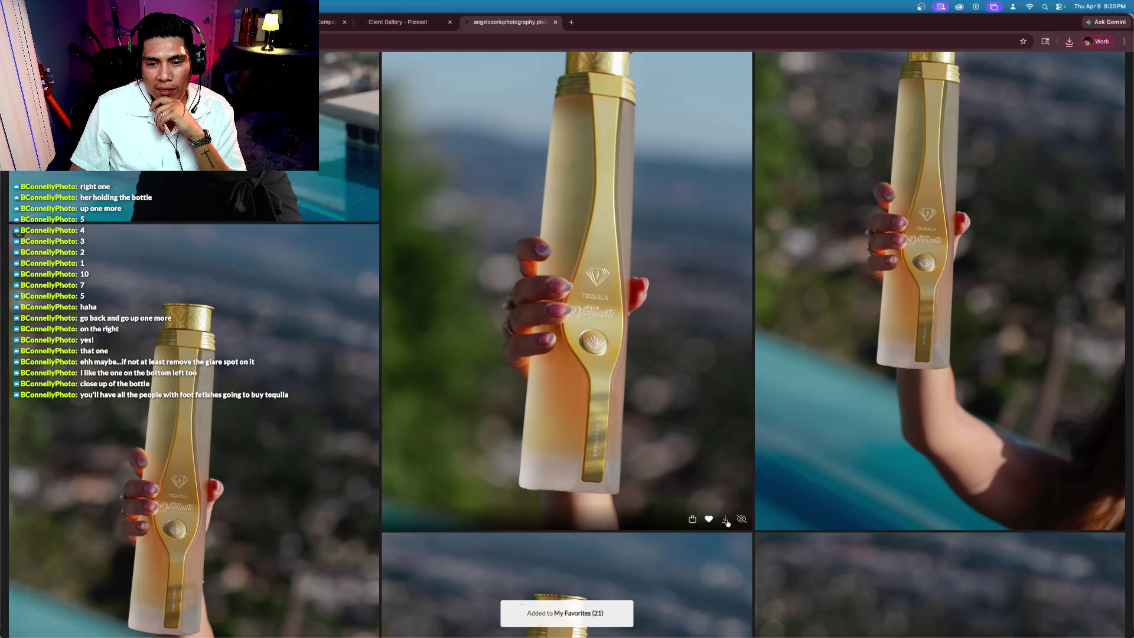
{"action": "left_click", "coordinate": [725, 518]}
Step: Scroll the grid back to the pool shot of the model raising the bottle
{"action": "scroll", "coordinate": [614, 497], "scroll_direction": "down", "scroll_amount": 1}
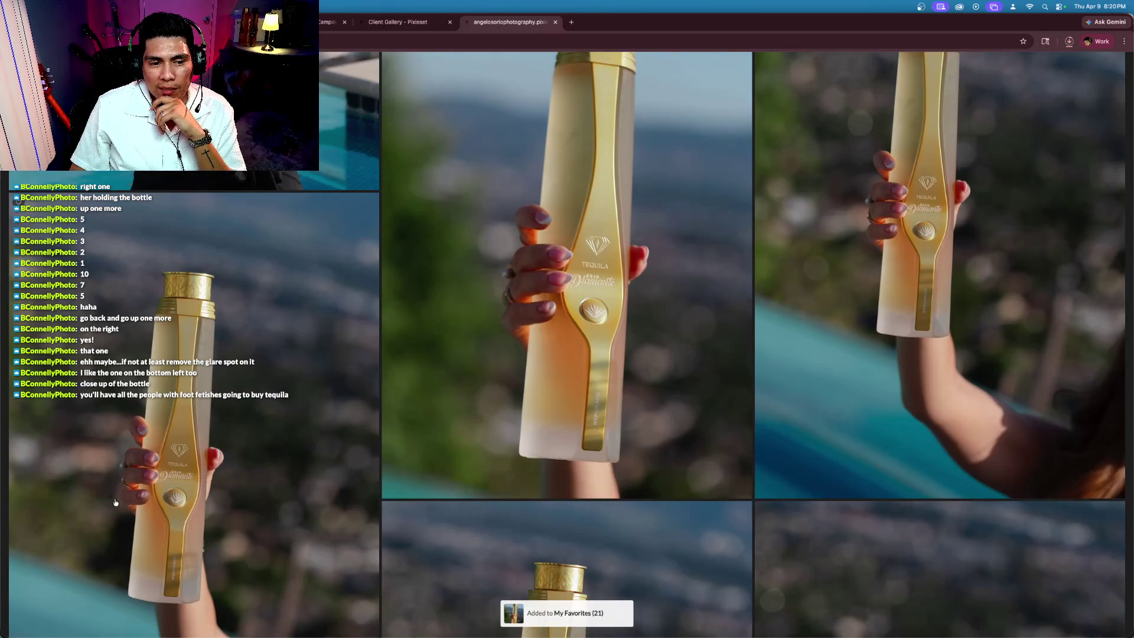
{"action": "scroll", "coordinate": [501, 532], "scroll_direction": "down", "scroll_amount": 7}
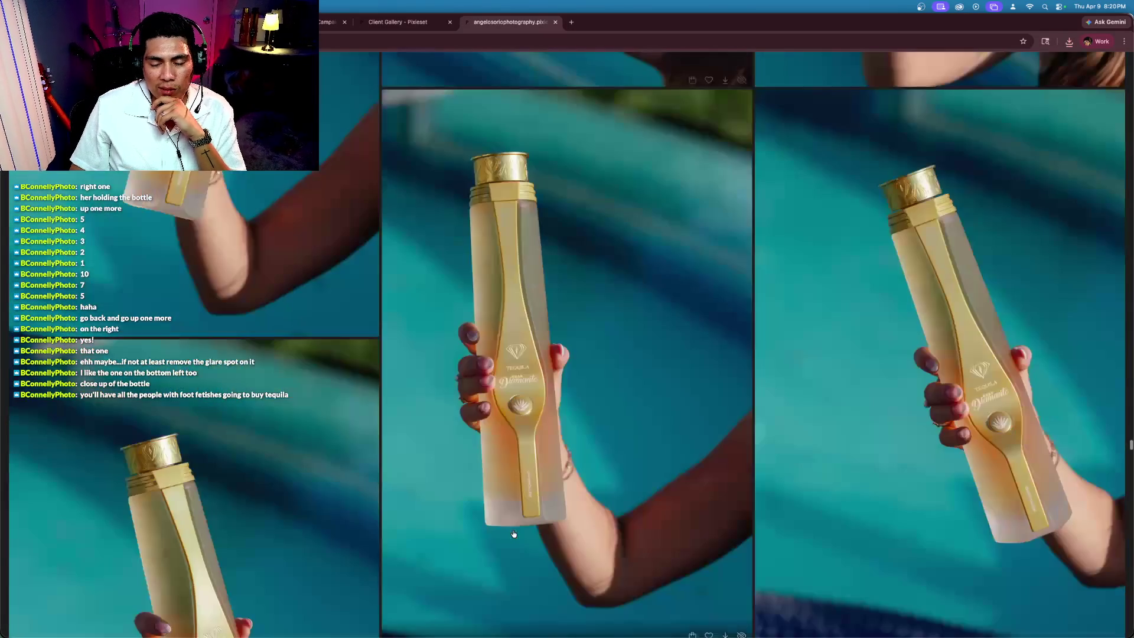
{"action": "scroll", "coordinate": [498, 538], "scroll_direction": "down", "scroll_amount": 4}
{"action": "scroll", "coordinate": [499, 539], "scroll_direction": "up", "scroll_amount": 8}
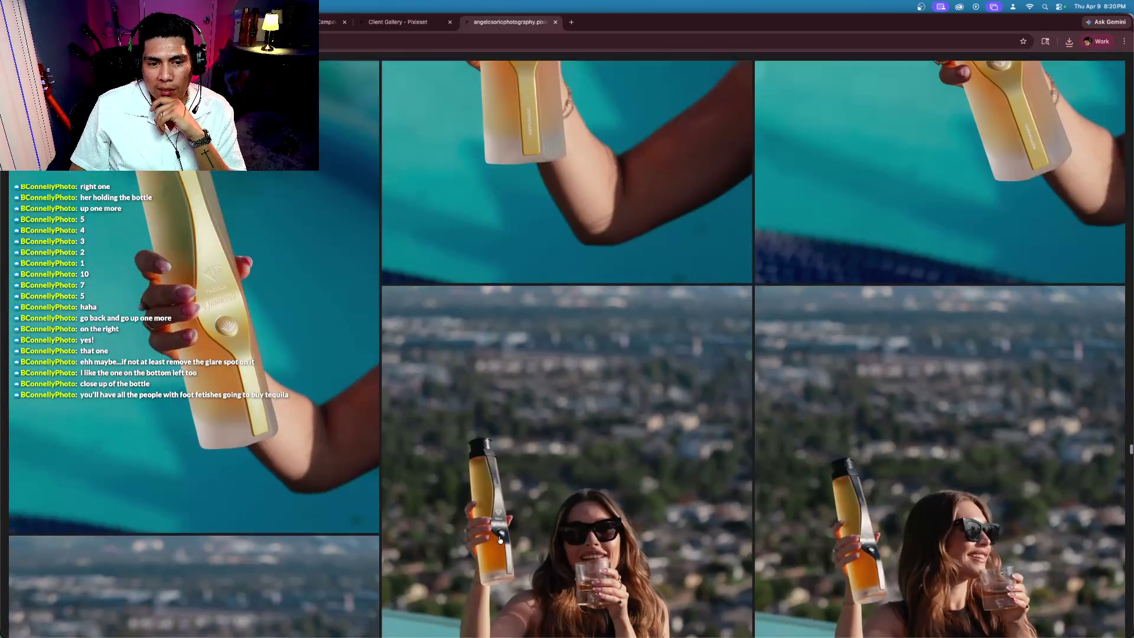
{"action": "scroll", "coordinate": [500, 538], "scroll_direction": "up", "scroll_amount": 1}
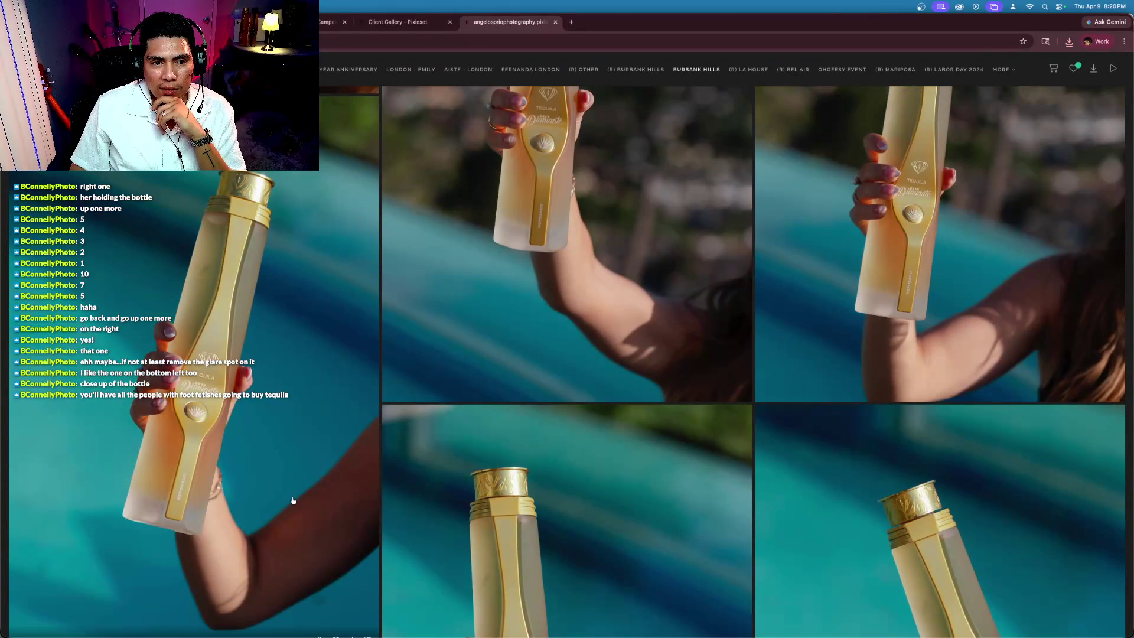
{"action": "scroll", "coordinate": [251, 484], "scroll_direction": "down", "scroll_amount": 2}
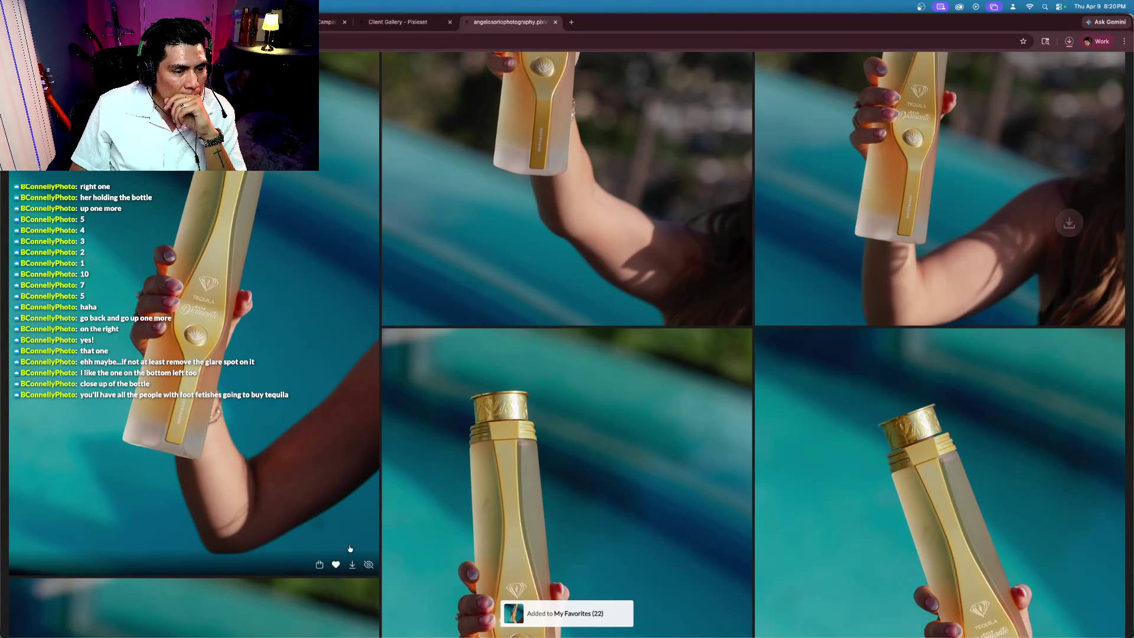
{"action": "scroll", "coordinate": [566, 461], "scroll_direction": "down", "scroll_amount": 5}
{"action": "scroll", "coordinate": [566, 460], "scroll_direction": "down", "scroll_amount": 10}
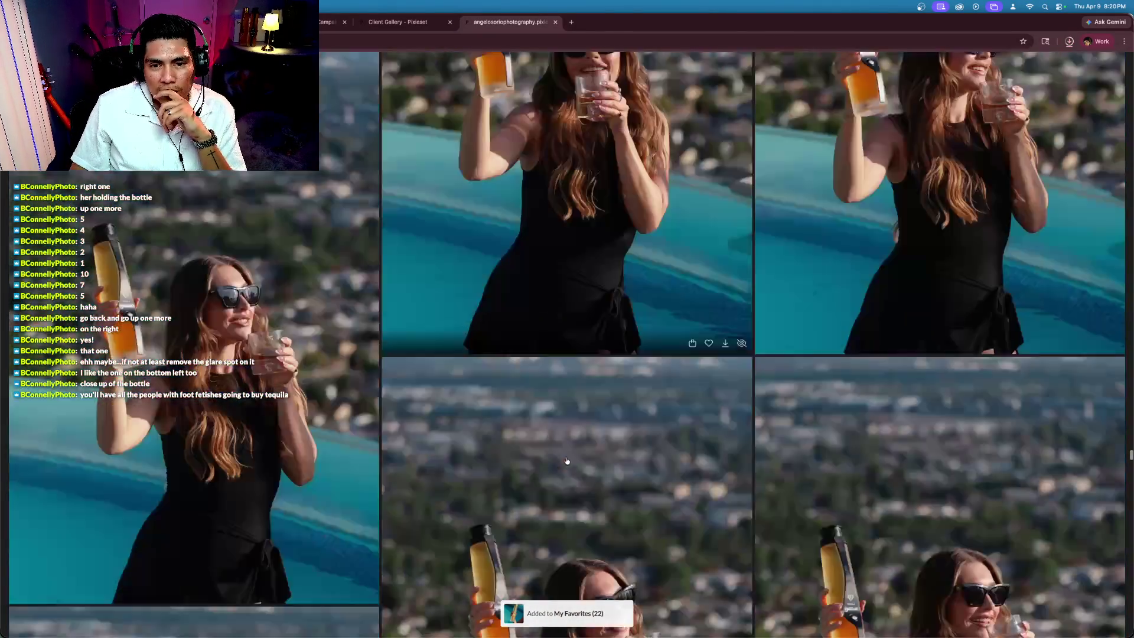
{"action": "scroll", "coordinate": [566, 461], "scroll_direction": "down", "scroll_amount": 10}
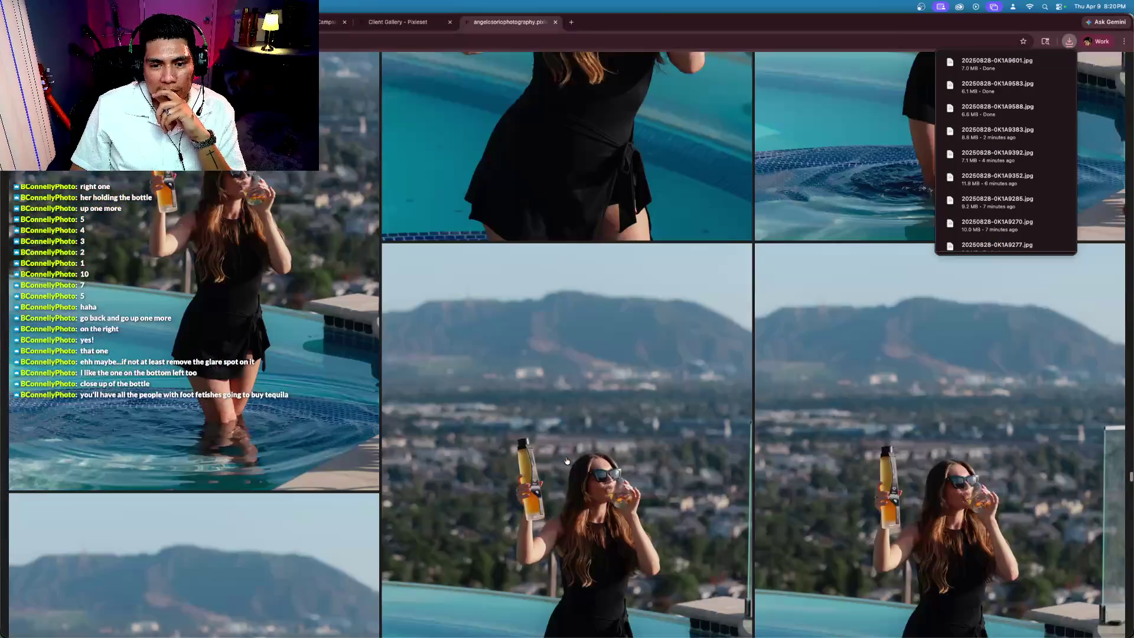
{"action": "scroll", "coordinate": [566, 460], "scroll_direction": "up", "scroll_amount": 1}
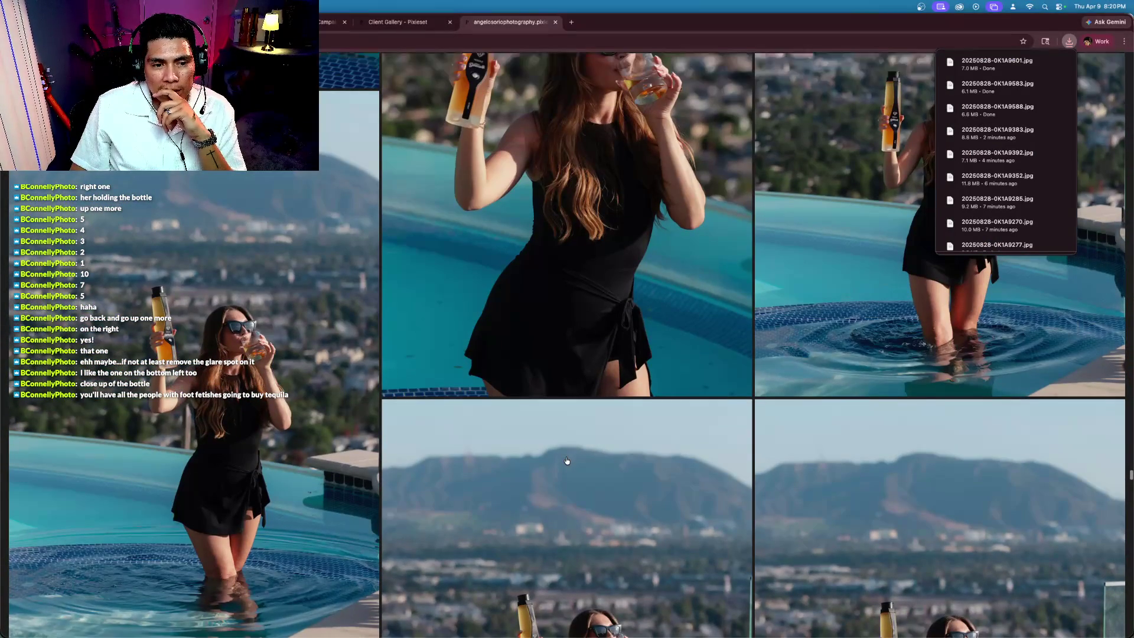
{"action": "scroll", "coordinate": [255, 454], "scroll_direction": "down", "scroll_amount": 3}
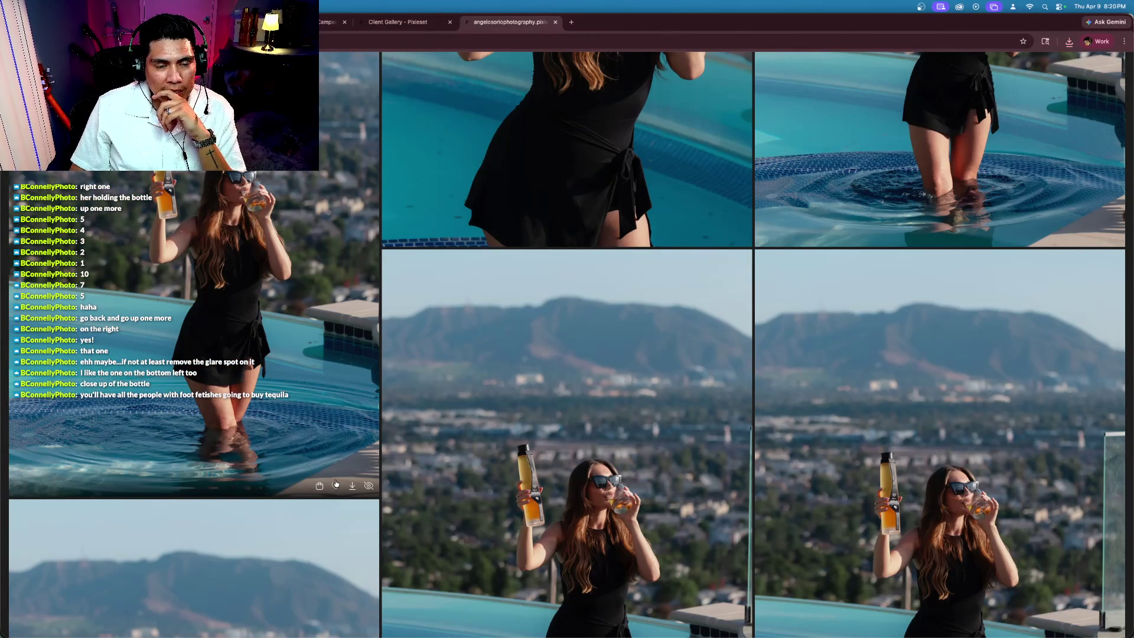
{"action": "scroll", "coordinate": [216, 245], "scroll_direction": "up", "scroll_amount": 2}
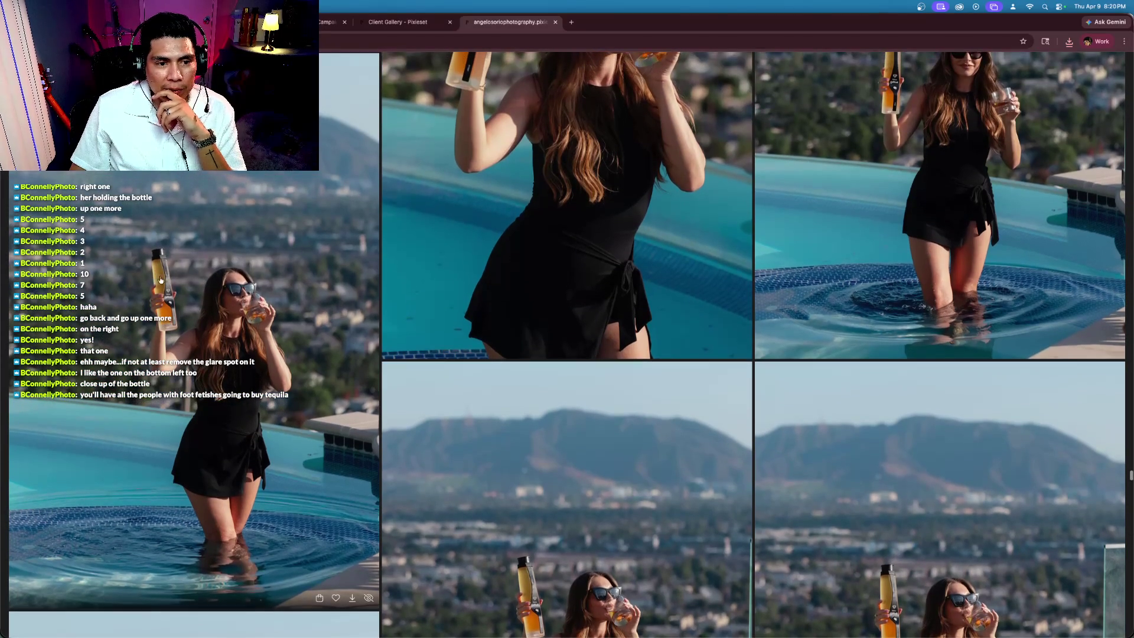
Step: View the pool photo of the model full size, then return to the grid
{"action": "left_click", "coordinate": [176, 314]}
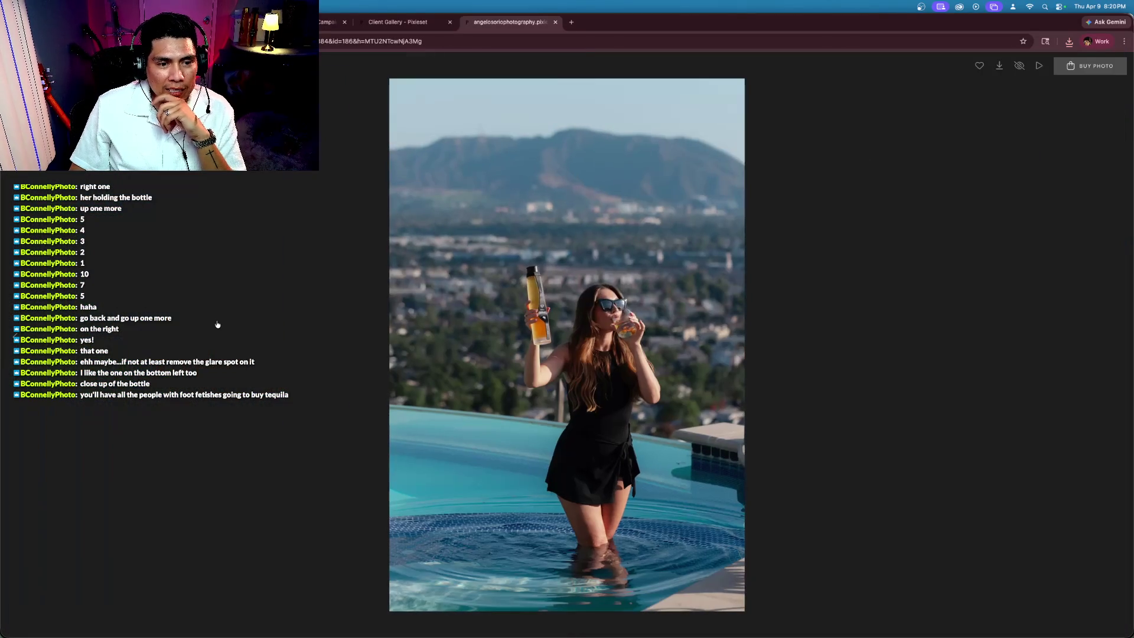
{"action": "key", "text": "XF86AudioLowerVolume"}
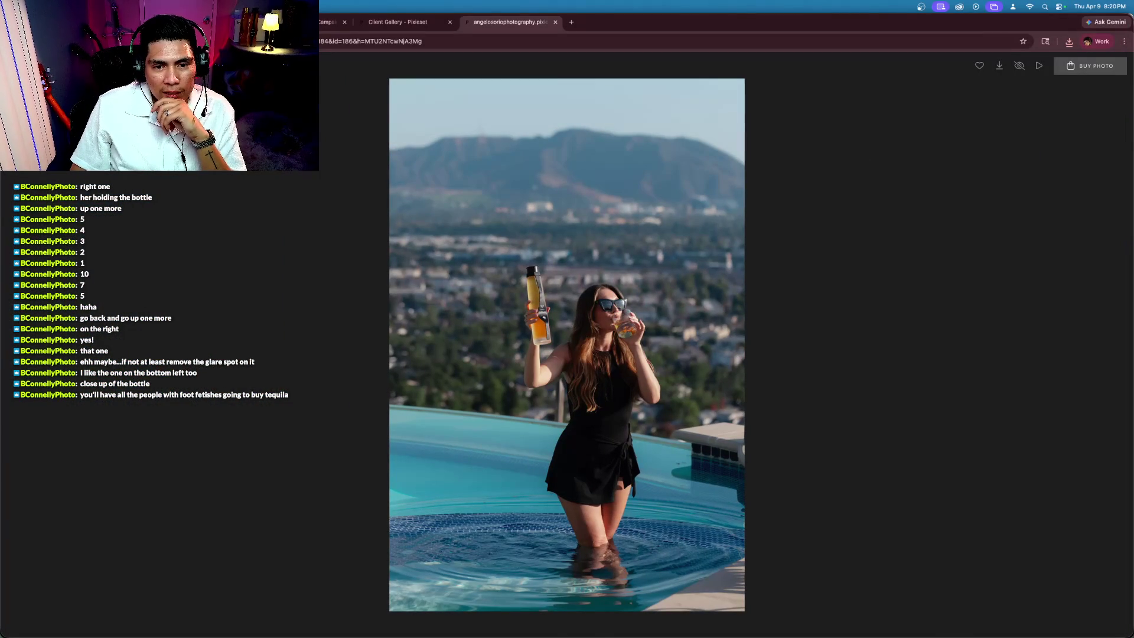
{"action": "key", "text": "Escape"}
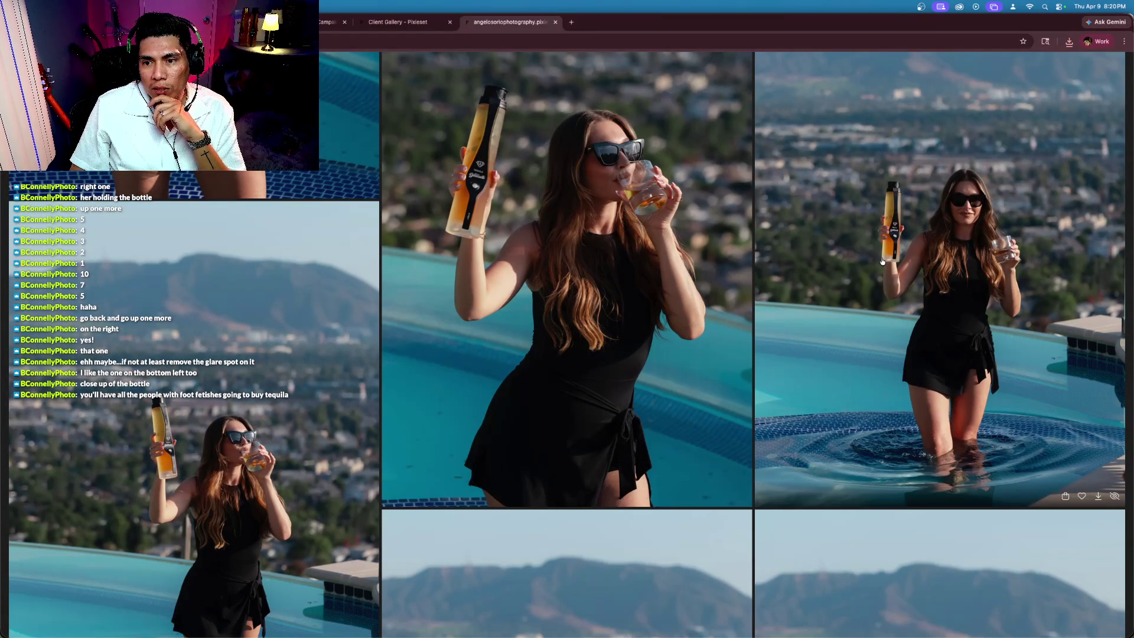
Step: Favorite the photo of the model drinking in the pool
{"action": "scroll", "coordinate": [962, 377], "scroll_direction": "up", "scroll_amount": 10}
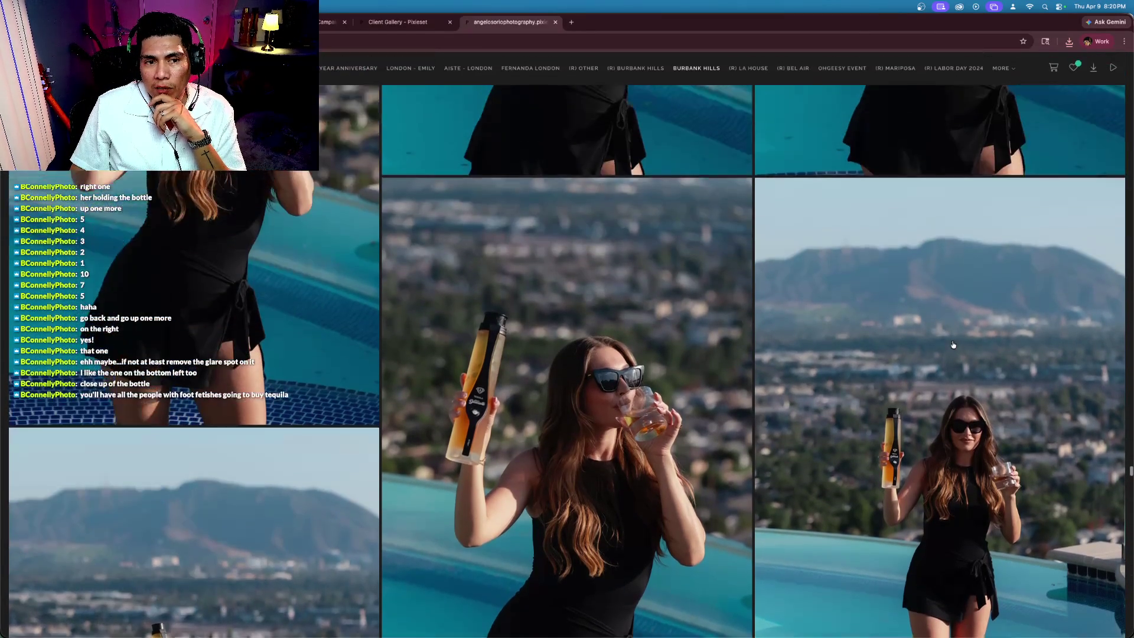
{"action": "scroll", "coordinate": [955, 342], "scroll_direction": "down", "scroll_amount": 10}
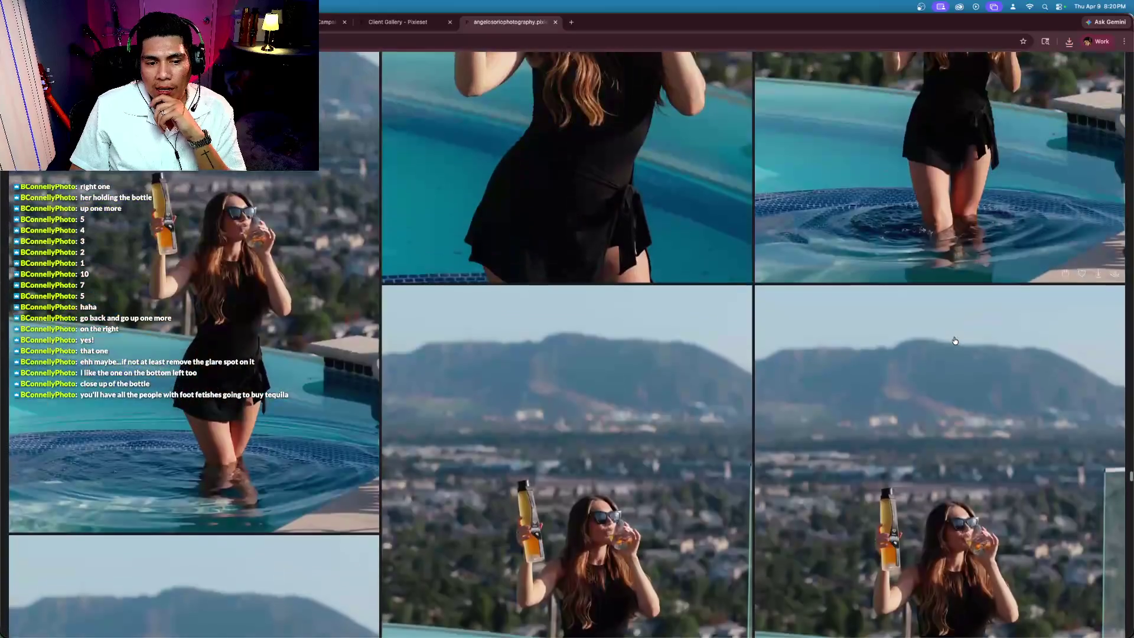
{"action": "scroll", "coordinate": [955, 341], "scroll_direction": "down", "scroll_amount": 10}
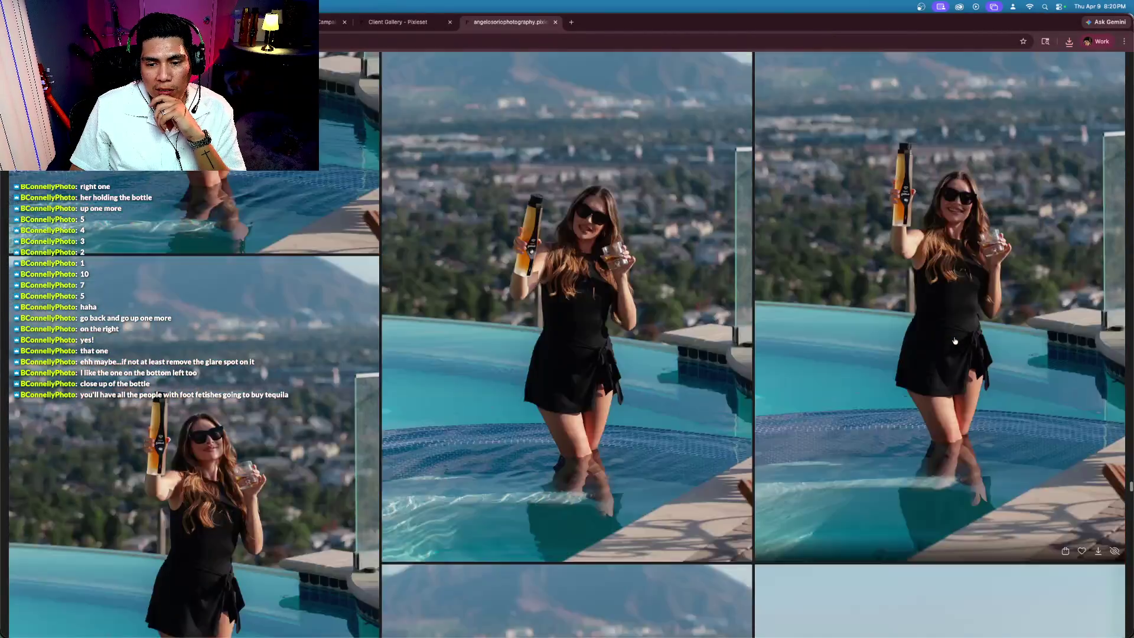
{"action": "scroll", "coordinate": [954, 341], "scroll_direction": "up", "scroll_amount": 5}
{"action": "scroll", "coordinate": [954, 341], "scroll_direction": "up", "scroll_amount": 5}
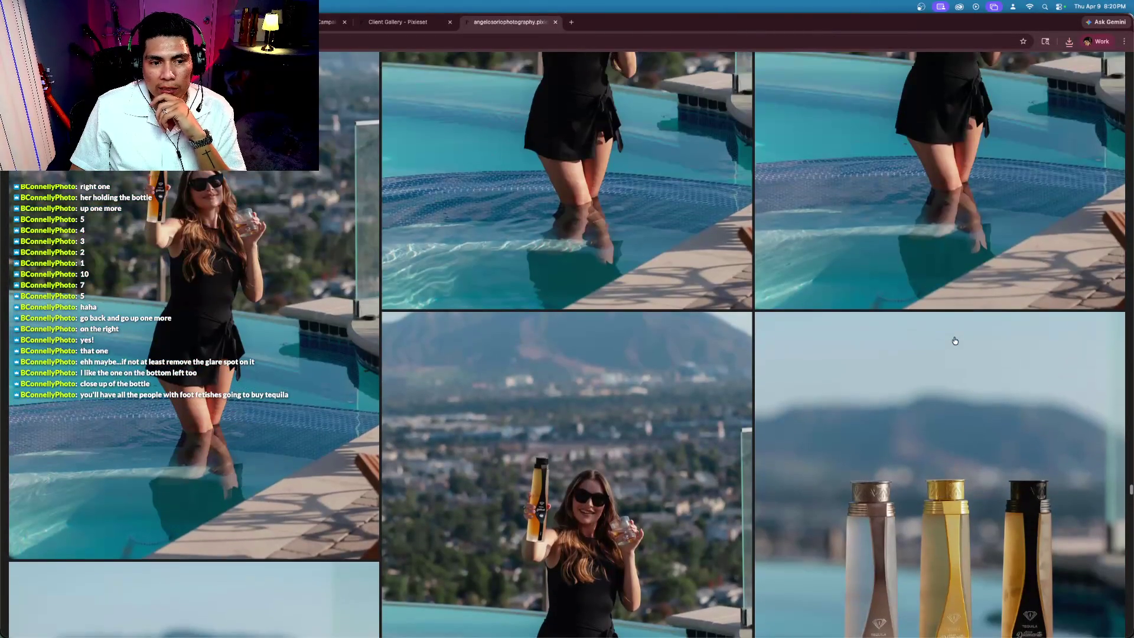
{"action": "scroll", "coordinate": [955, 341], "scroll_direction": "up", "scroll_amount": 3}
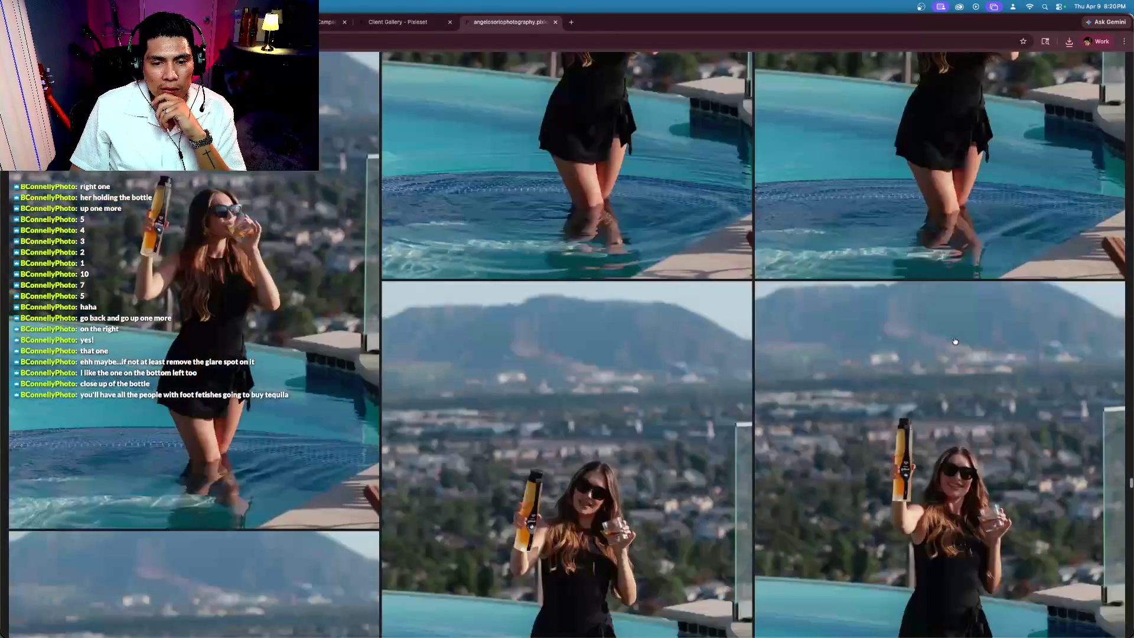
{"action": "scroll", "coordinate": [954, 342], "scroll_direction": "up", "scroll_amount": 3}
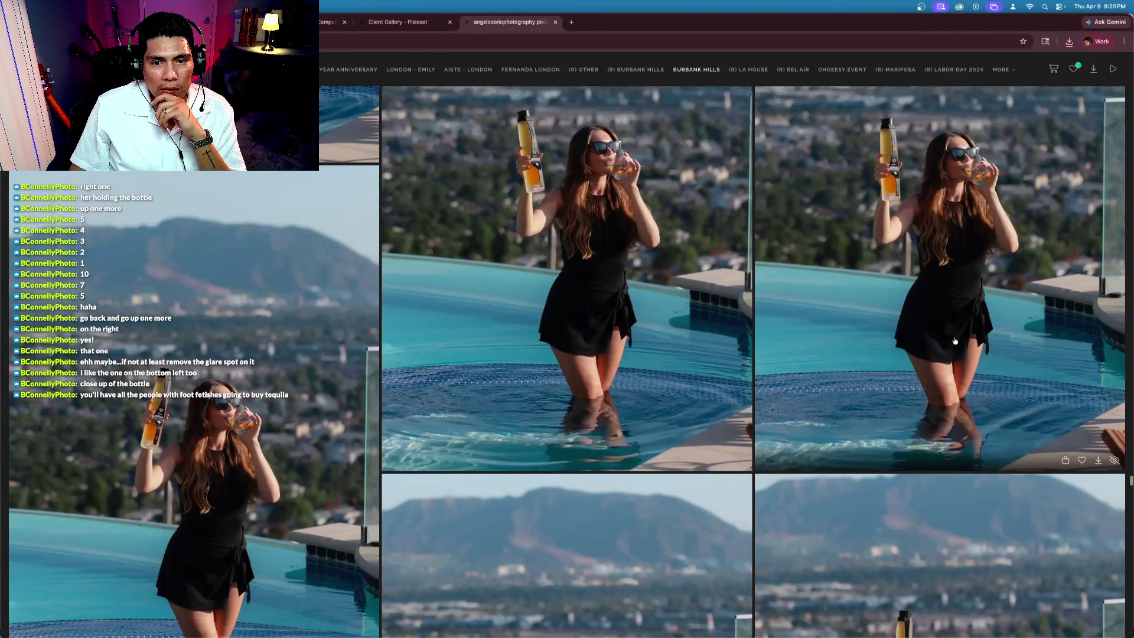
{"action": "scroll", "coordinate": [963, 339], "scroll_direction": "down", "scroll_amount": 3}
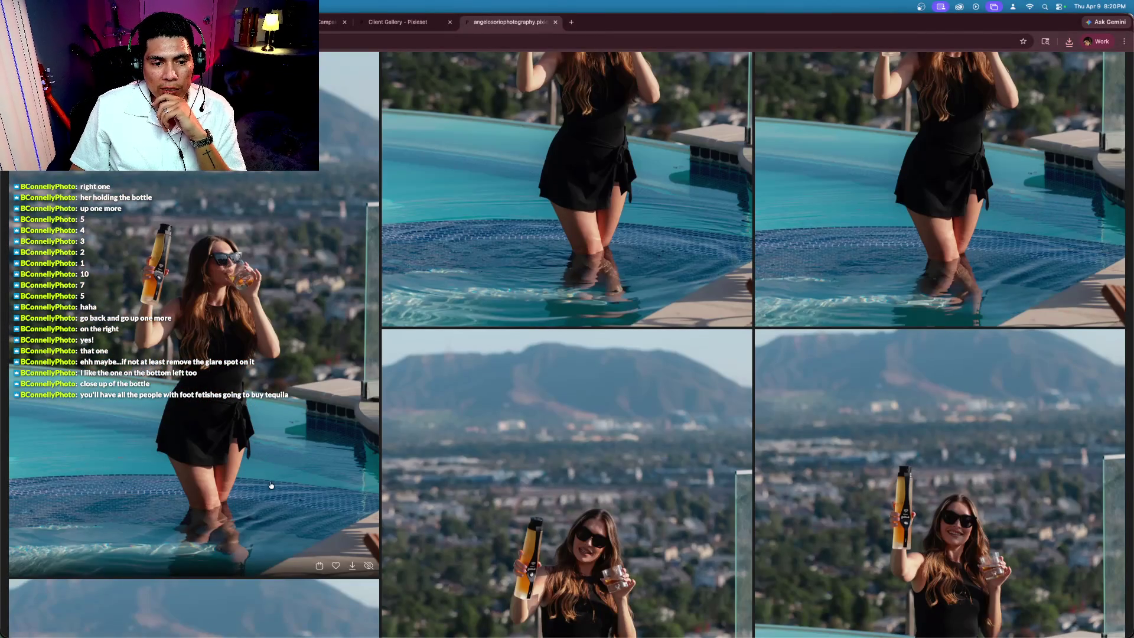
{"action": "left_click", "coordinate": [336, 566]}
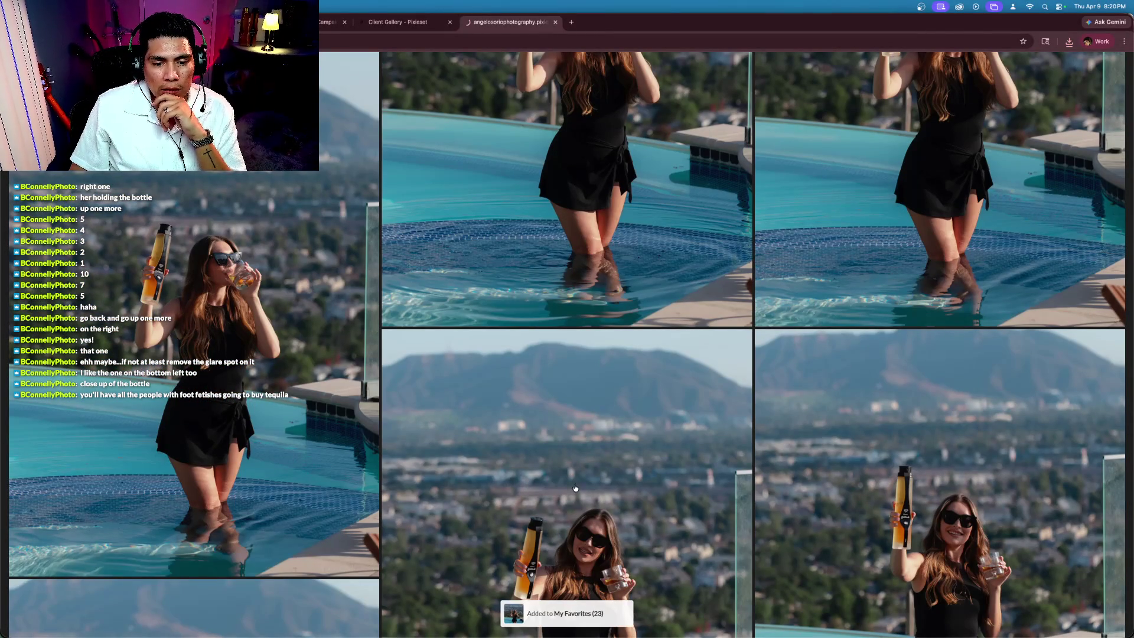
Step: Favorite the photo of the three tequila bottles
{"action": "scroll", "coordinate": [580, 488], "scroll_direction": "down", "scroll_amount": 5}
{"action": "scroll", "coordinate": [580, 488], "scroll_direction": "down", "scroll_amount": 6}
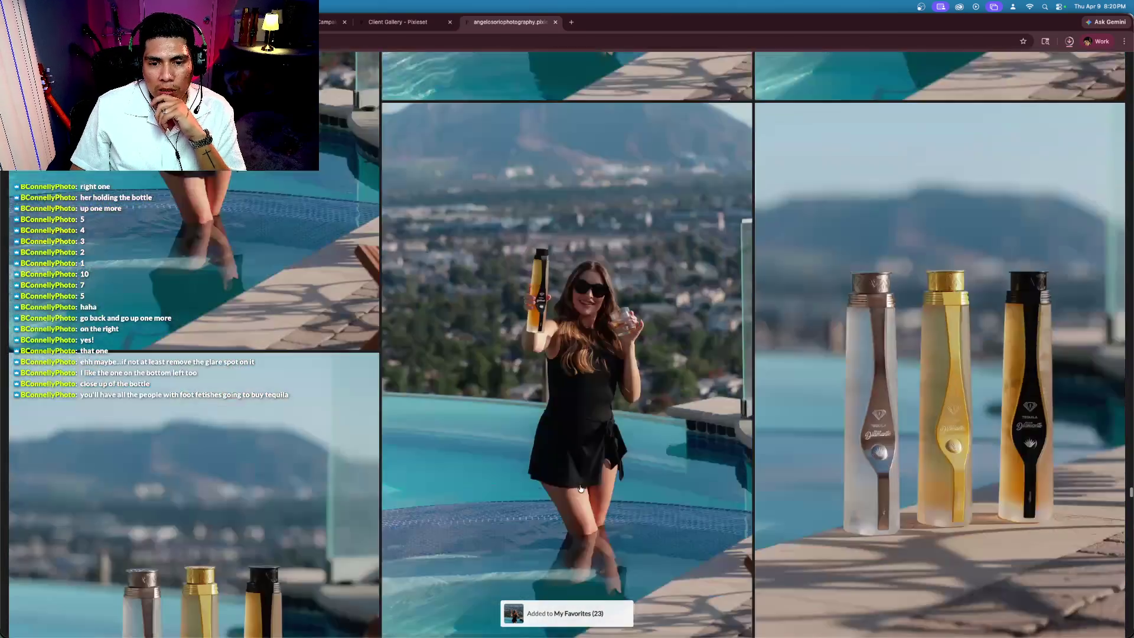
{"action": "scroll", "coordinate": [581, 487], "scroll_direction": "up", "scroll_amount": 3}
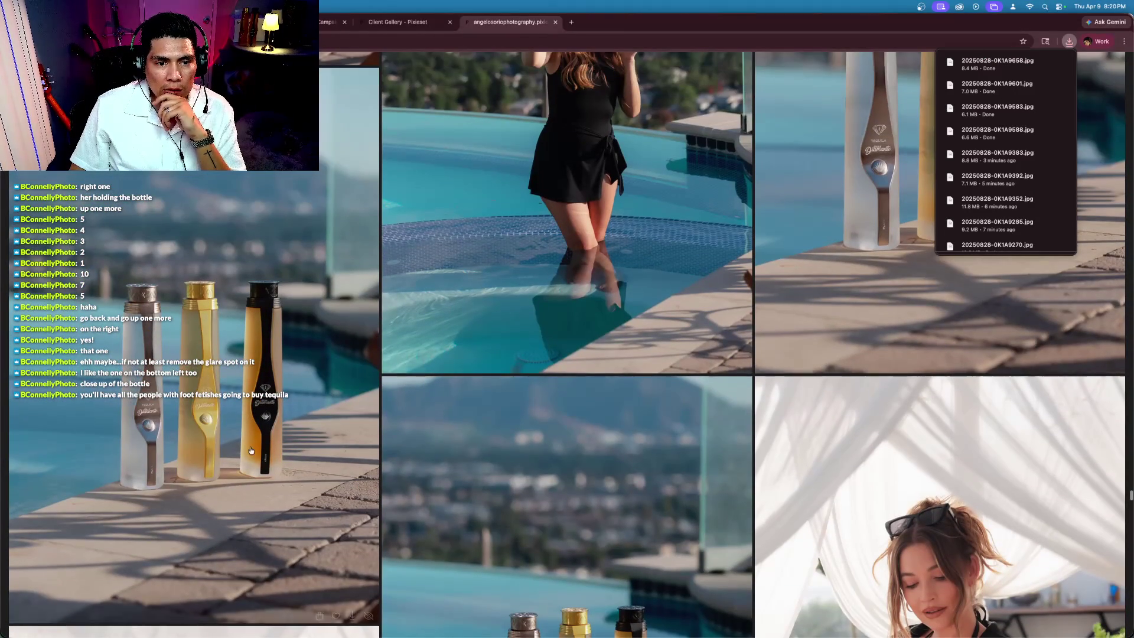
{"action": "scroll", "coordinate": [334, 515], "scroll_direction": "down", "scroll_amount": 2}
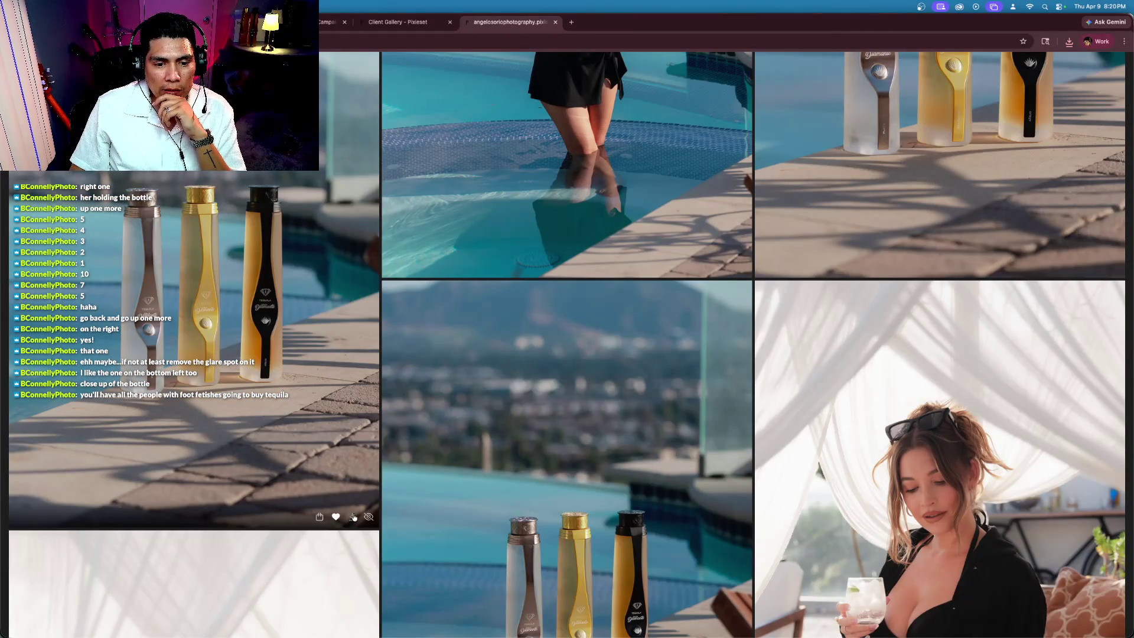
{"action": "left_click", "coordinate": [336, 517]}
{"action": "scroll", "coordinate": [712, 397], "scroll_direction": "up", "scroll_amount": 5}
{"action": "scroll", "coordinate": [711, 397], "scroll_direction": "down", "scroll_amount": 4}
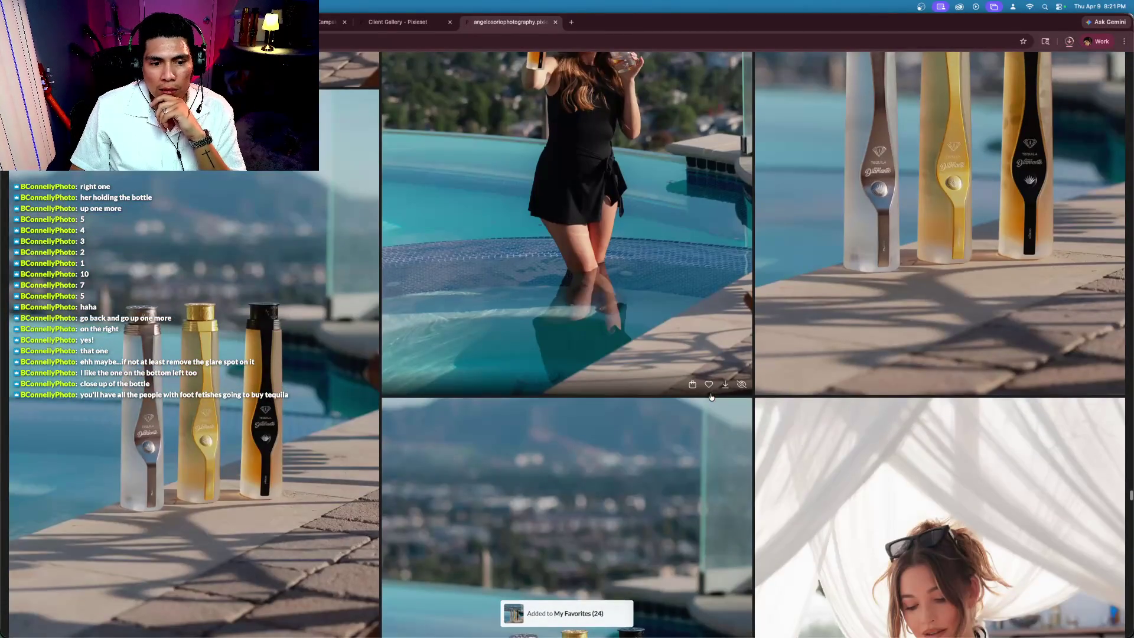
{"action": "scroll", "coordinate": [712, 397], "scroll_direction": "down", "scroll_amount": 5}
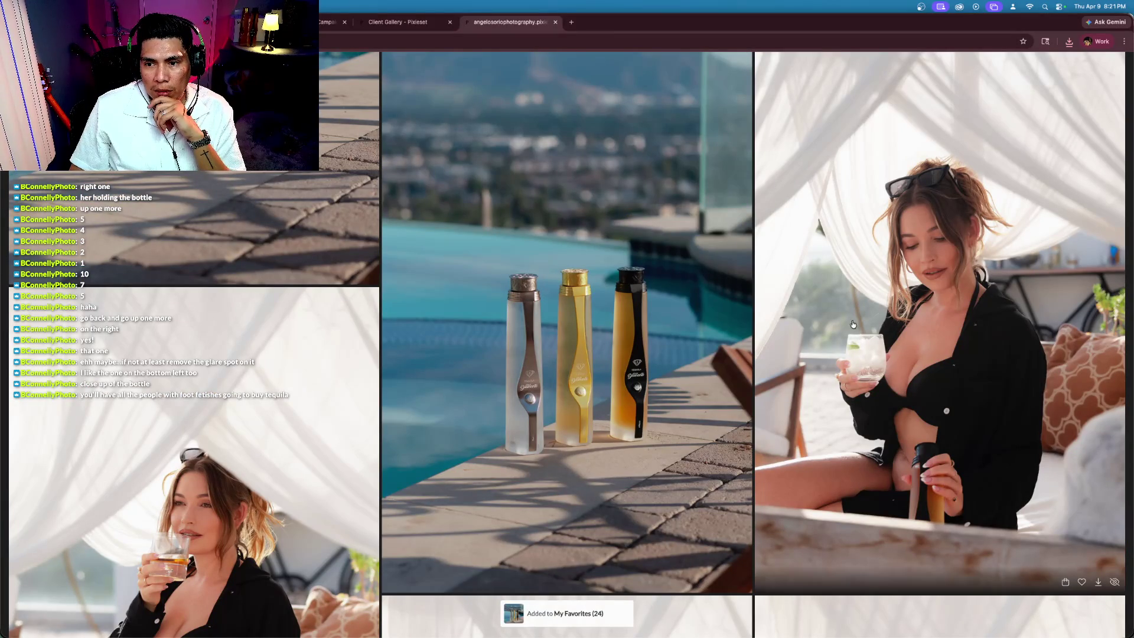
Step: Favorite the cabana photo of the model holding the bottle
{"action": "scroll", "coordinate": [921, 281], "scroll_direction": "down", "scroll_amount": 3}
{"action": "scroll", "coordinate": [951, 144], "scroll_direction": "up", "scroll_amount": 2}
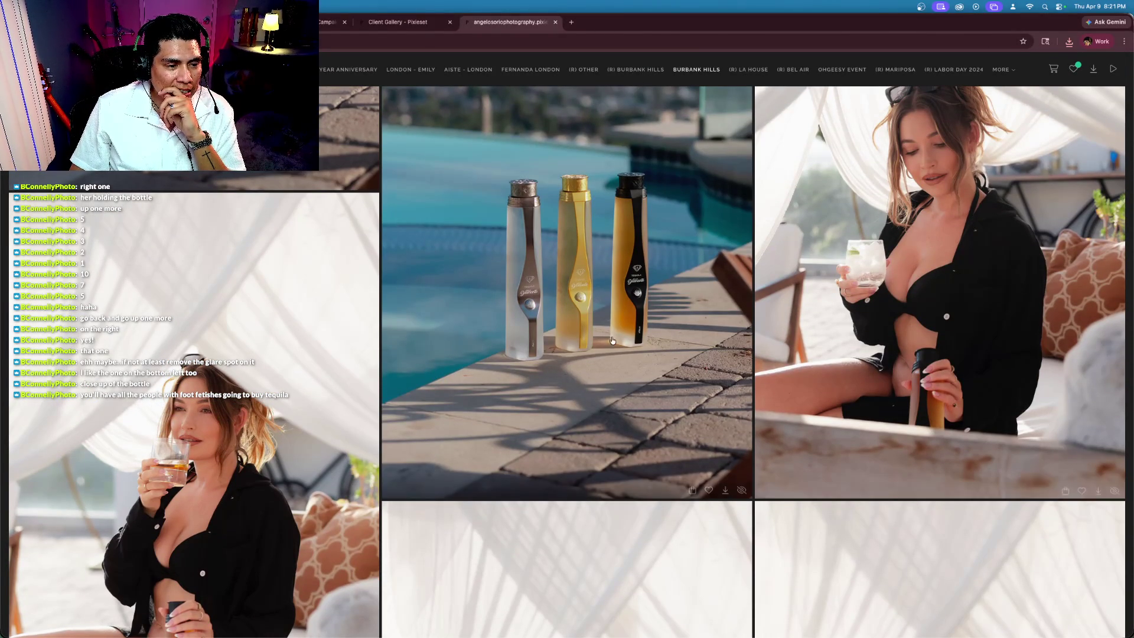
{"action": "scroll", "coordinate": [618, 332], "scroll_direction": "down", "scroll_amount": 7}
{"action": "scroll", "coordinate": [679, 337], "scroll_direction": "down", "scroll_amount": 1}
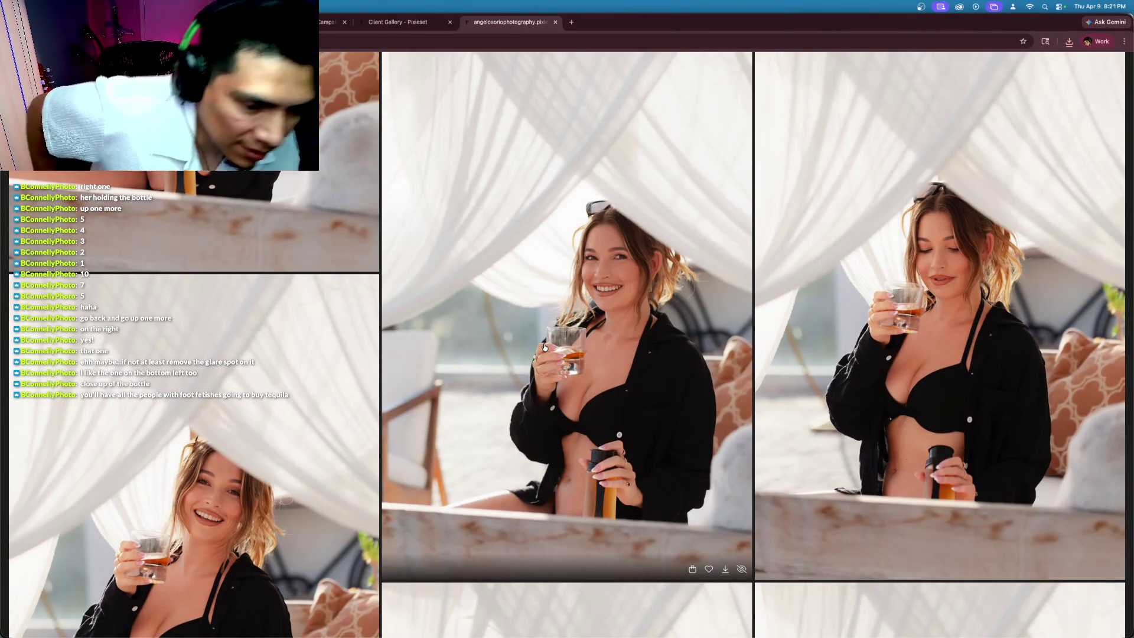
{"action": "scroll", "coordinate": [543, 348], "scroll_direction": "down", "scroll_amount": 5}
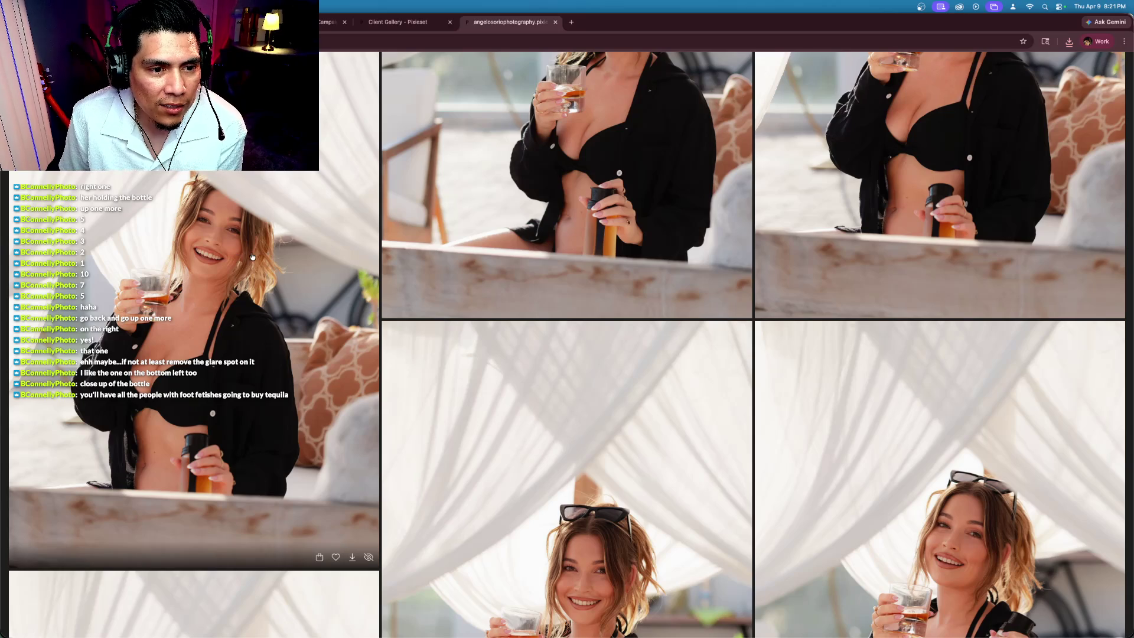
{"action": "scroll", "coordinate": [260, 328], "scroll_direction": "down", "scroll_amount": 5}
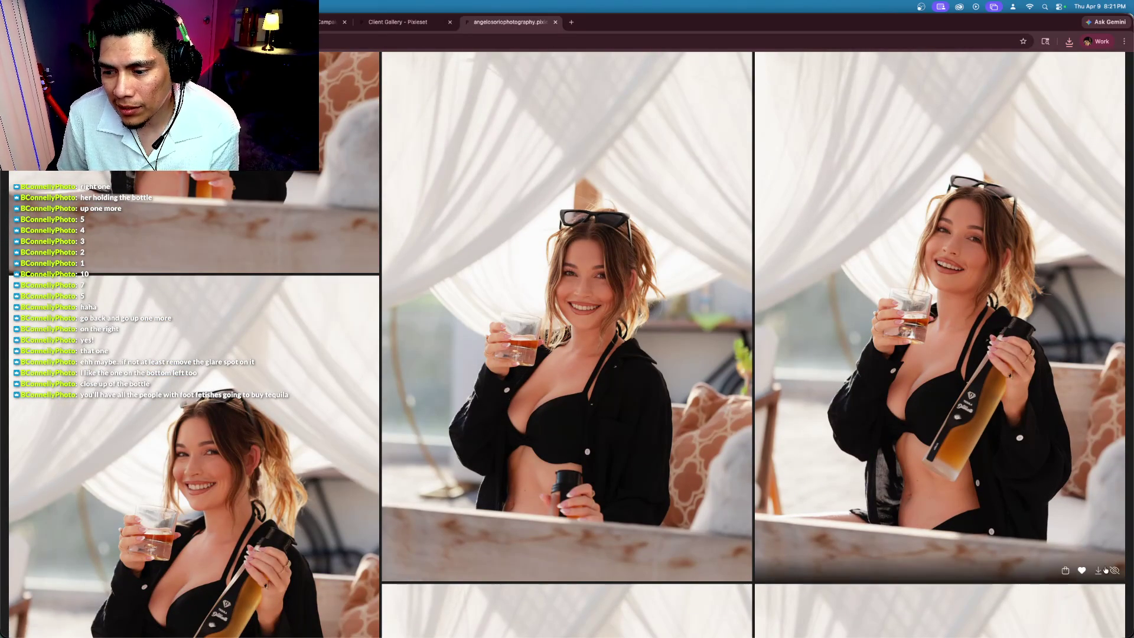
{"action": "left_click", "coordinate": [1081, 570]}
Step: Favorite and download the eyes-closed cabana photo with the bottle
{"action": "scroll", "coordinate": [942, 476], "scroll_direction": "down", "scroll_amount": 6}
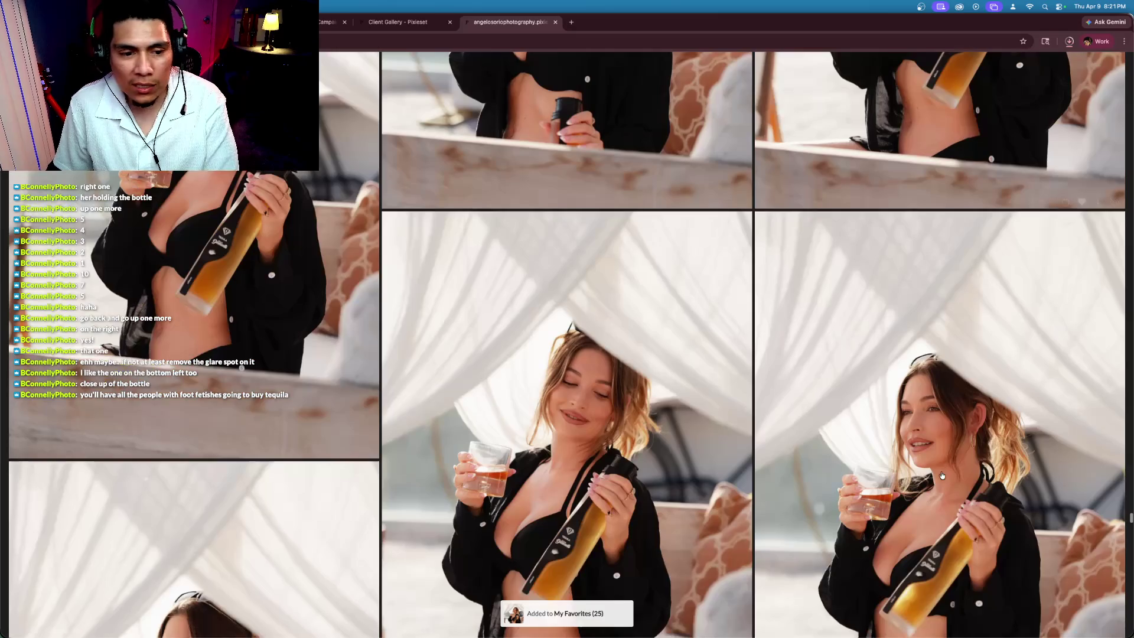
{"action": "scroll", "coordinate": [942, 475], "scroll_direction": "up", "scroll_amount": 2}
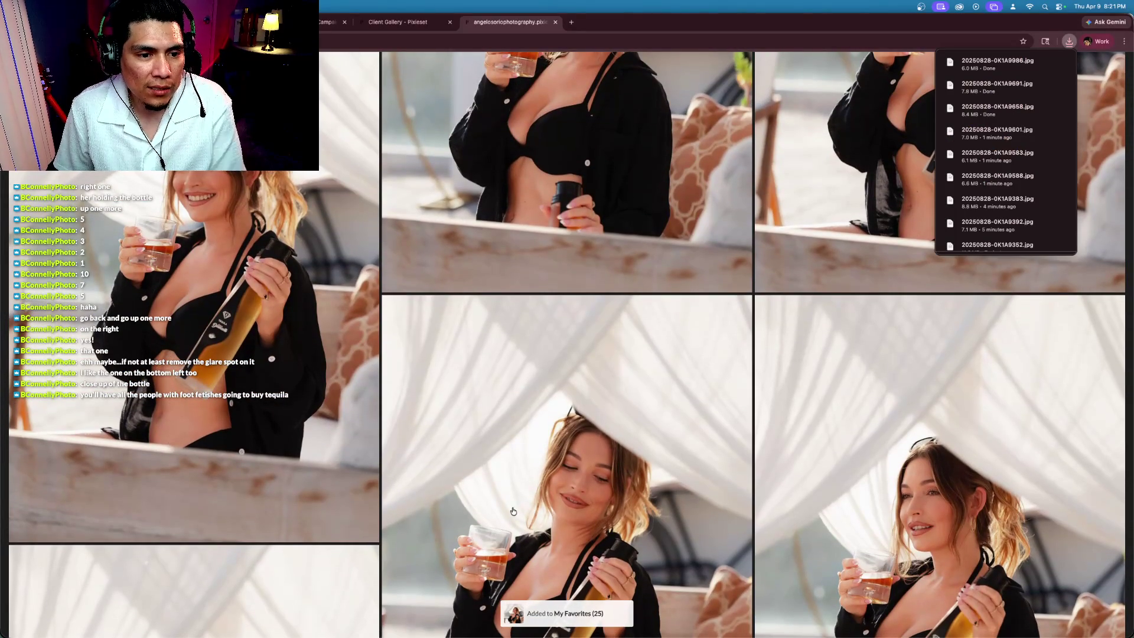
{"action": "scroll", "coordinate": [513, 511], "scroll_direction": "down", "scroll_amount": 4}
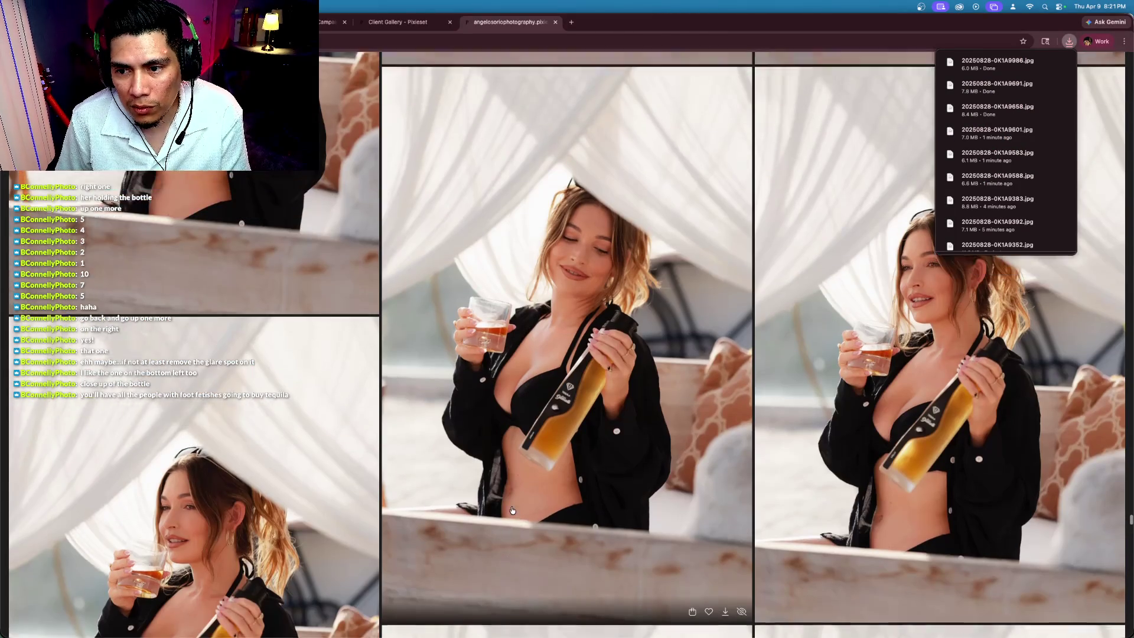
{"action": "scroll", "coordinate": [513, 510], "scroll_direction": "down", "scroll_amount": 4}
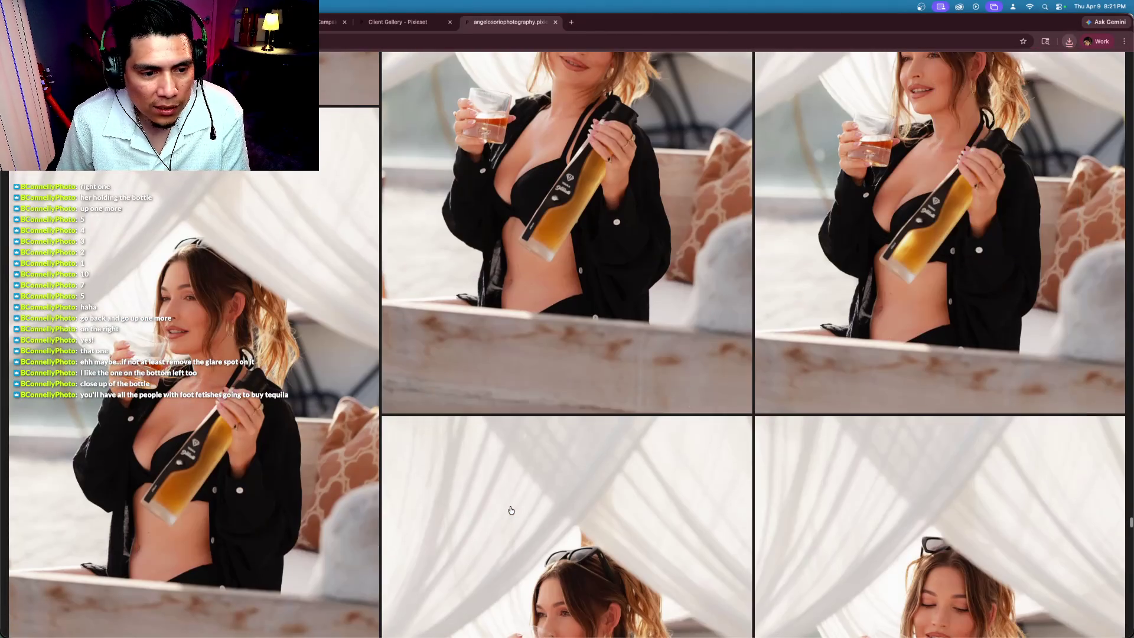
{"action": "scroll", "coordinate": [417, 508], "scroll_direction": "down", "scroll_amount": 2}
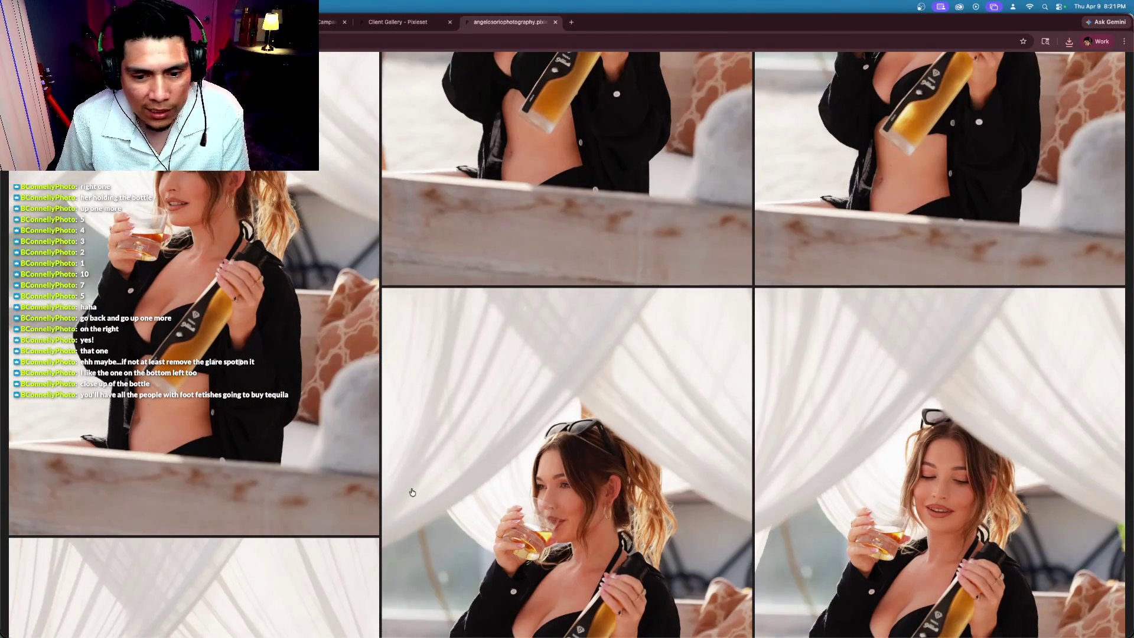
{"action": "scroll", "coordinate": [412, 492], "scroll_direction": "down", "scroll_amount": 1}
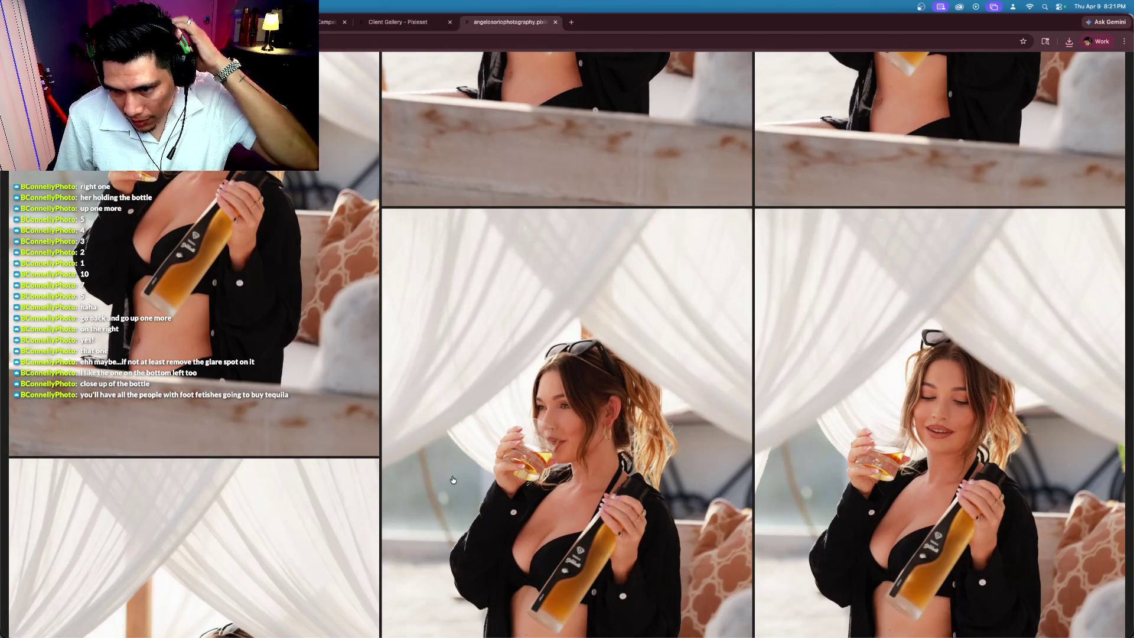
{"action": "scroll", "coordinate": [454, 479], "scroll_direction": "up", "scroll_amount": 4}
{"action": "scroll", "coordinate": [454, 478], "scroll_direction": "down", "scroll_amount": 4}
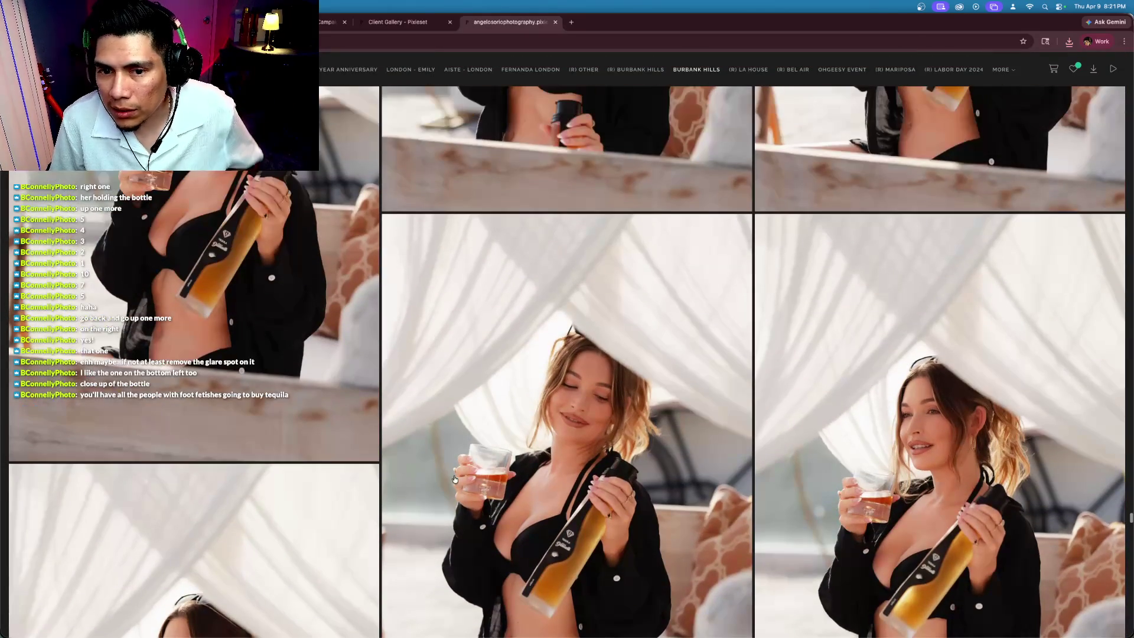
{"action": "scroll", "coordinate": [452, 475], "scroll_direction": "down", "scroll_amount": 3}
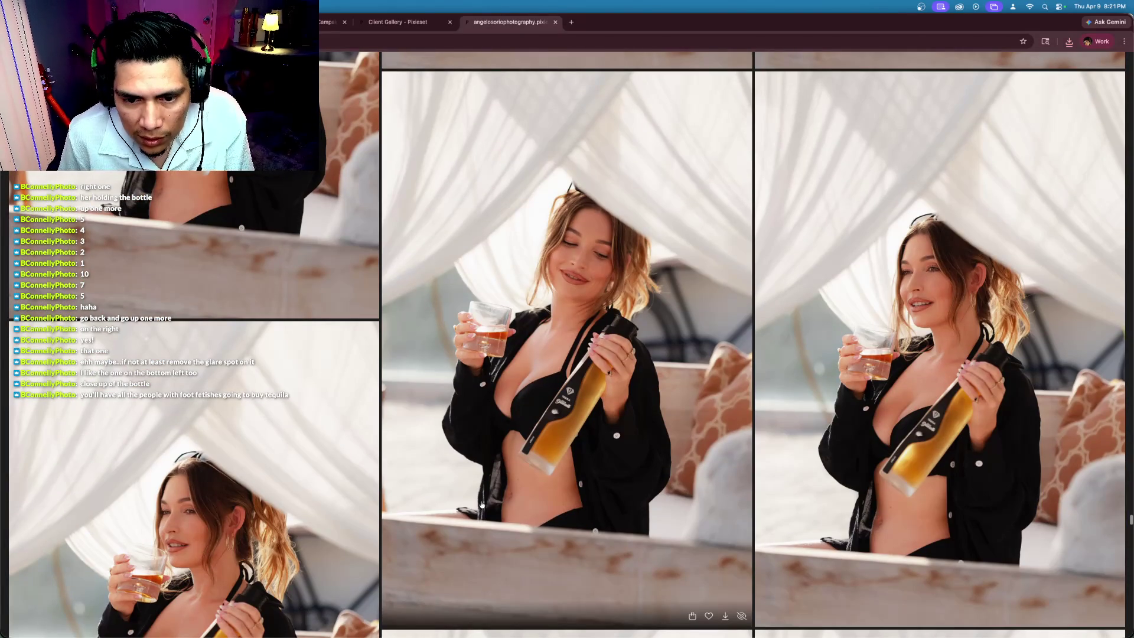
{"action": "left_click", "coordinate": [709, 614]}
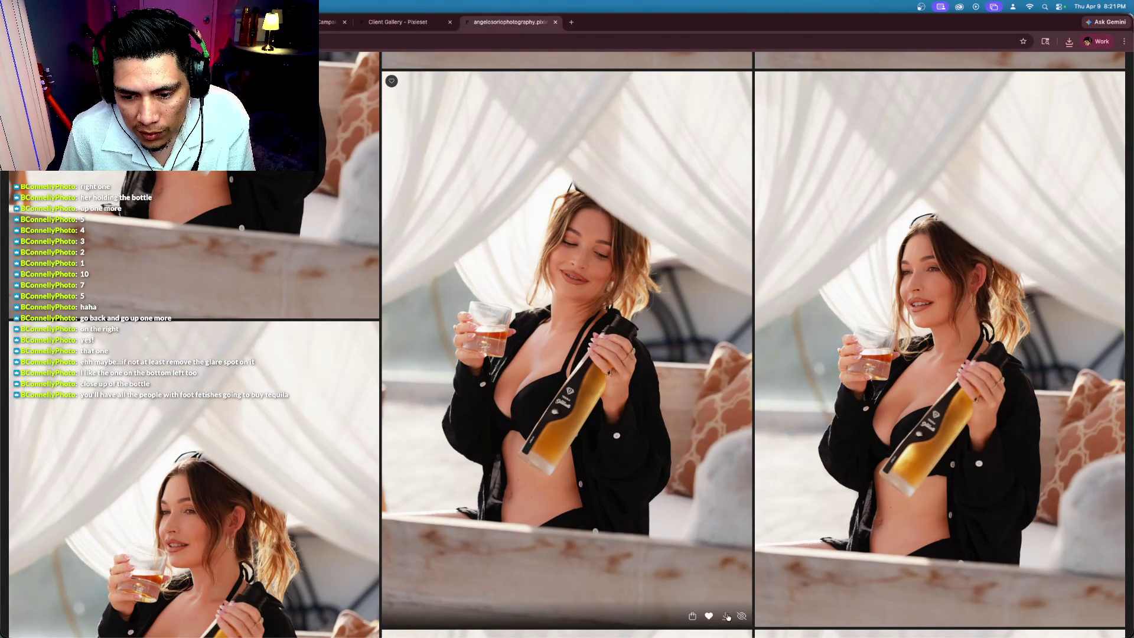
{"action": "left_click", "coordinate": [726, 616]}
{"action": "scroll", "coordinate": [609, 452], "scroll_direction": "down", "scroll_amount": 9}
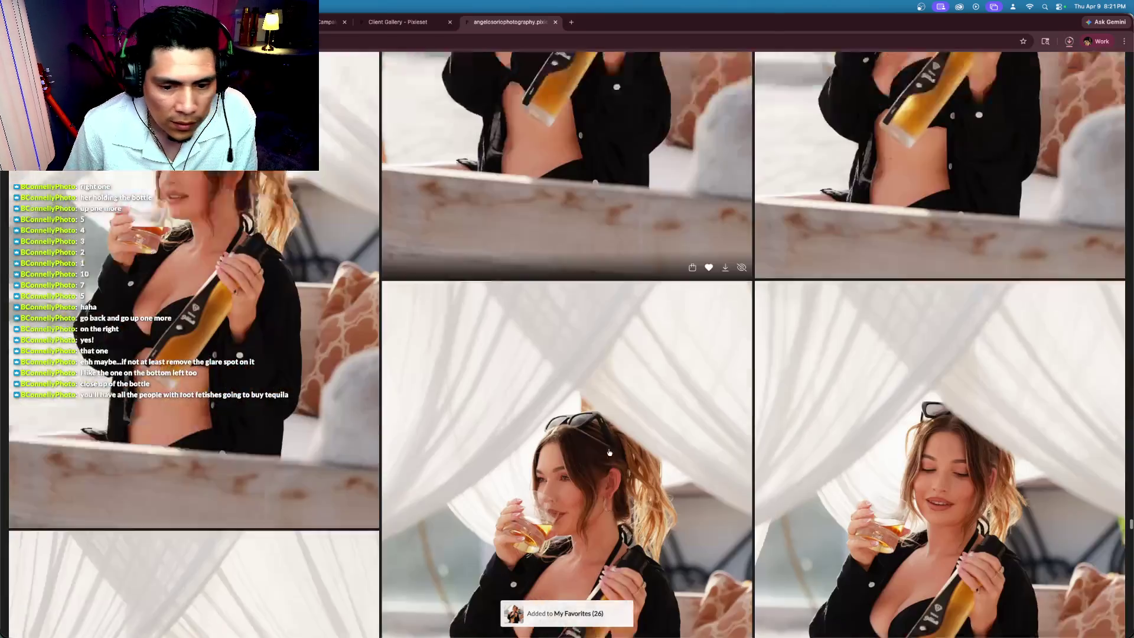
{"action": "scroll", "coordinate": [609, 452], "scroll_direction": "down", "scroll_amount": 10}
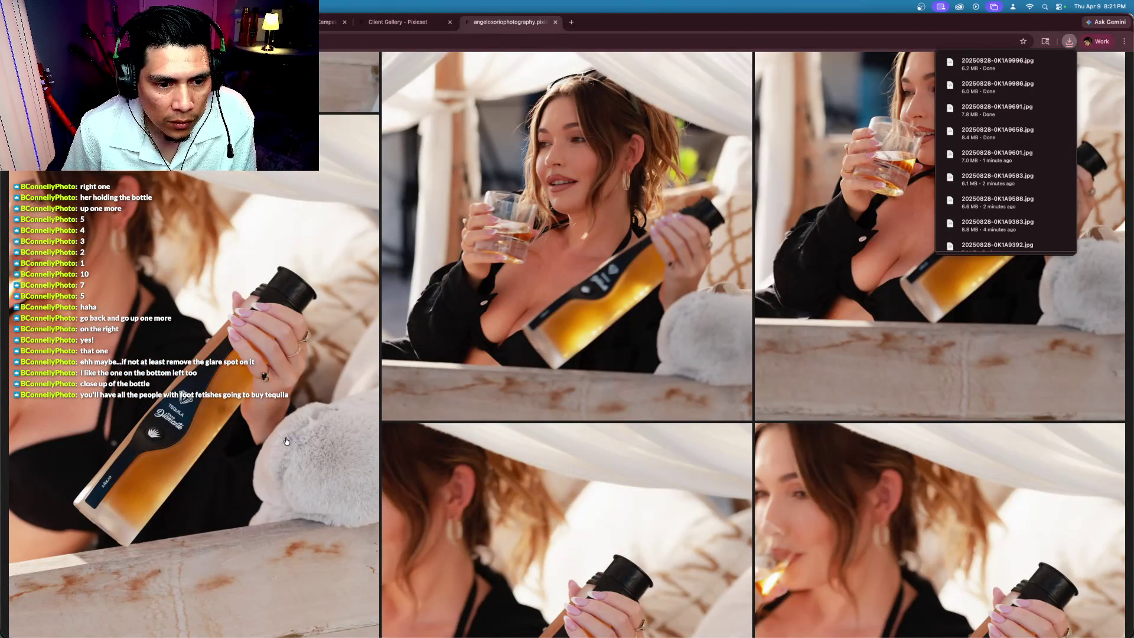
Step: Save the left close-up of the bottle in her hand and download the right one
{"action": "scroll", "coordinate": [286, 441], "scroll_direction": "down", "scroll_amount": 3}
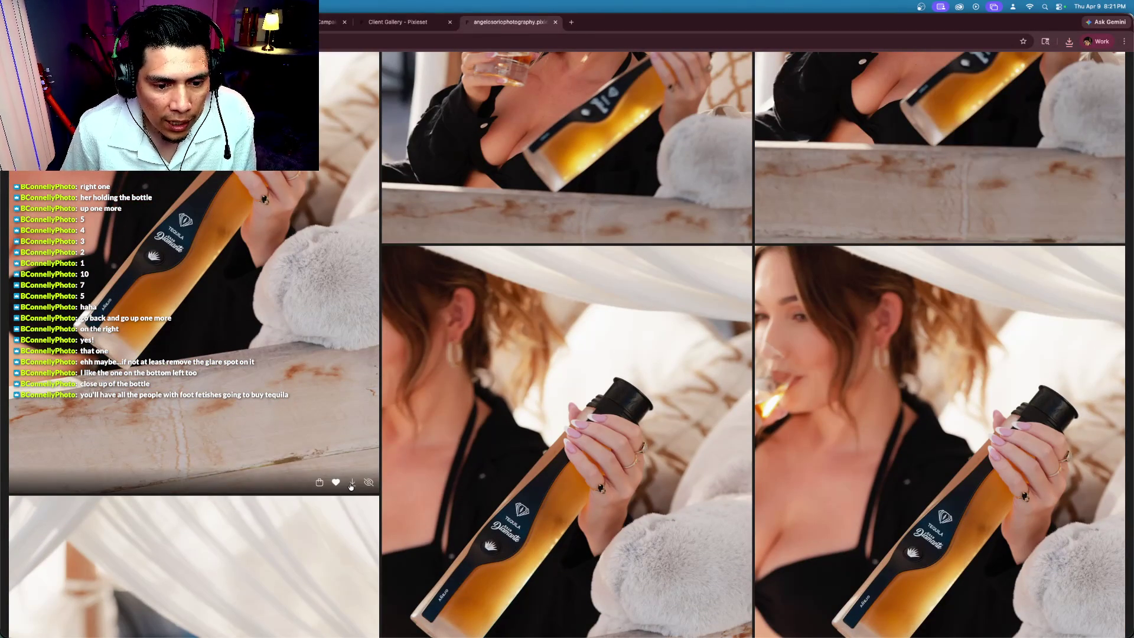
{"action": "left_click", "coordinate": [351, 483]}
{"action": "scroll", "coordinate": [827, 431], "scroll_direction": "down", "scroll_amount": 3}
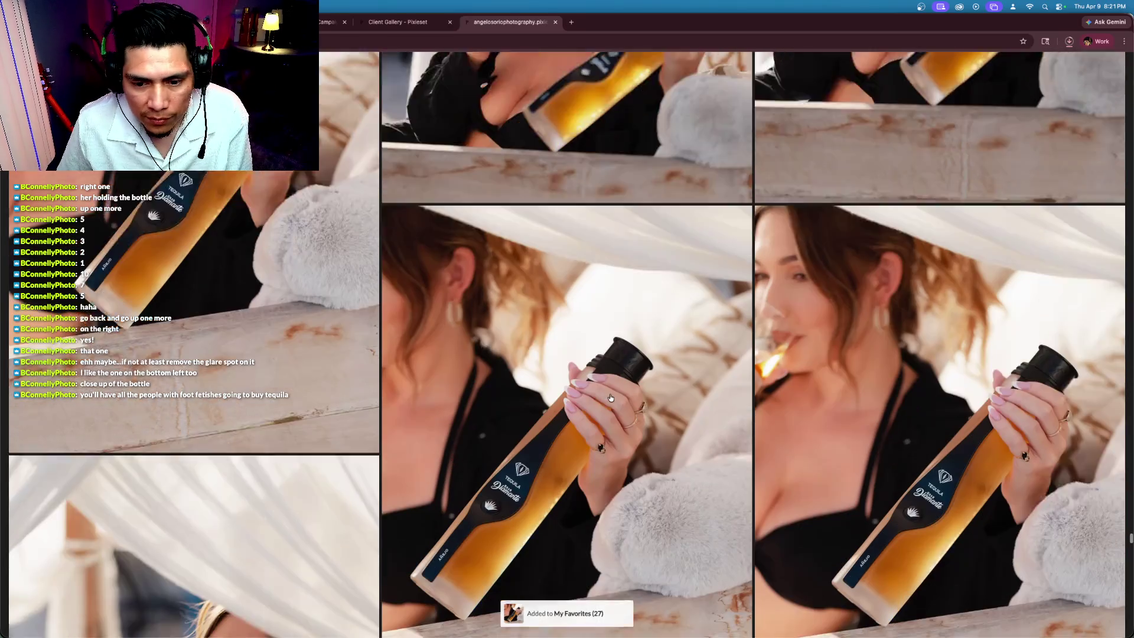
{"action": "scroll", "coordinate": [828, 431], "scroll_direction": "up", "scroll_amount": 2}
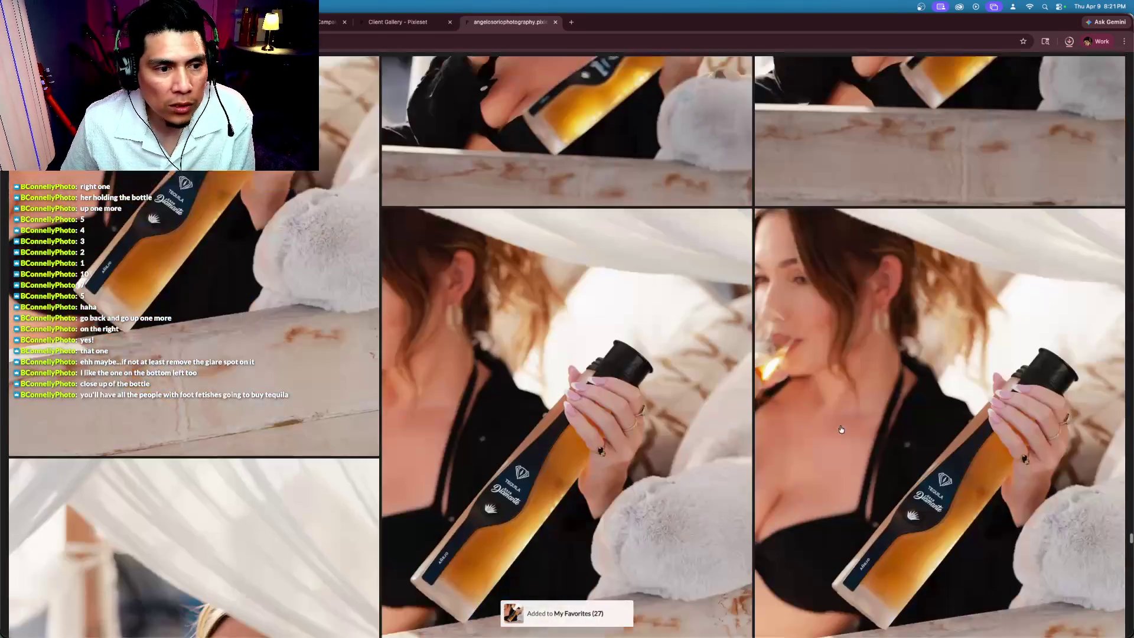
{"action": "scroll", "coordinate": [840, 429], "scroll_direction": "down", "scroll_amount": 6}
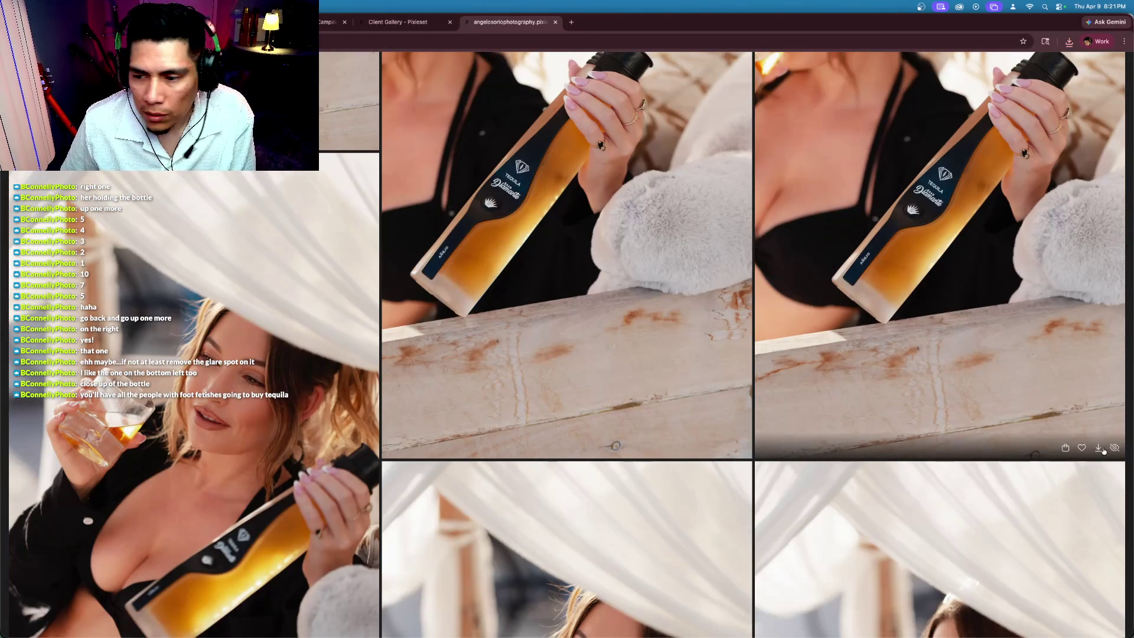
{"action": "left_click", "coordinate": [1102, 449]}
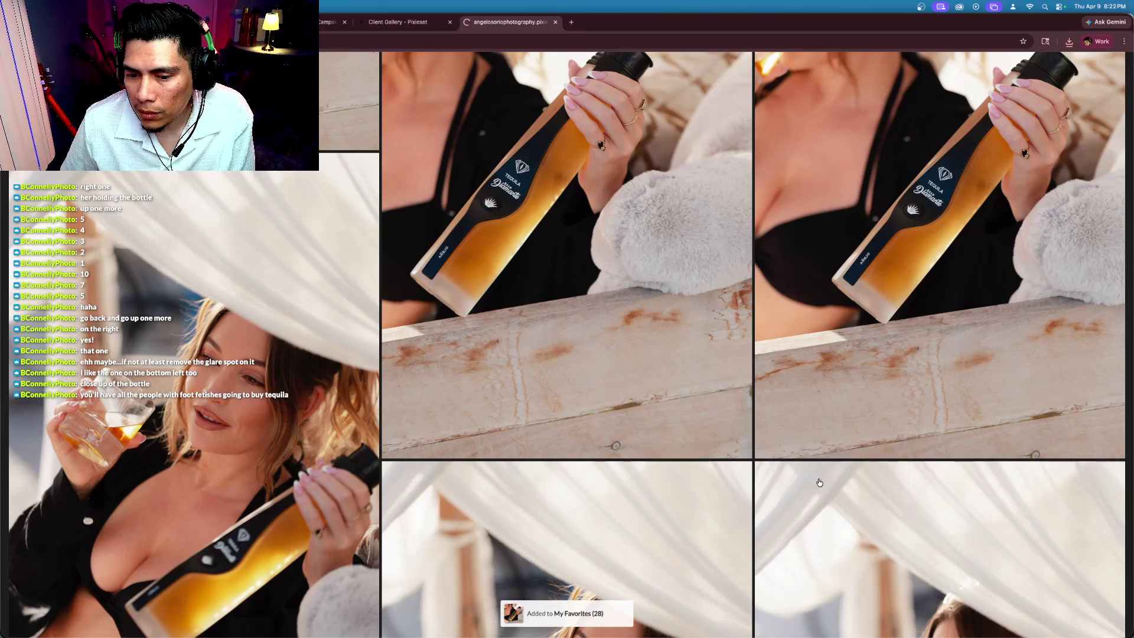
Step: Scroll down to the cabana shots of the model by a wooden ledge with roses
{"action": "scroll", "coordinate": [847, 467], "scroll_direction": "down", "scroll_amount": 5}
{"action": "scroll", "coordinate": [848, 464], "scroll_direction": "down", "scroll_amount": 9}
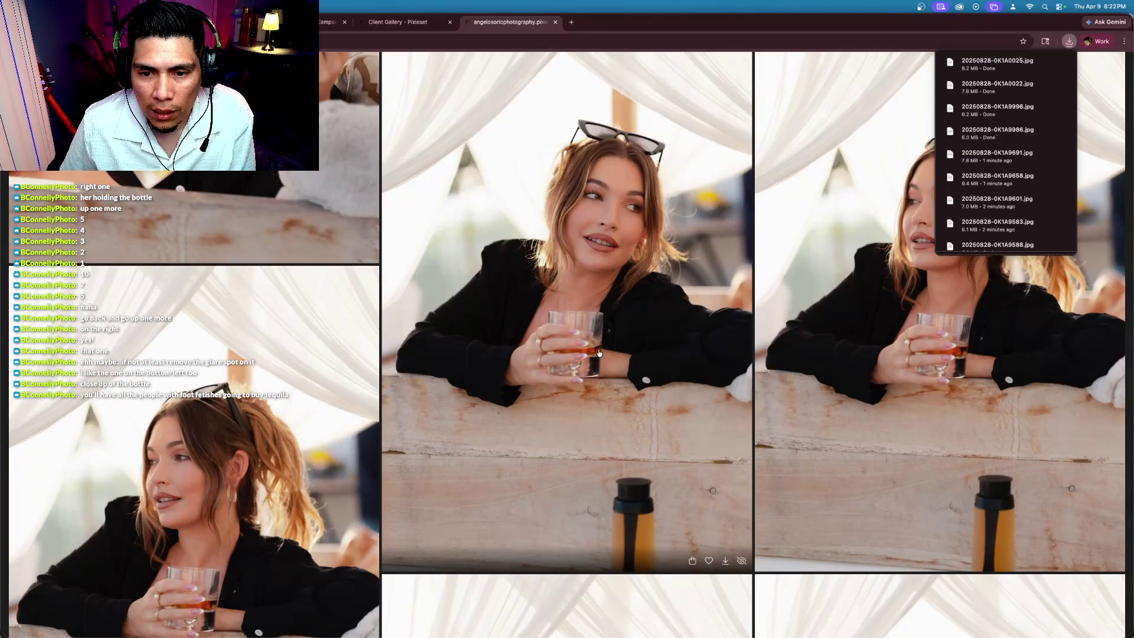
{"action": "scroll", "coordinate": [624, 376], "scroll_direction": "down", "scroll_amount": 2}
{"action": "scroll", "coordinate": [624, 376], "scroll_direction": "down", "scroll_amount": 7}
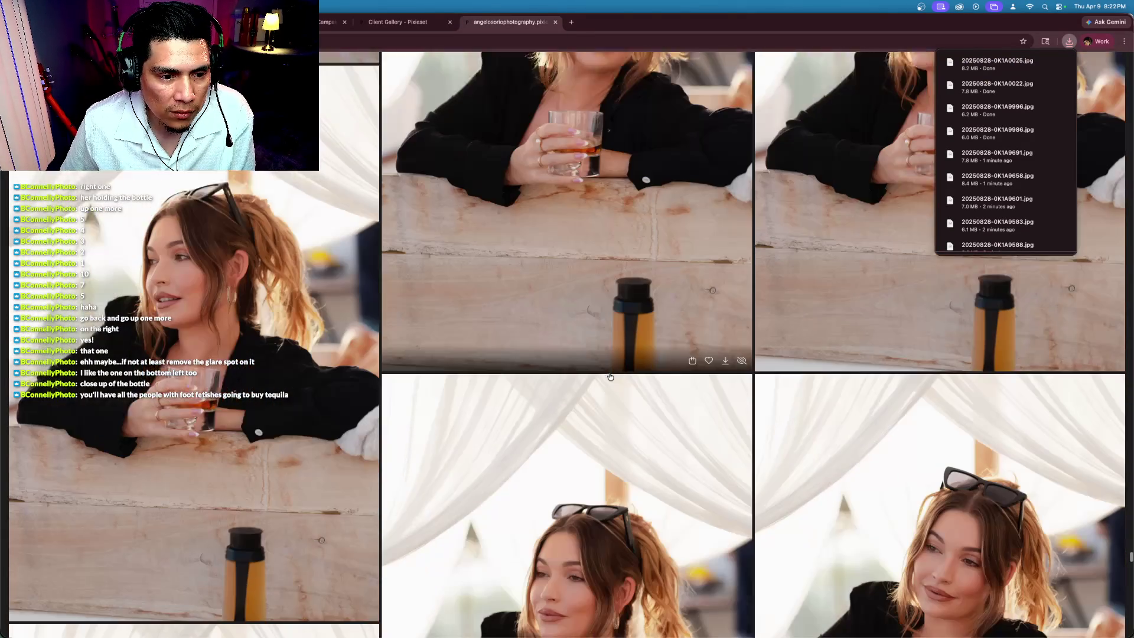
{"action": "scroll", "coordinate": [610, 376], "scroll_direction": "up", "scroll_amount": 1}
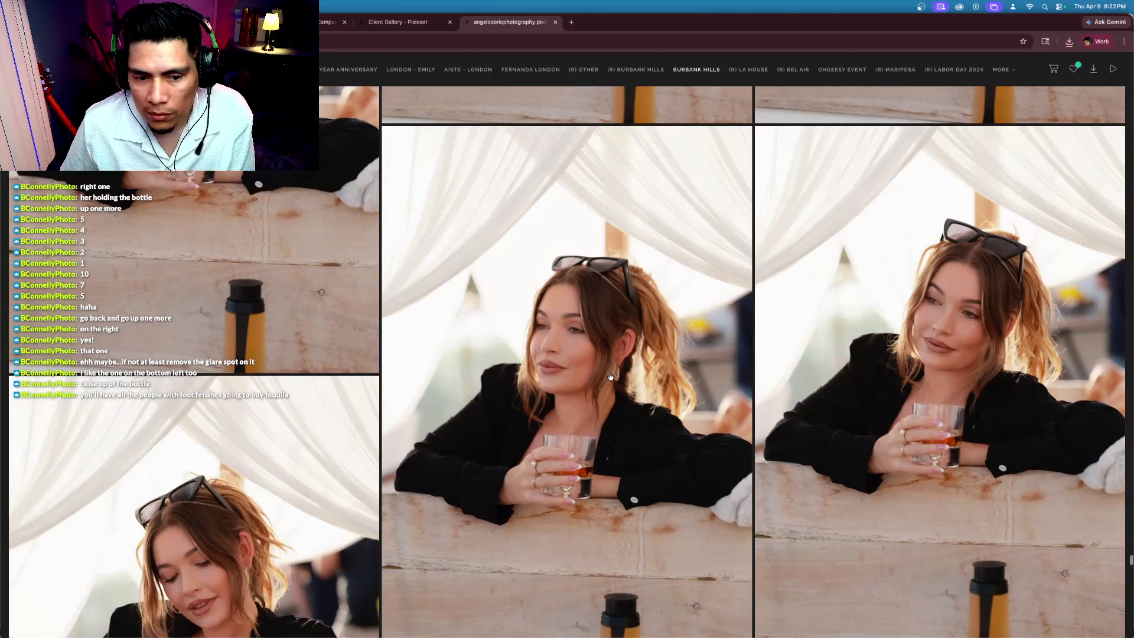
{"action": "scroll", "coordinate": [610, 376], "scroll_direction": "down", "scroll_amount": 7}
{"action": "scroll", "coordinate": [610, 376], "scroll_direction": "down", "scroll_amount": 5}
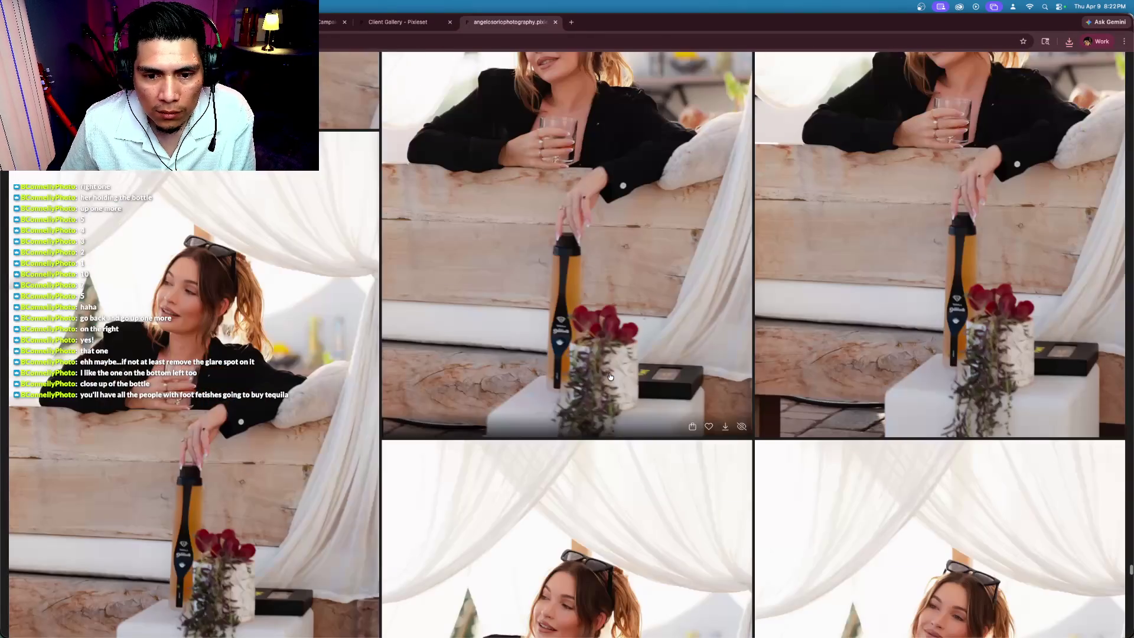
{"action": "scroll", "coordinate": [610, 375], "scroll_direction": "down", "scroll_amount": 5}
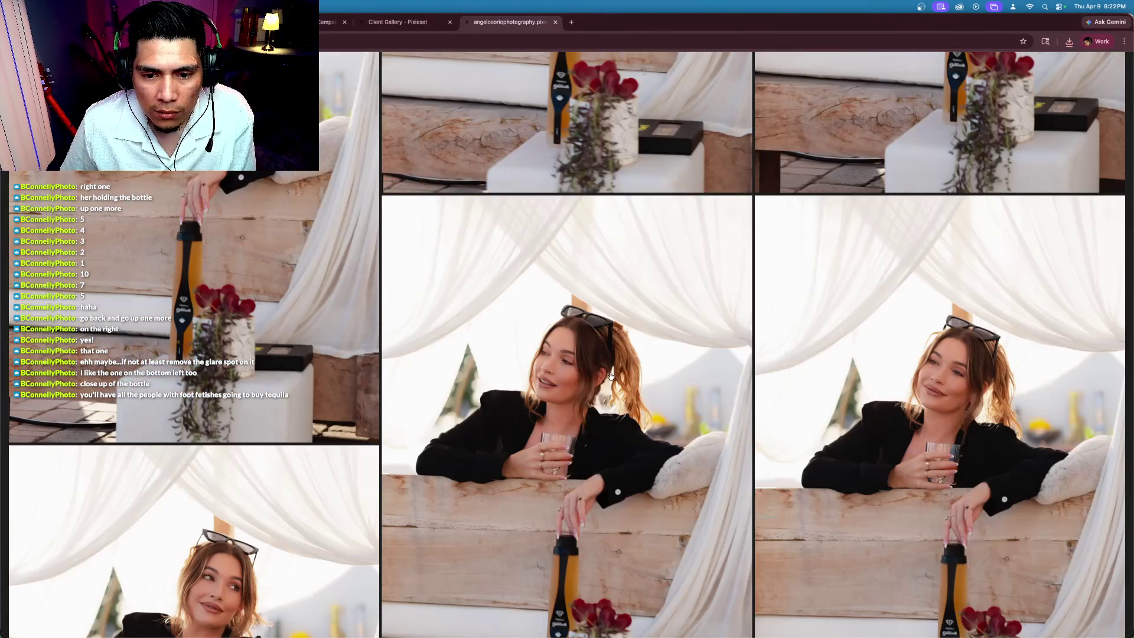
{"action": "scroll", "coordinate": [610, 376], "scroll_direction": "down", "scroll_amount": 3}
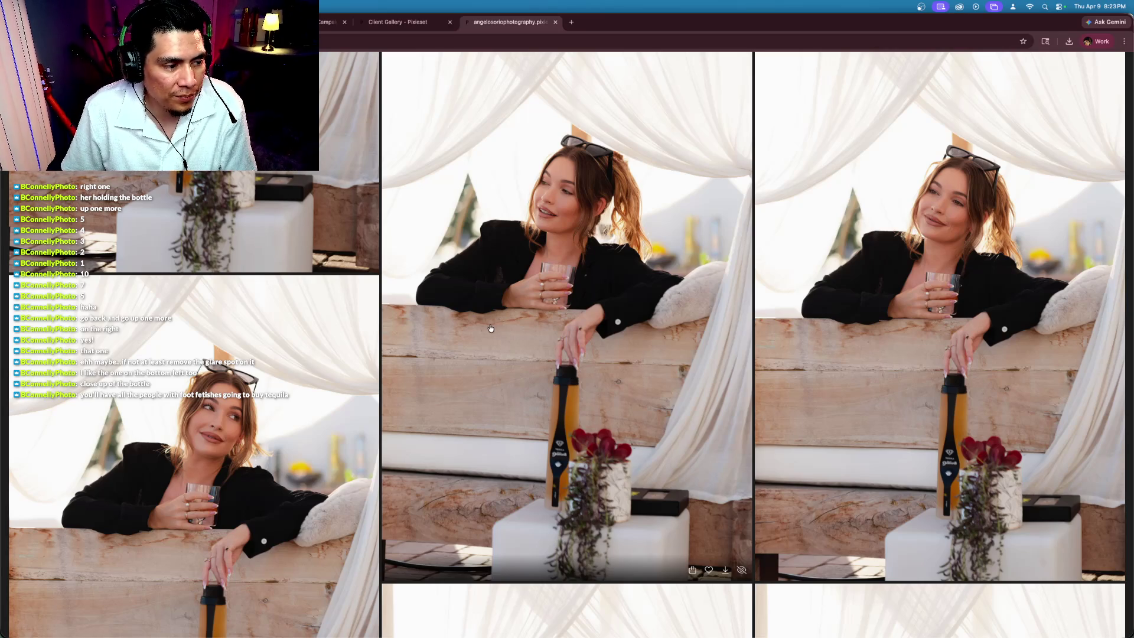
Step: Favorite the smiling fence portrait of the model with the tequila bottle
{"action": "scroll", "coordinate": [489, 328], "scroll_direction": "down", "scroll_amount": 7}
{"action": "scroll", "coordinate": [502, 356], "scroll_direction": "down", "scroll_amount": 4}
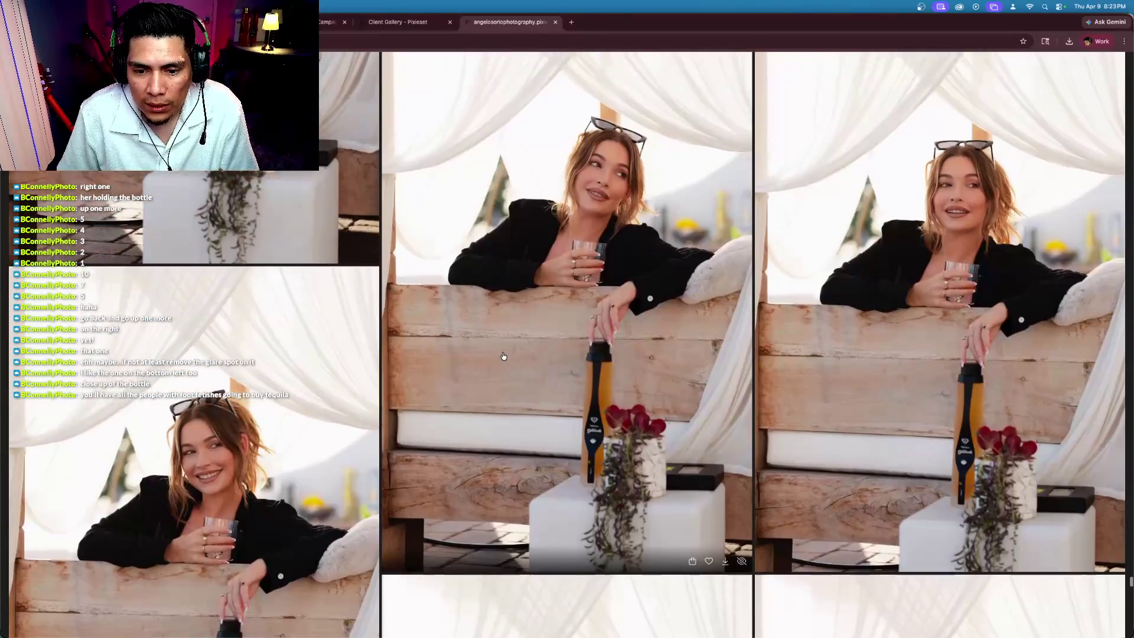
{"action": "scroll", "coordinate": [675, 373], "scroll_direction": "down", "scroll_amount": 5}
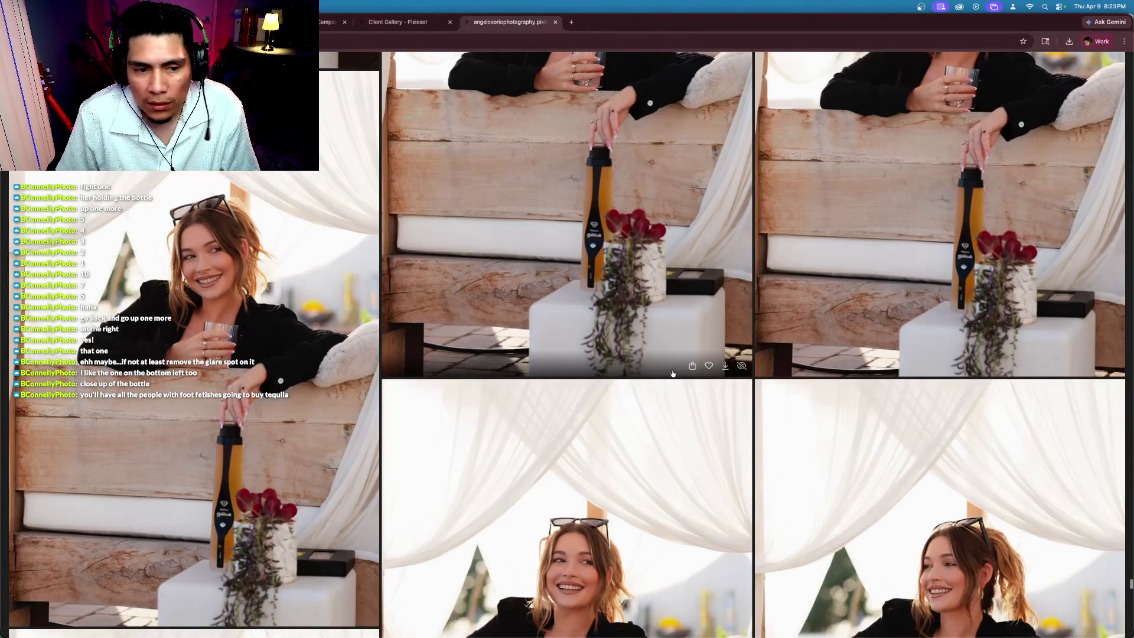
{"action": "scroll", "coordinate": [631, 350], "scroll_direction": "down", "scroll_amount": 3}
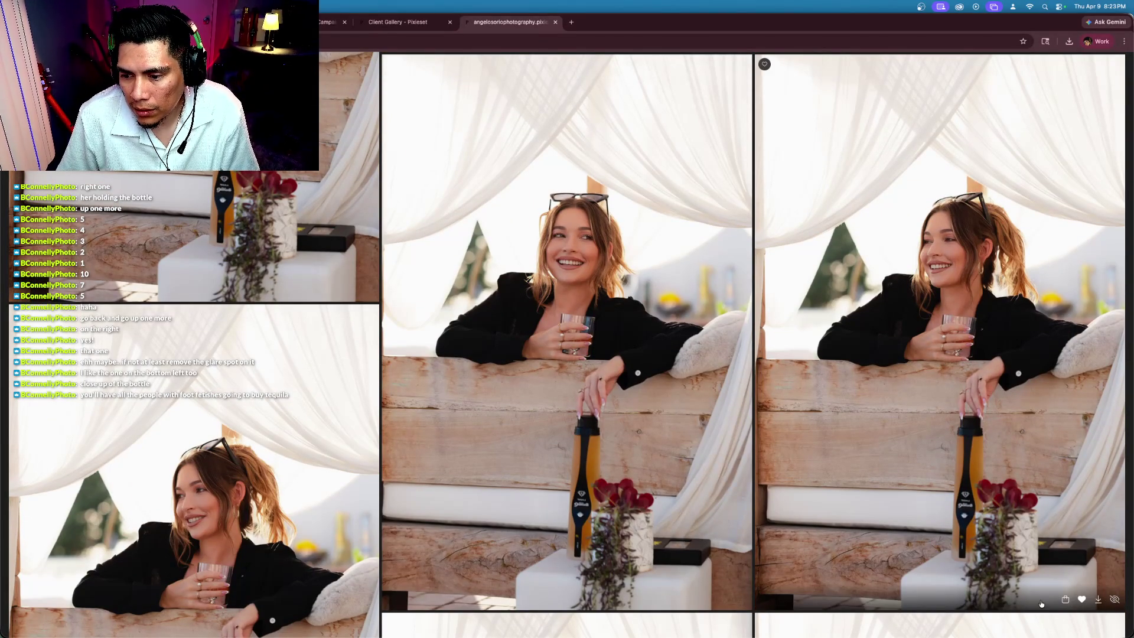
{"action": "left_click", "coordinate": [1081, 599]}
Step: Favorite and download the hand-on-bottle-cap close-up, 20250828-0K1A0069.jpg (8.6 MB)
{"action": "scroll", "coordinate": [692, 445], "scroll_direction": "down", "scroll_amount": 6}
{"action": "scroll", "coordinate": [692, 446], "scroll_direction": "down", "scroll_amount": 6}
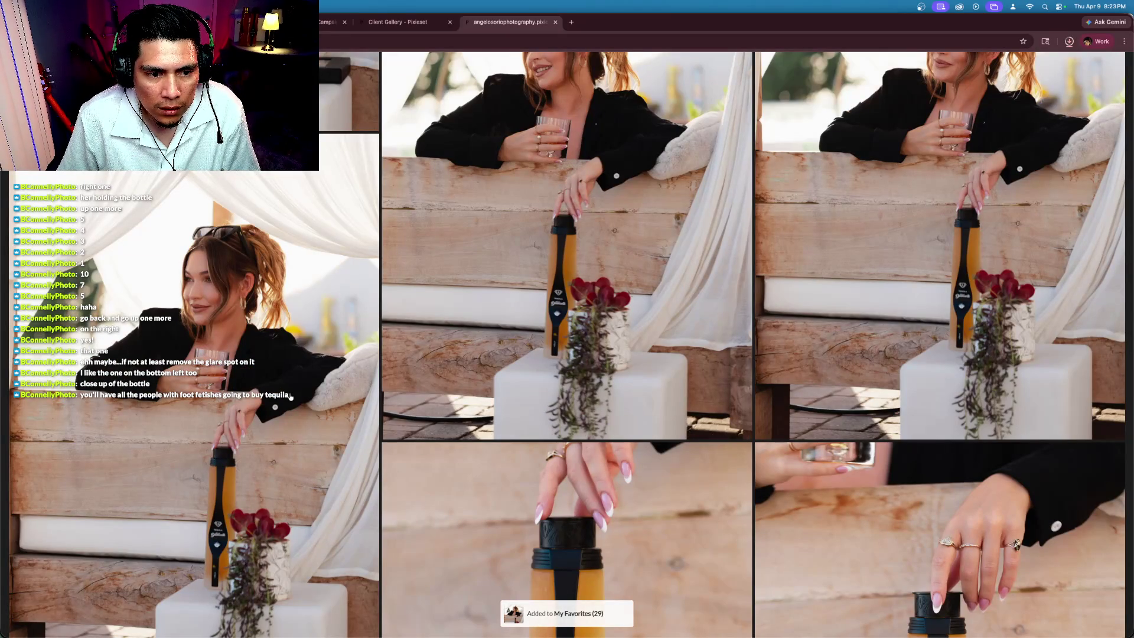
{"action": "scroll", "coordinate": [657, 375], "scroll_direction": "down", "scroll_amount": 5}
{"action": "scroll", "coordinate": [658, 375], "scroll_direction": "down", "scroll_amount": 5}
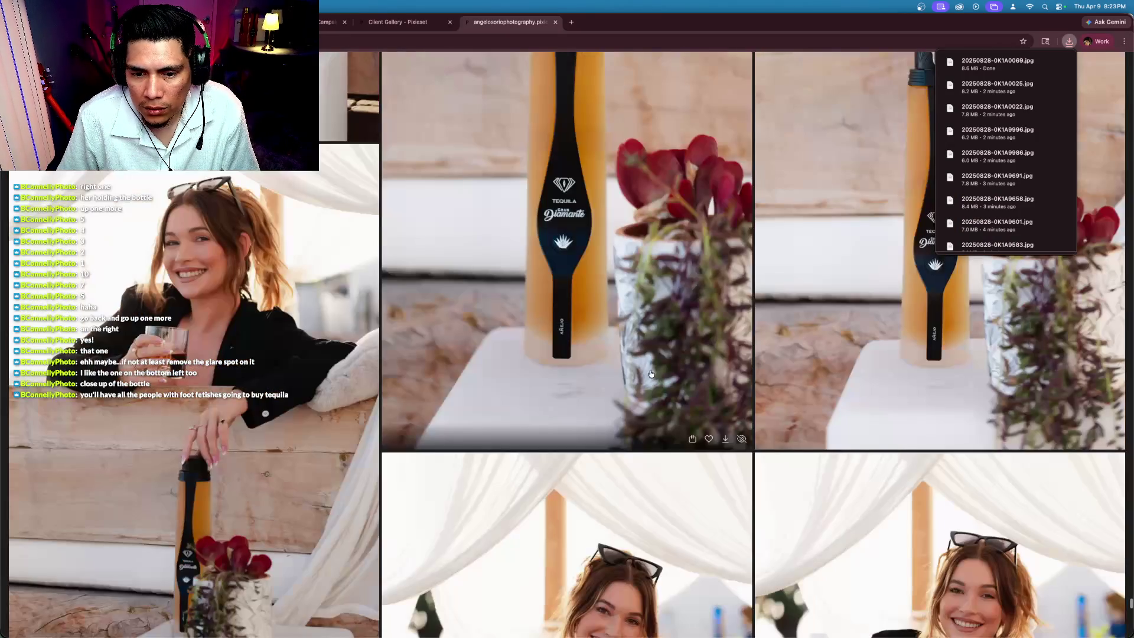
{"action": "scroll", "coordinate": [651, 374], "scroll_direction": "down", "scroll_amount": 2}
{"action": "scroll", "coordinate": [650, 375], "scroll_direction": "up", "scroll_amount": 3}
{"action": "scroll", "coordinate": [650, 374], "scroll_direction": "up", "scroll_amount": 3}
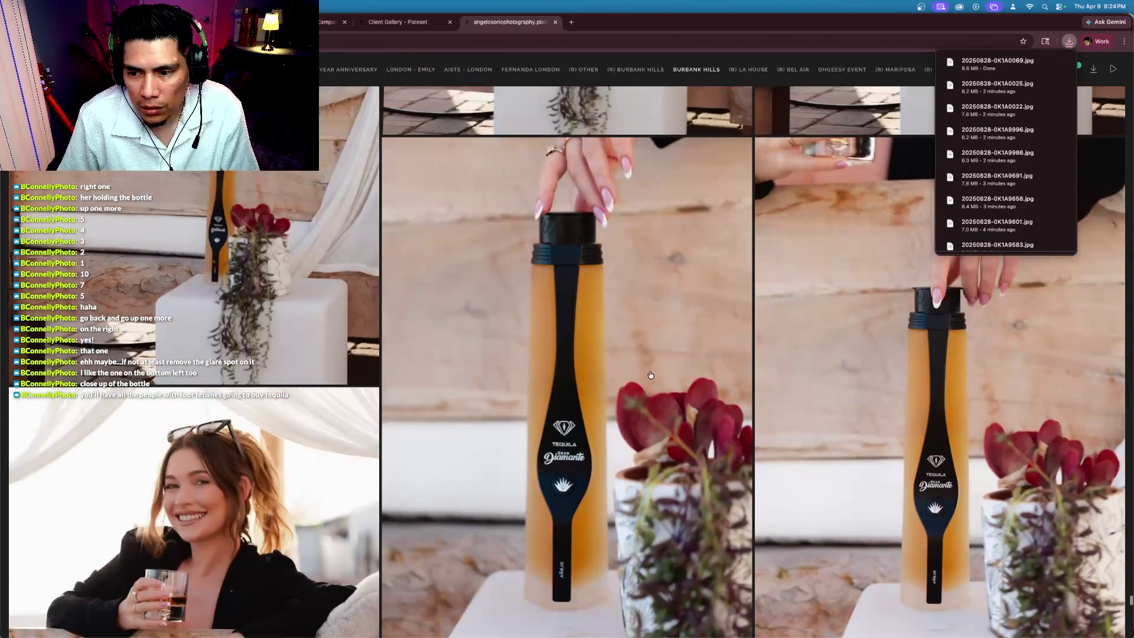
{"action": "scroll", "coordinate": [650, 374], "scroll_direction": "down", "scroll_amount": 2}
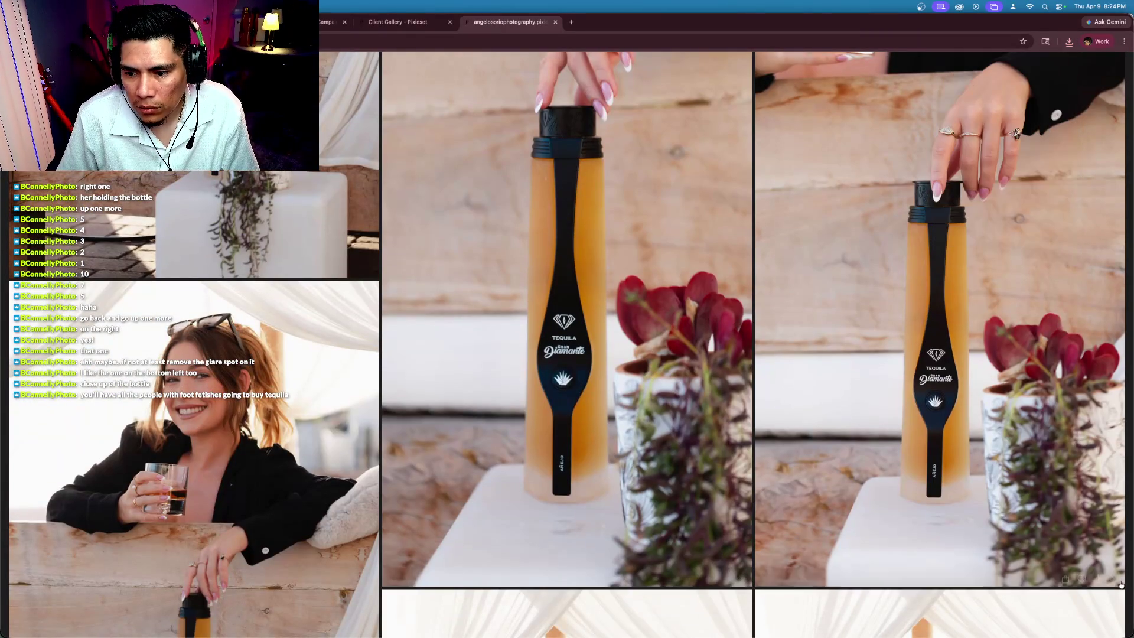
{"action": "left_click", "coordinate": [1081, 576]}
{"action": "left_click", "coordinate": [1099, 577]}
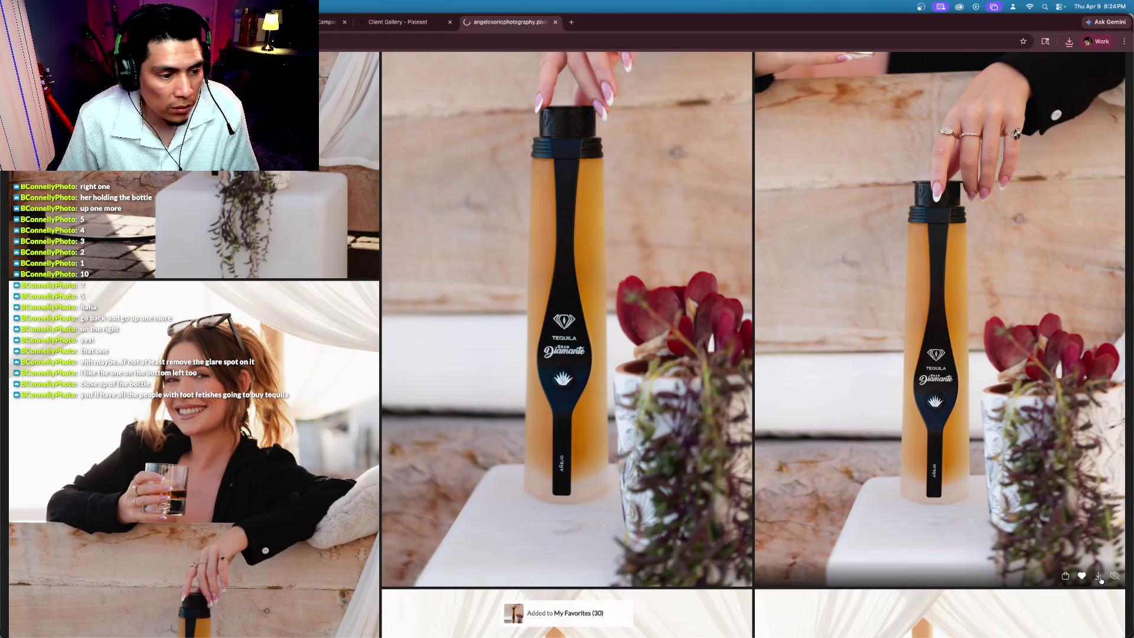
{"action": "scroll", "coordinate": [886, 513], "scroll_direction": "down", "scroll_amount": 9}
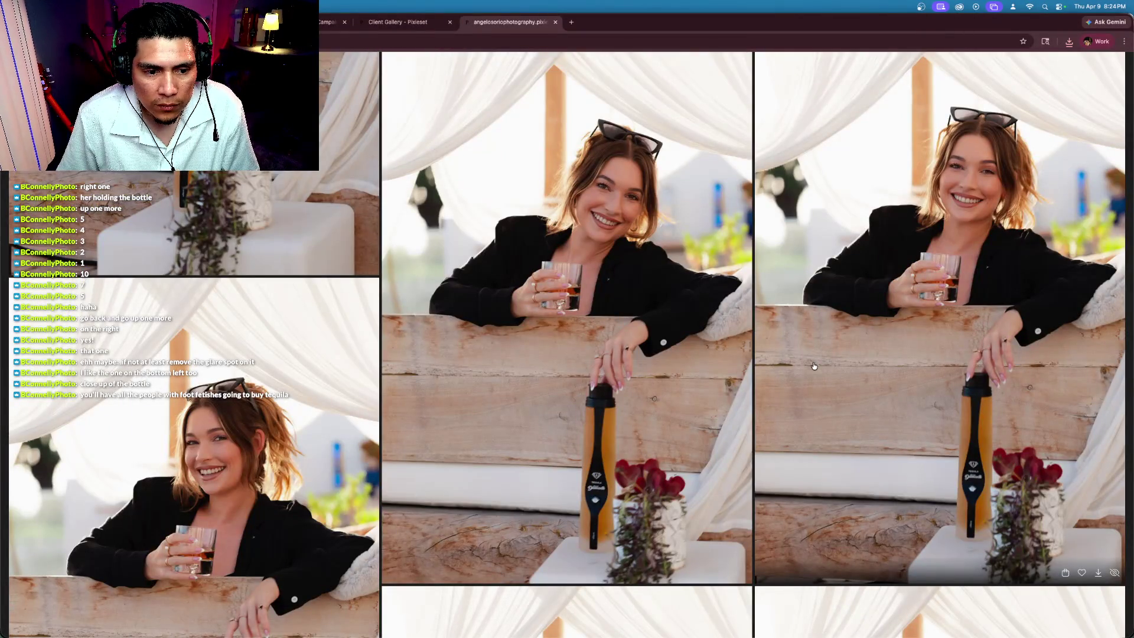
{"action": "scroll", "coordinate": [813, 367], "scroll_direction": "down", "scroll_amount": 3}
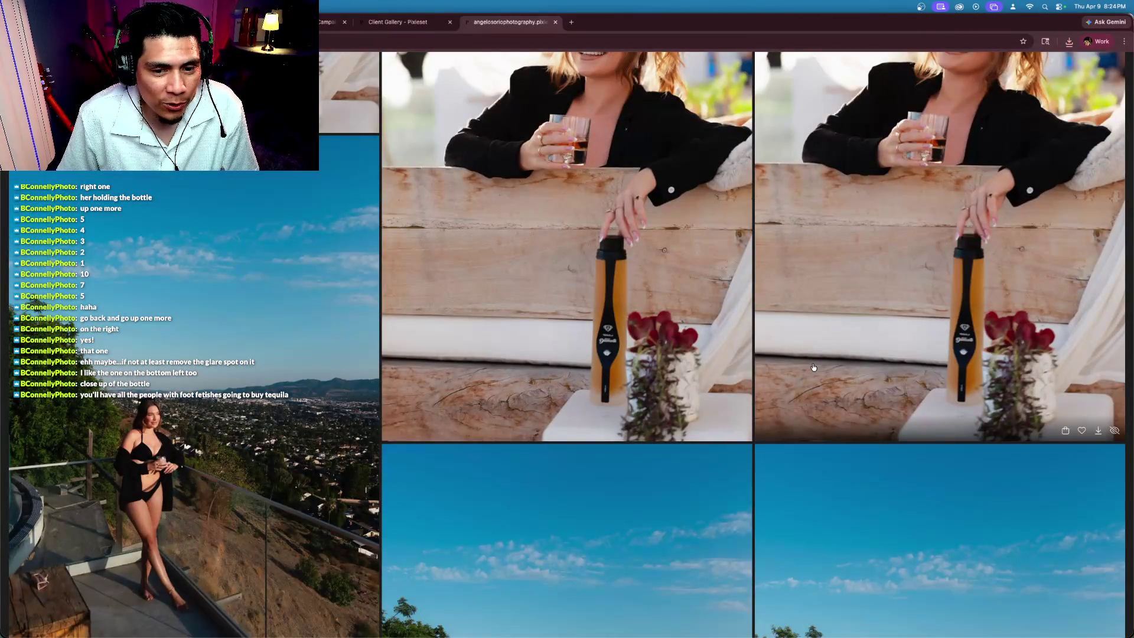
Step: Favorite the balcony shot of the model overlooking the city, bringing favorites to 31
{"action": "scroll", "coordinate": [813, 367], "scroll_direction": "up", "scroll_amount": 5}
{"action": "scroll", "coordinate": [813, 367], "scroll_direction": "down", "scroll_amount": 3}
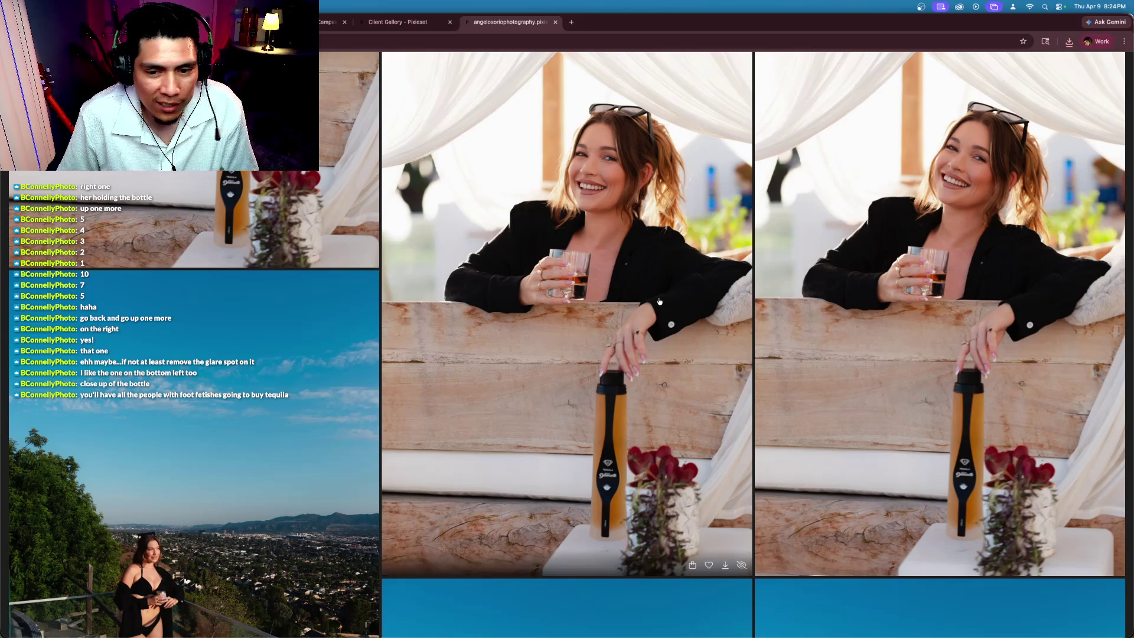
{"action": "scroll", "coordinate": [662, 302], "scroll_direction": "down", "scroll_amount": 5}
{"action": "scroll", "coordinate": [662, 303], "scroll_direction": "down", "scroll_amount": 3}
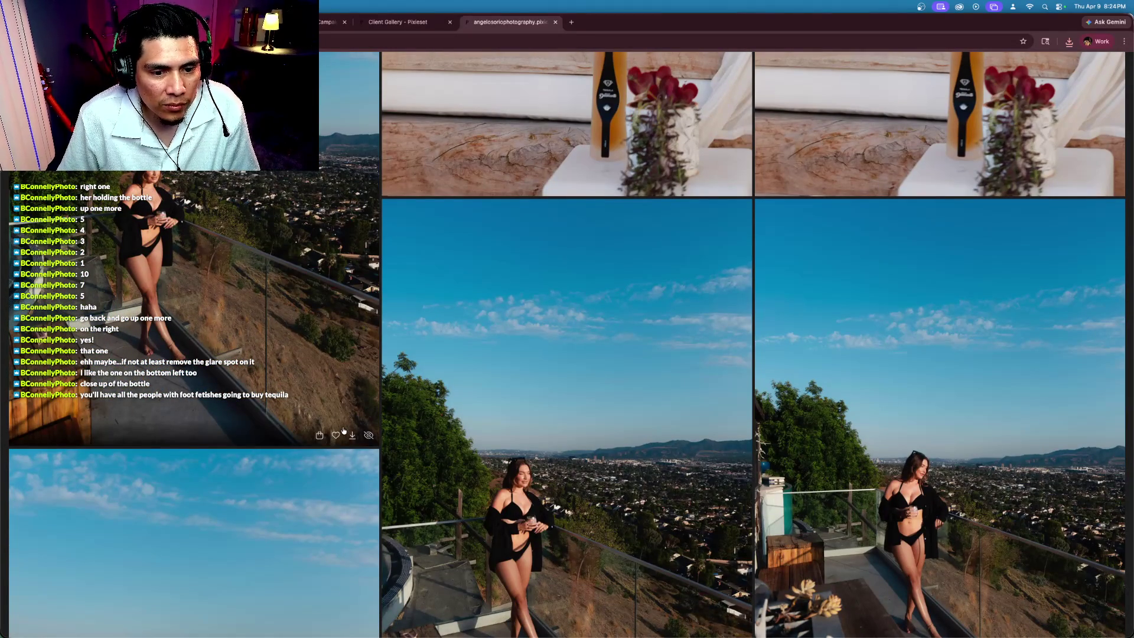
{"action": "left_click", "coordinate": [335, 435]}
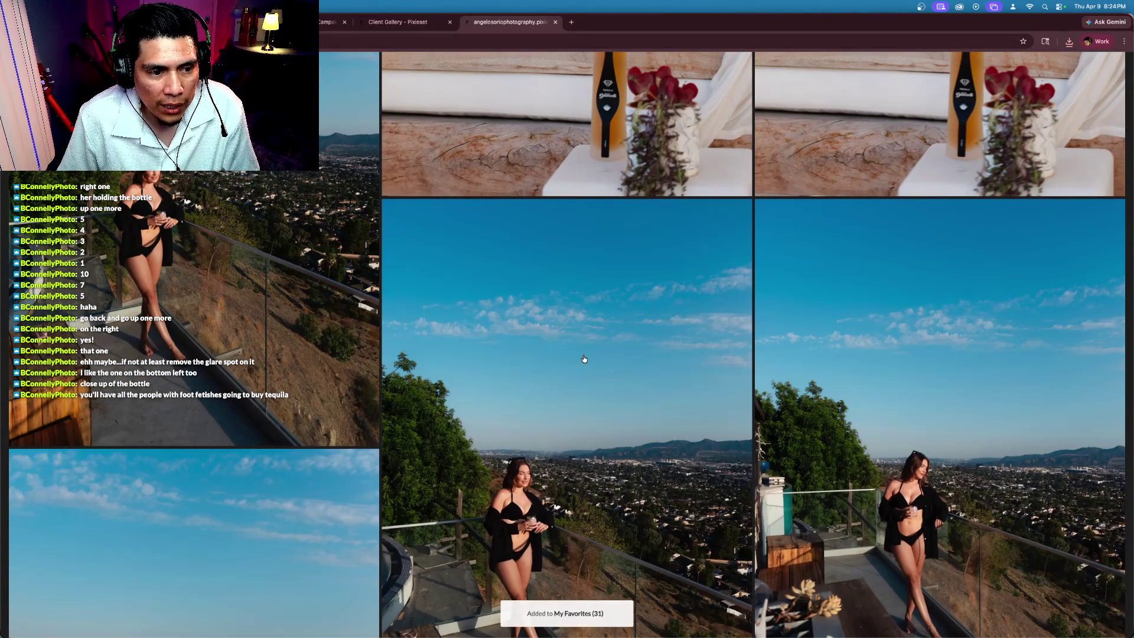
Step: Scroll down to the hillside deck shots of the model holding a drink by the gold bottle
{"action": "scroll", "coordinate": [586, 362], "scroll_direction": "down", "scroll_amount": 4}
{"action": "scroll", "coordinate": [586, 361], "scroll_direction": "down", "scroll_amount": 8}
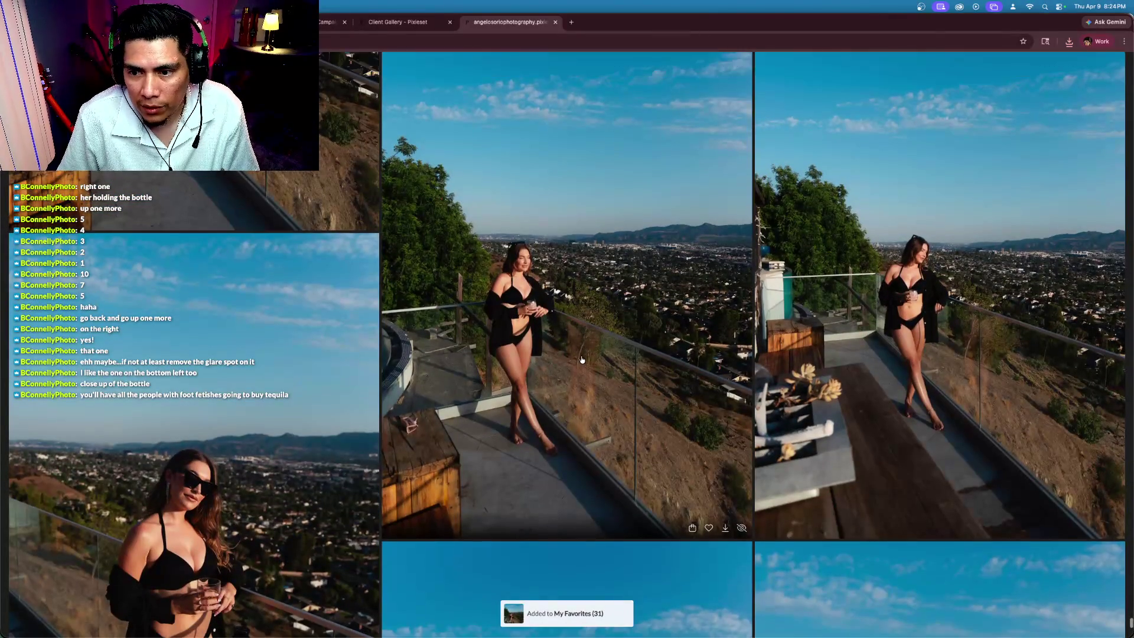
{"action": "scroll", "coordinate": [582, 359], "scroll_direction": "down", "scroll_amount": 2}
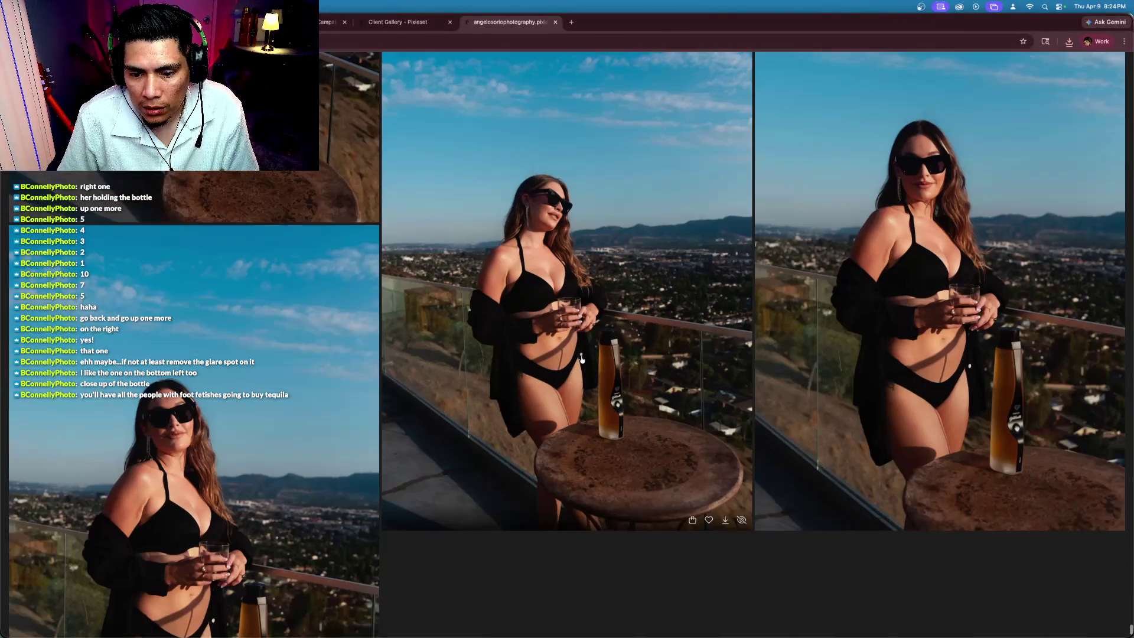
{"action": "scroll", "coordinate": [581, 359], "scroll_direction": "down", "scroll_amount": 10}
{"action": "scroll", "coordinate": [931, 445], "scroll_direction": "up", "scroll_amount": 2}
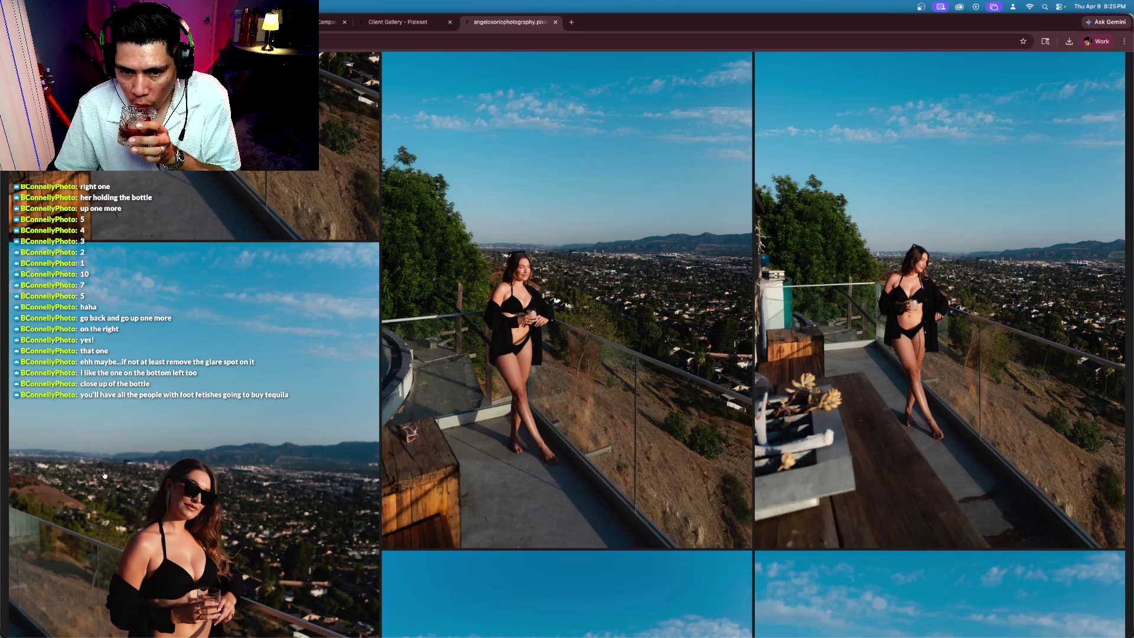
{"action": "scroll", "coordinate": [490, 495], "scroll_direction": "down", "scroll_amount": 8}
{"action": "scroll", "coordinate": [490, 495], "scroll_direction": "down", "scroll_amount": 10}
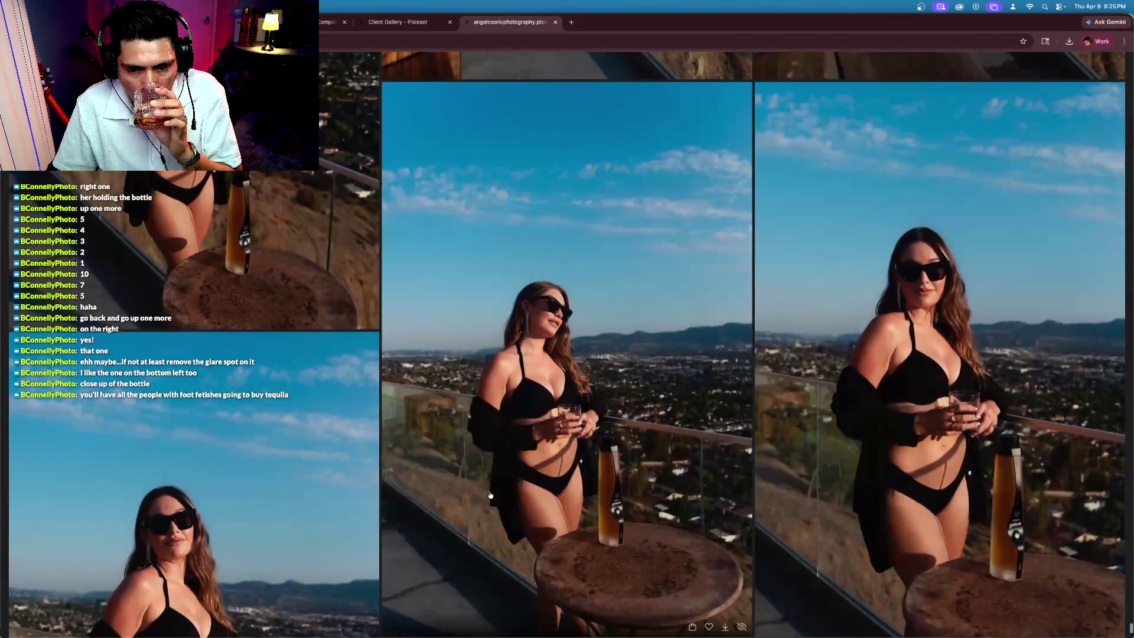